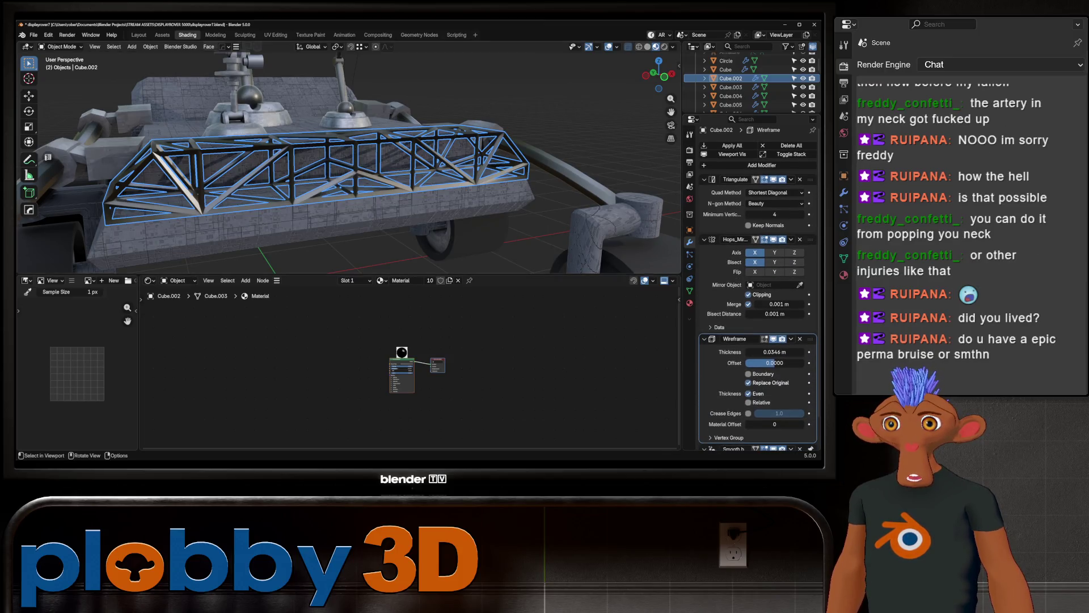
Step: Toggle the truss mesh in and out of Edit Mode to check its wireframe result
middle_drag(332, 170, 281, 175)
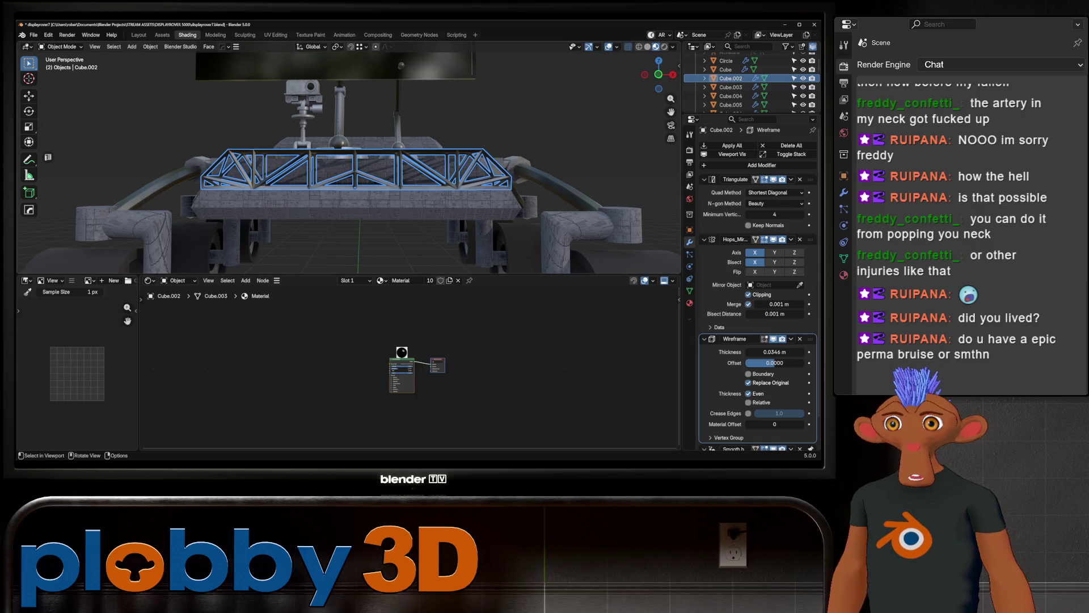
scroll(350, 161, up, 2)
key(Tab)
key(Tab)
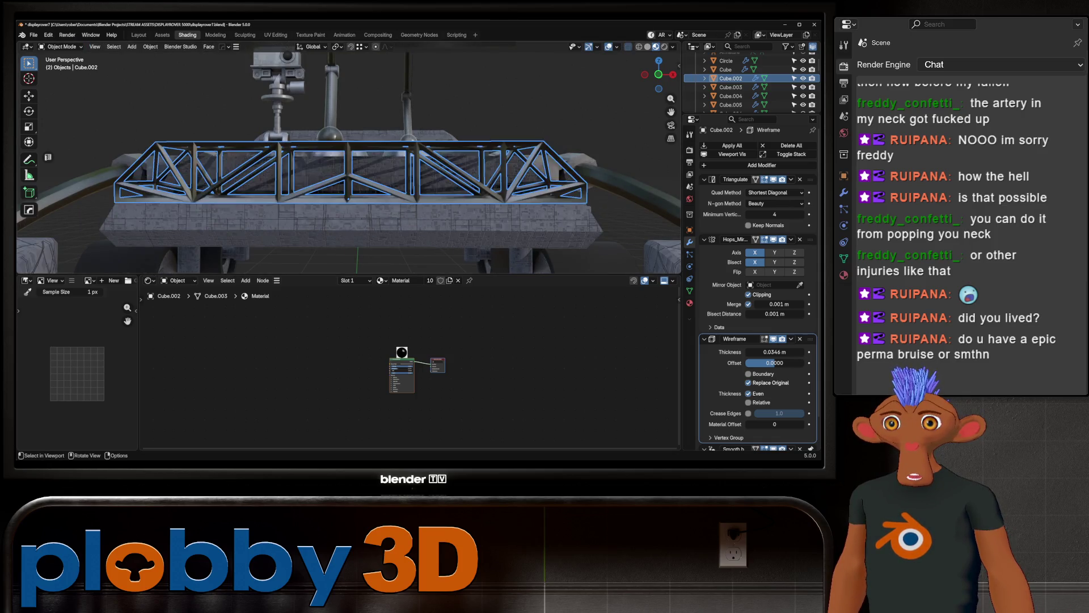
key(Tab)
middle_drag(349, 170, 349, 247)
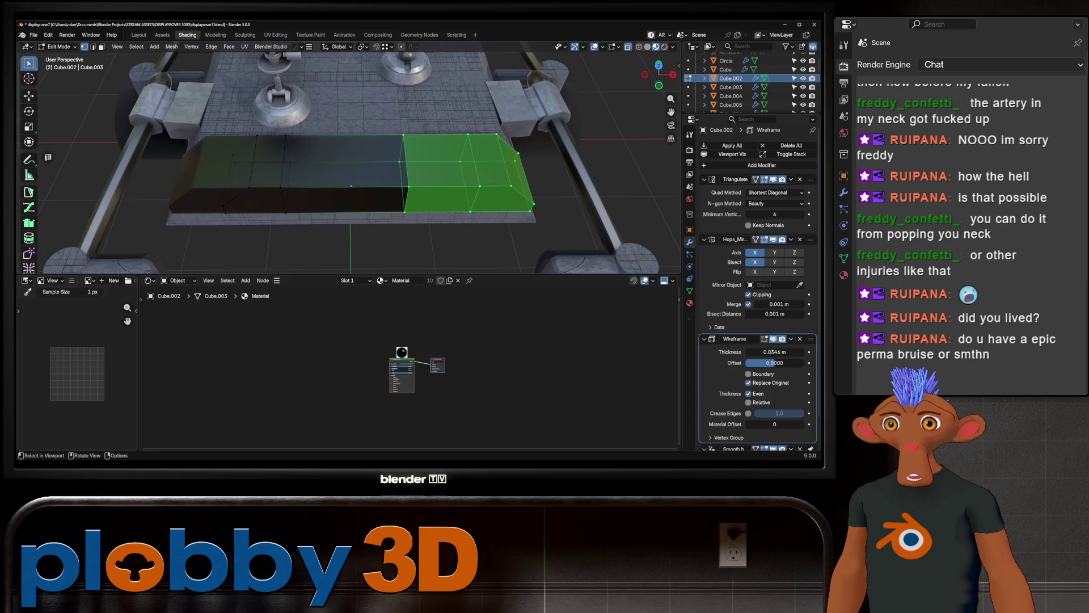
key(Tab)
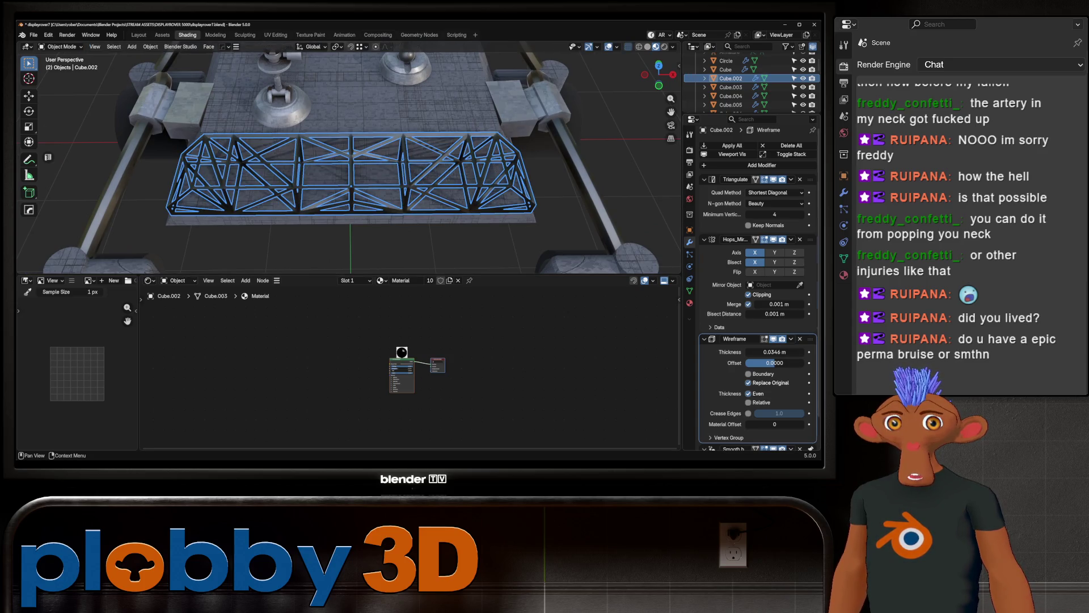
Step: Move the Hops_Mirror modifier to the top of the stack, above Triangulate and Wireframe
drag(809, 239, 809, 179)
mouse_move(349, 221)
middle_down()
mouse_move(349, 161)
mouse_move(418, 162)
middle_up()
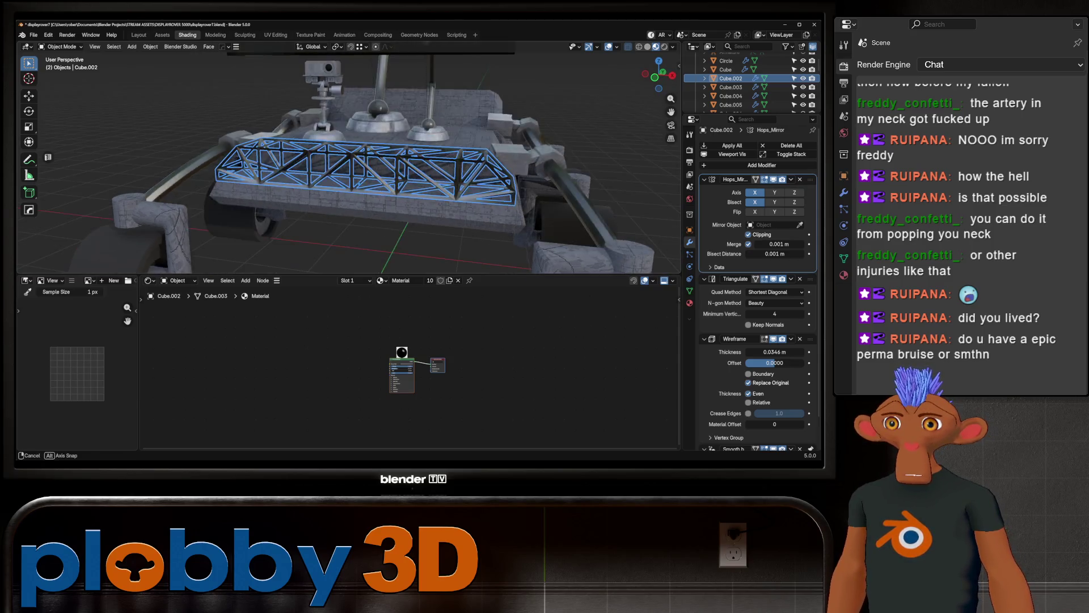
scroll(349, 161, down, 3)
middle_drag(349, 162, 392, 170)
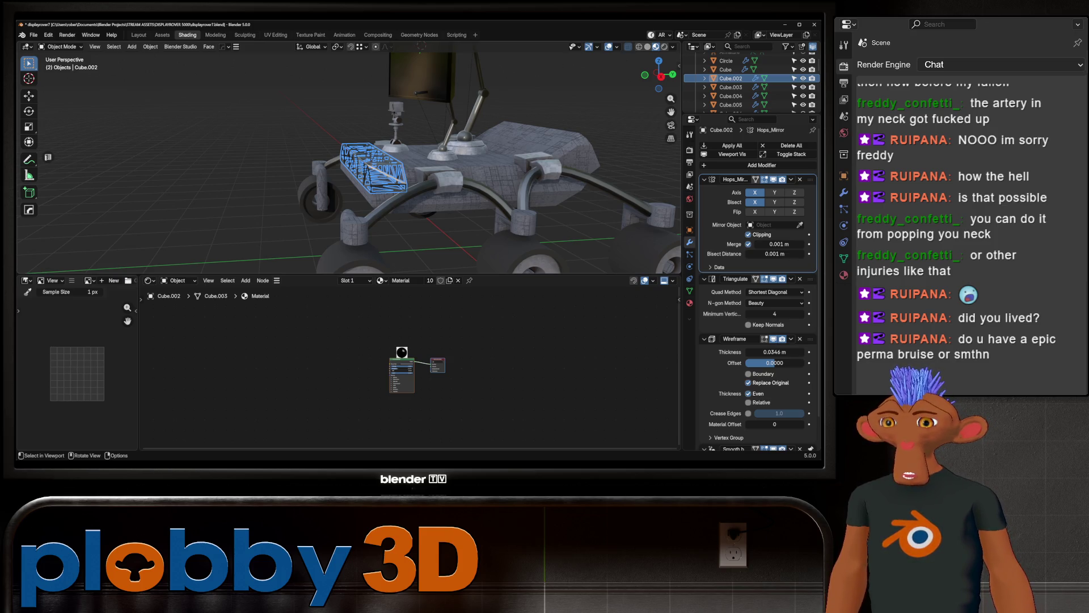
mouse_move(369, 164)
middle_down()
mouse_move(443, 205)
mouse_move(477, 200)
mouse_move(383, 171)
mouse_move(425, 136)
mouse_move(391, 171)
middle_up()
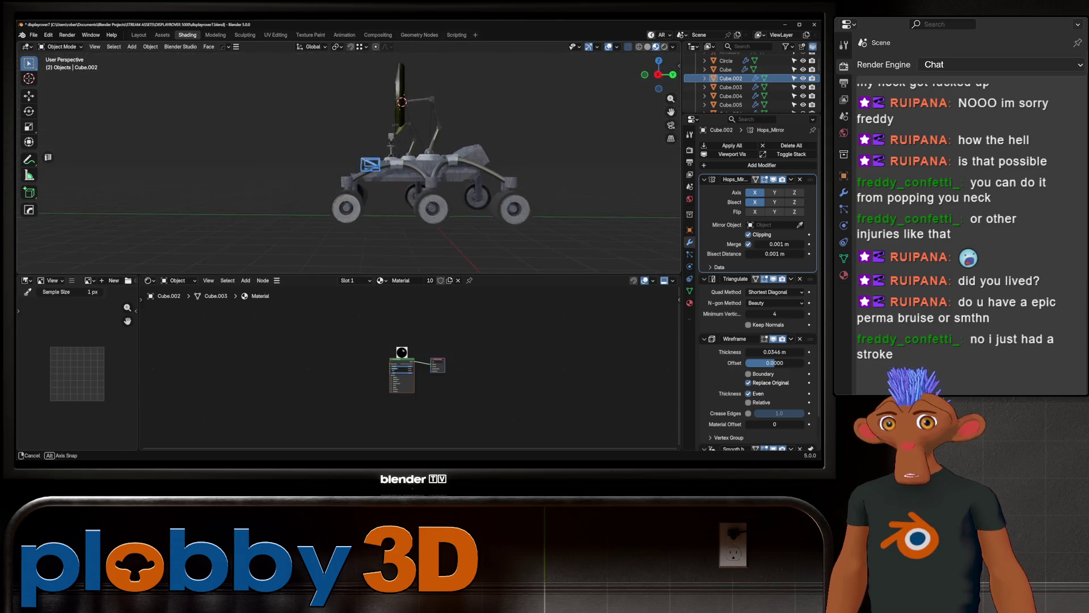
Step: Select the small domed cap Cylinder.020 on the rover deck
mouse_move(391, 170)
middle_down()
mouse_move(392, 238)
mouse_move(392, 171)
mouse_move(357, 170)
mouse_move(374, 221)
middle_up()
click(358, 162)
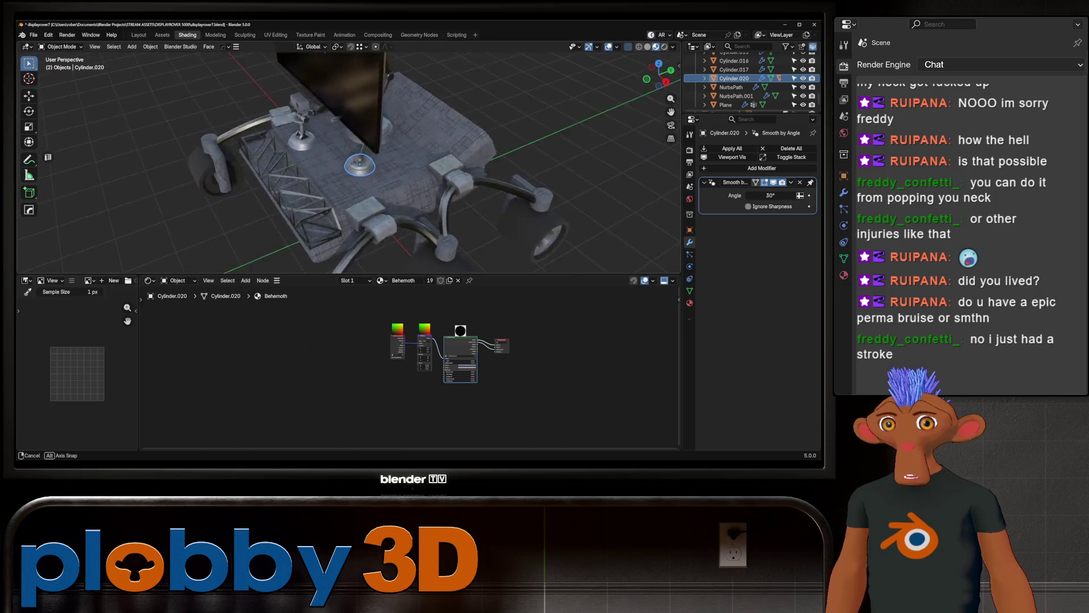
Step: Shift the domed cap along Y and then along X to a new spot on the deck
middle_drag(358, 171, 256, 153)
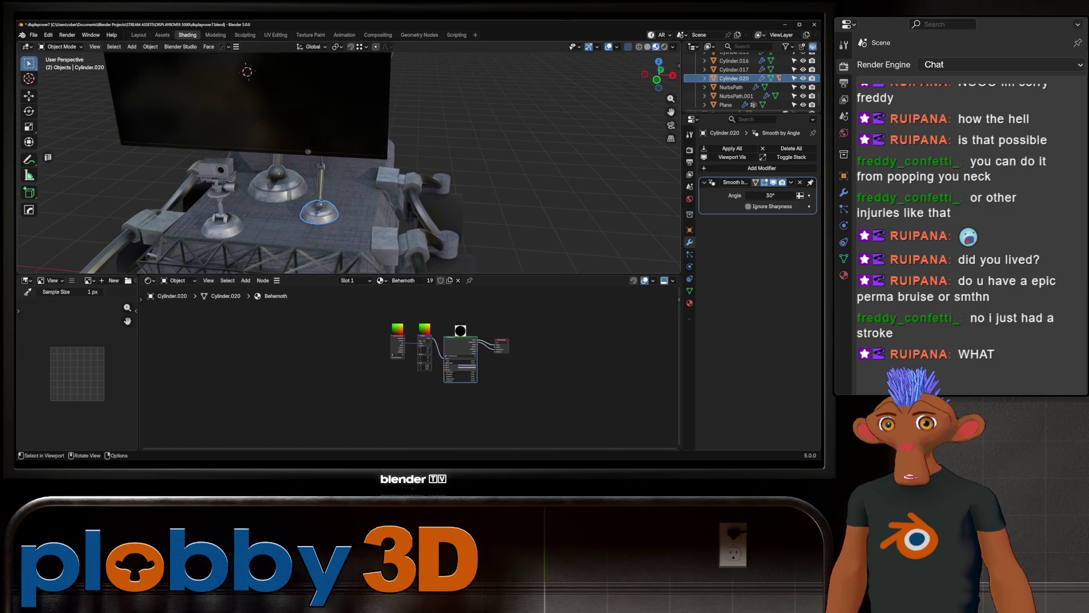
key(g)
key(x)
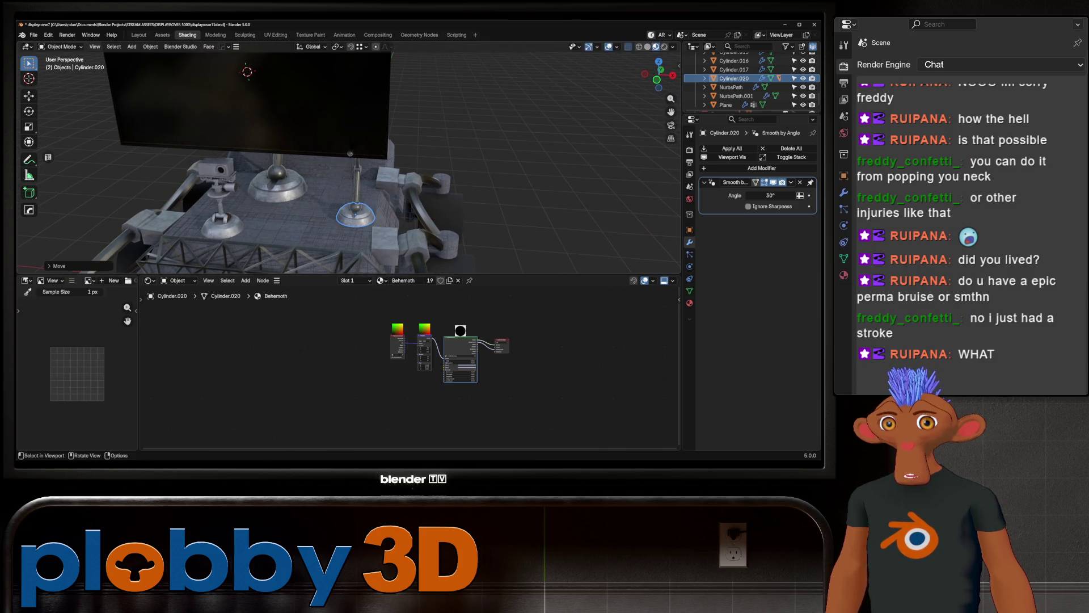
middle_drag(357, 170, 272, 161)
key(y)
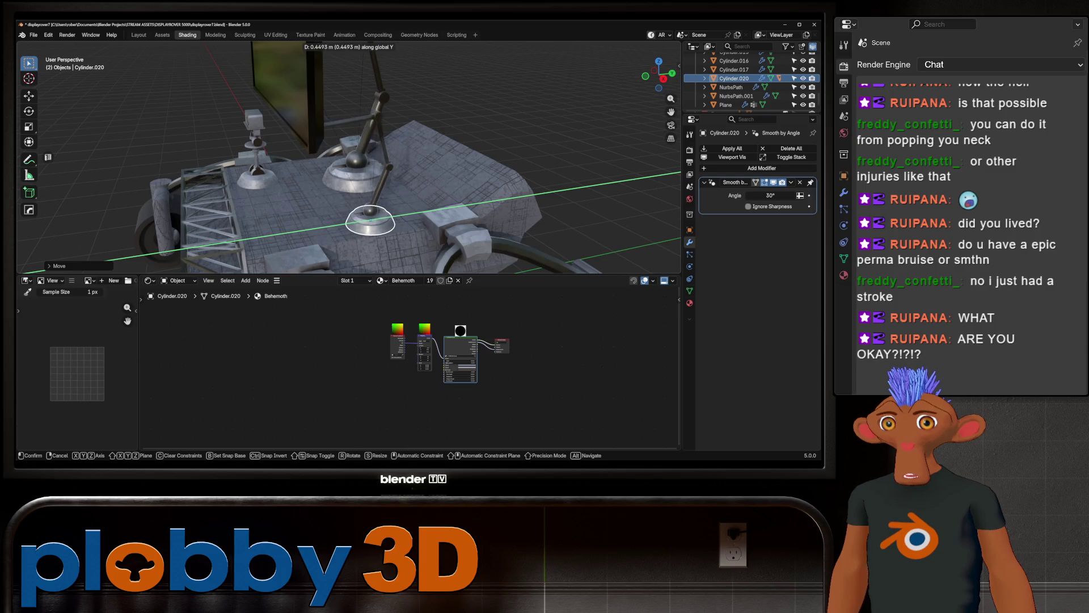
key(Return)
mouse_move(349, 161)
middle_down()
mouse_move(298, 103)
mouse_move(332, 153)
mouse_move(306, 128)
mouse_move(281, 145)
middle_up()
key(g)
key(x)
key(Return)
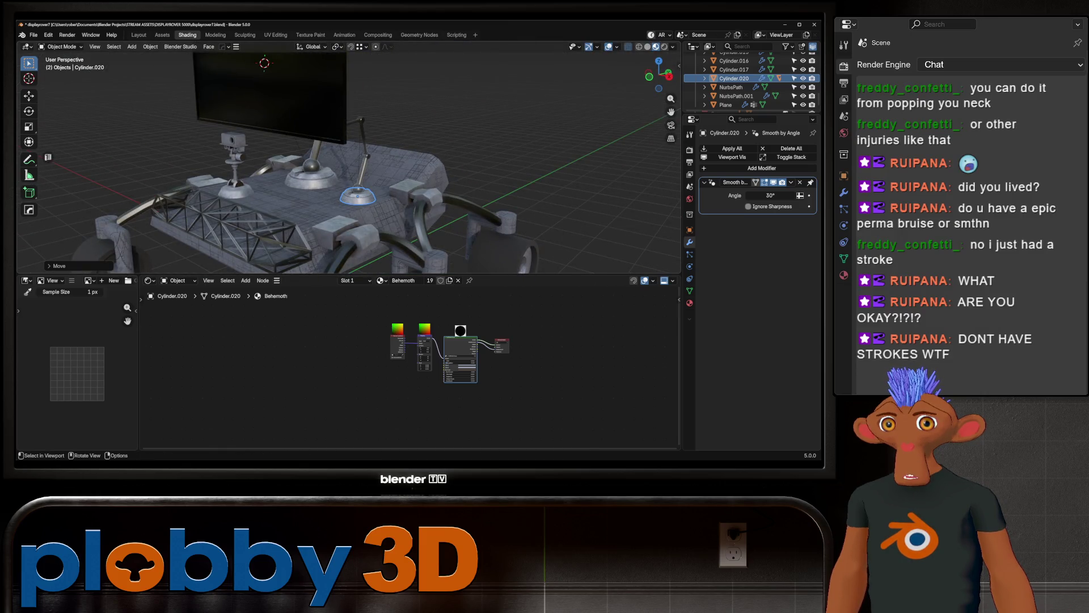
Step: Move the ring at the pole's base, Cylinder.008, along the X axis
mouse_move(349, 162)
middle_down()
mouse_move(306, 136)
mouse_move(323, 127)
mouse_move(326, 197)
middle_up()
click(326, 196)
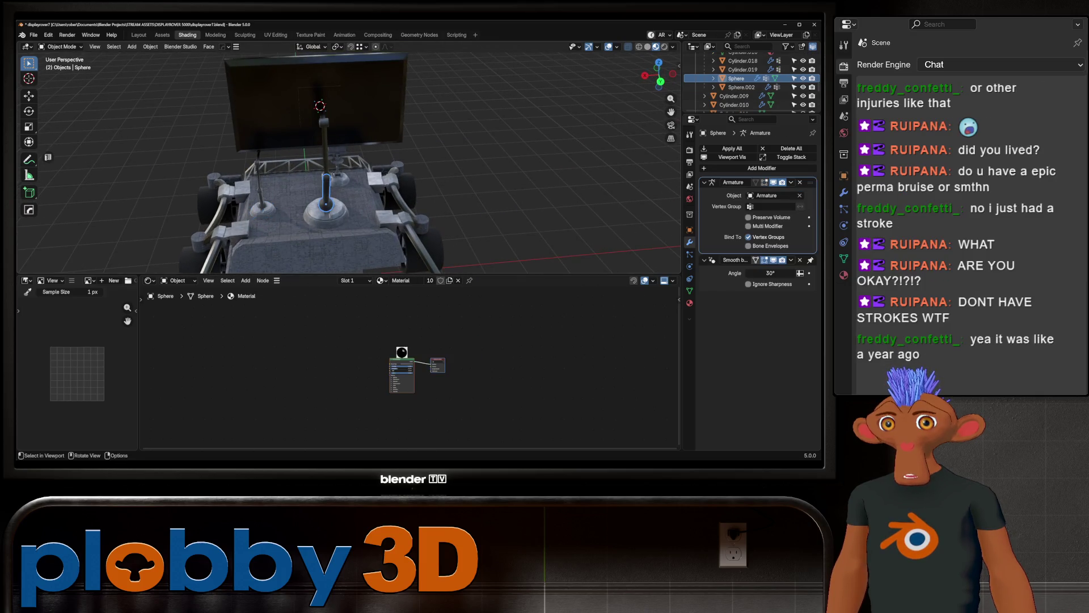
click(347, 212)
key(g)
key(x)
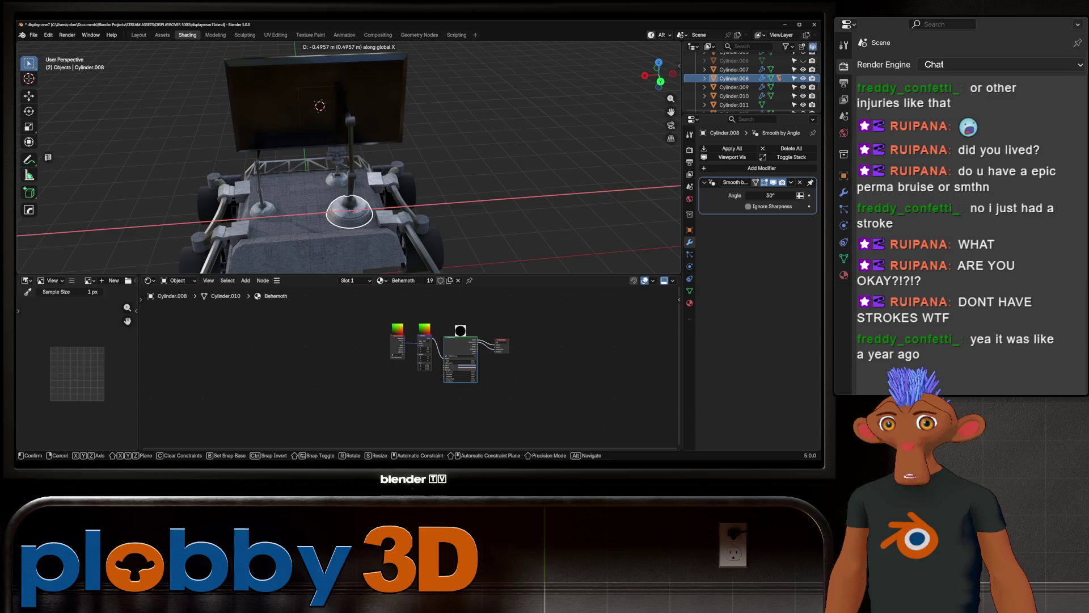
key(Return)
Step: Select the monitor screen plane on its arm
middle_drag(341, 163, 272, 152)
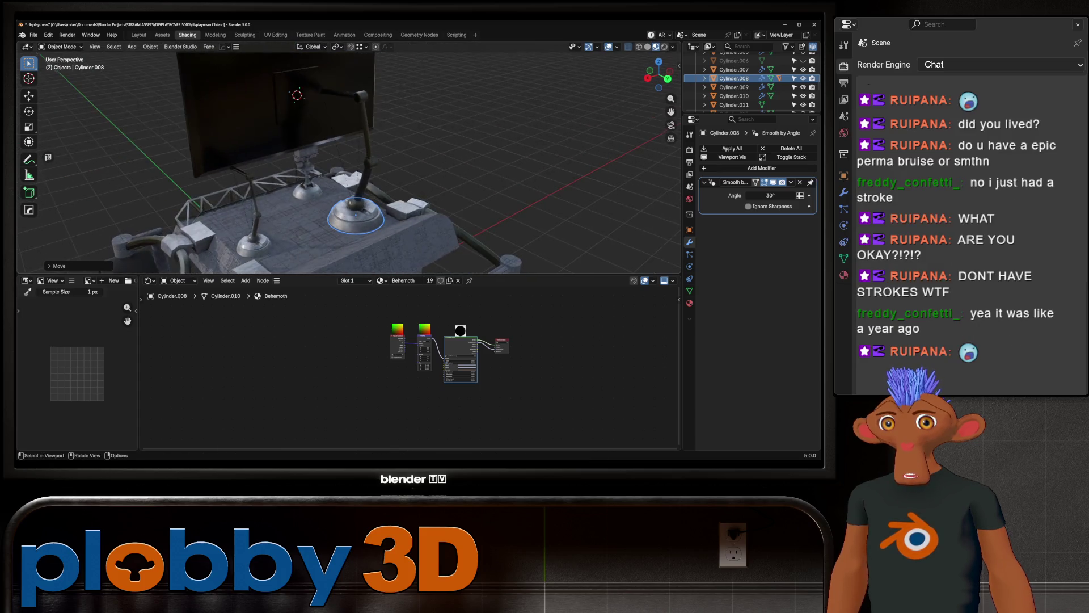
click(281, 128)
click(345, 109)
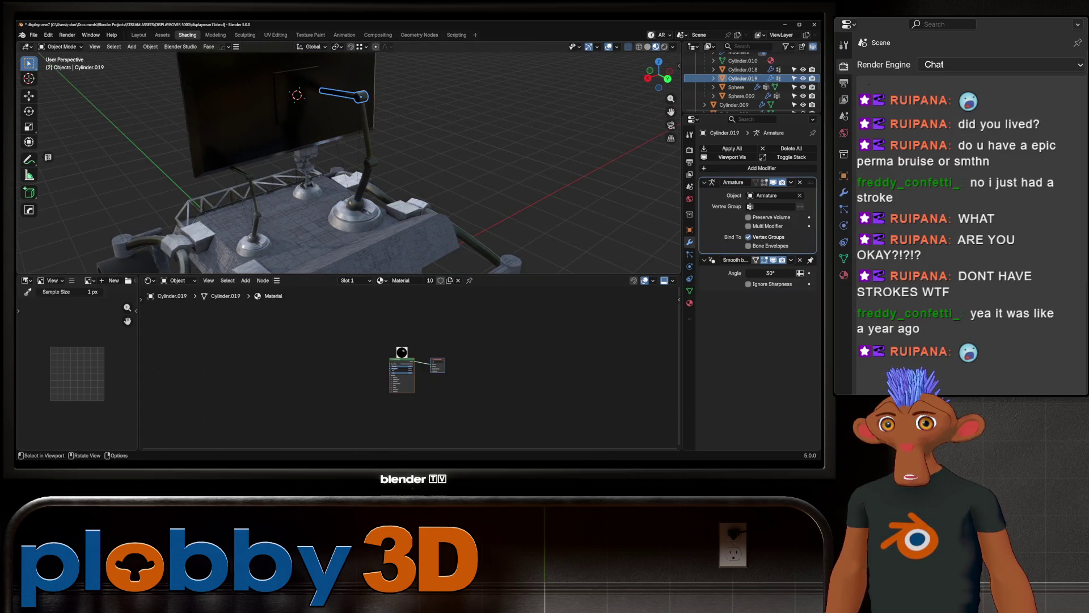
scroll(344, 109, up, 5)
middle_drag(345, 109, 286, 107)
click(285, 107)
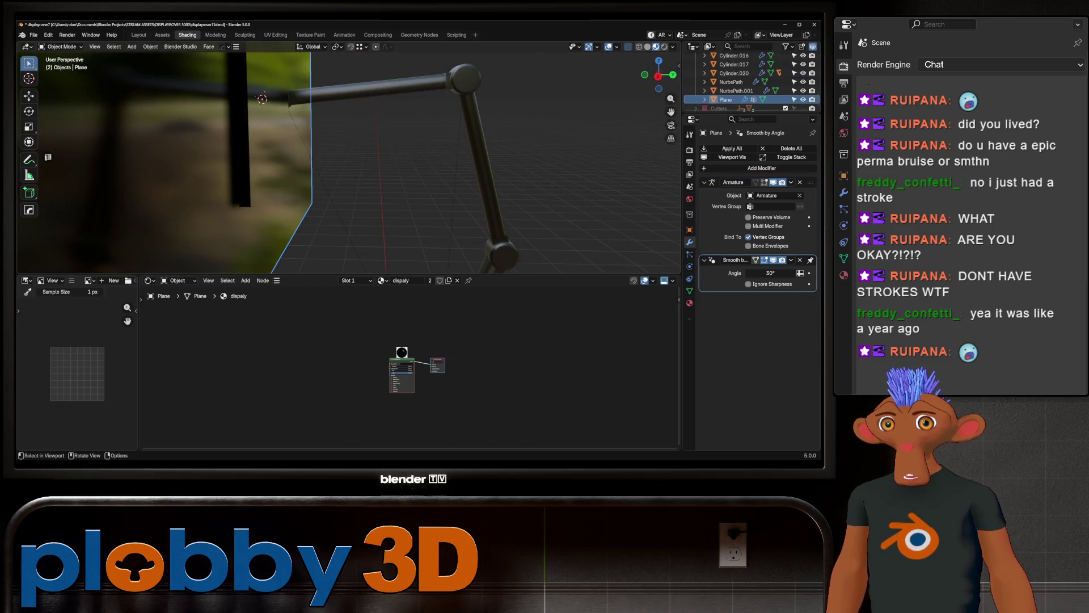
Step: Snap the monitor screen to the 3D cursor at the arm's end joint
click(262, 100)
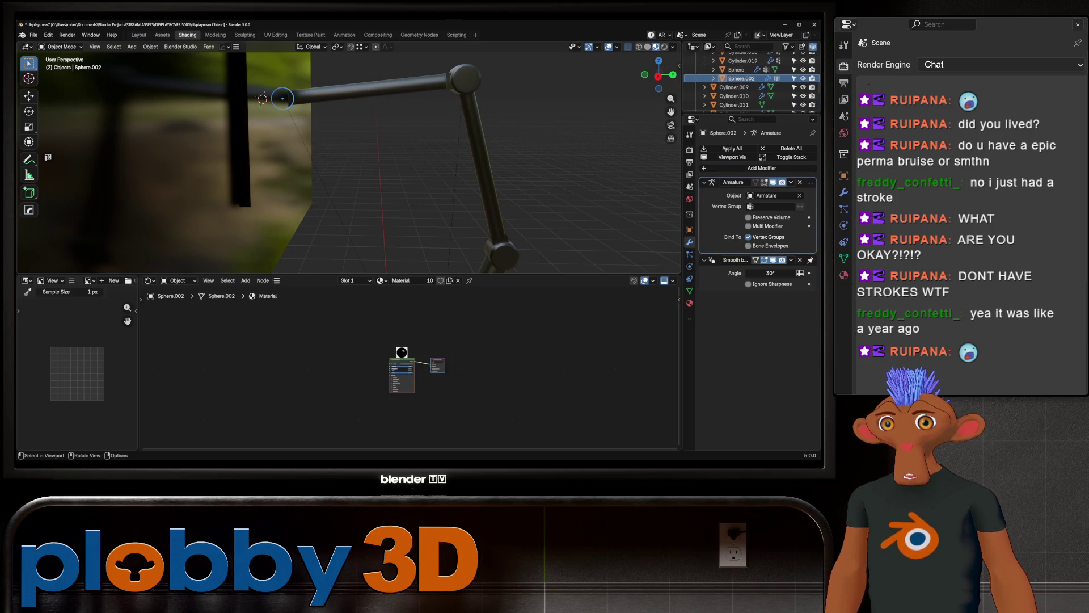
key(q)
key(Escape)
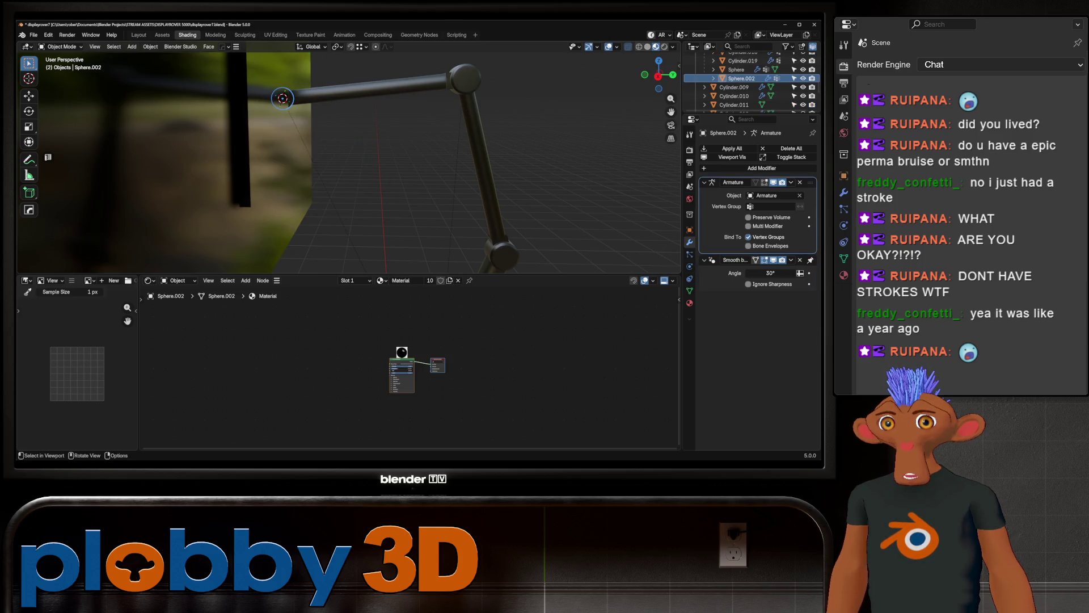
click(209, 81)
key(q)
click(241, 96)
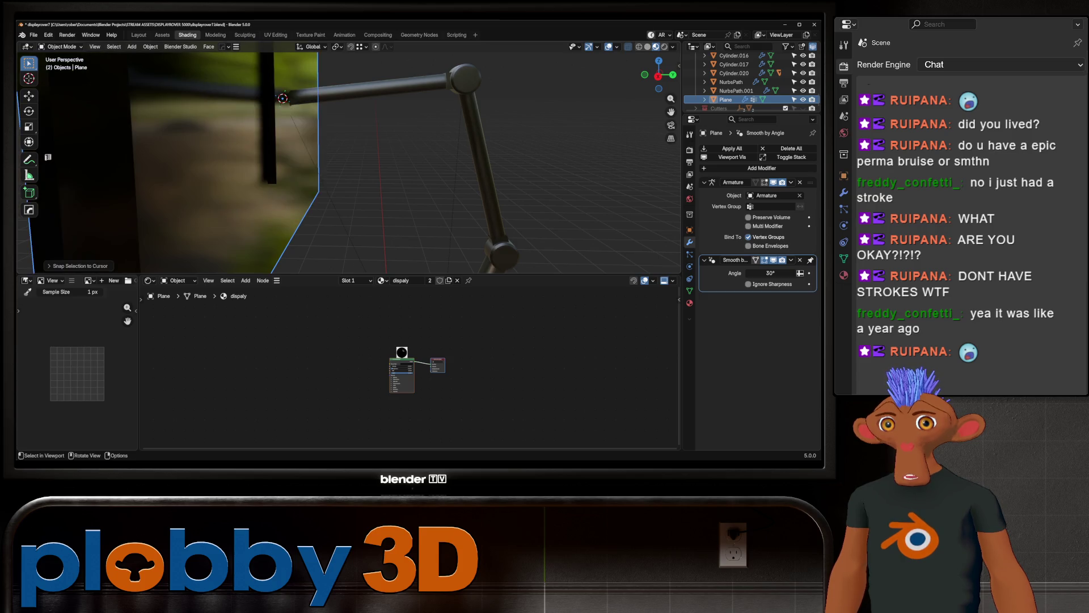
middle_drag(241, 96, 279, 106)
Step: Offset the screen along Y, reset the 3D cursor to world origin, and duplicate the screen
key(g)
key(y)
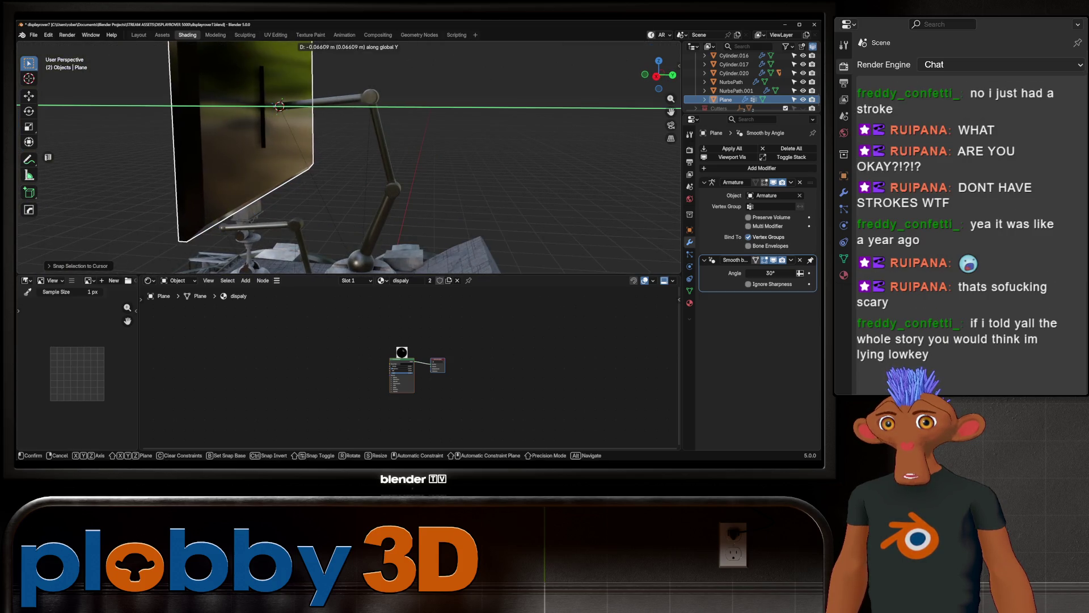
alt+scroll(313, 87, up, 4)
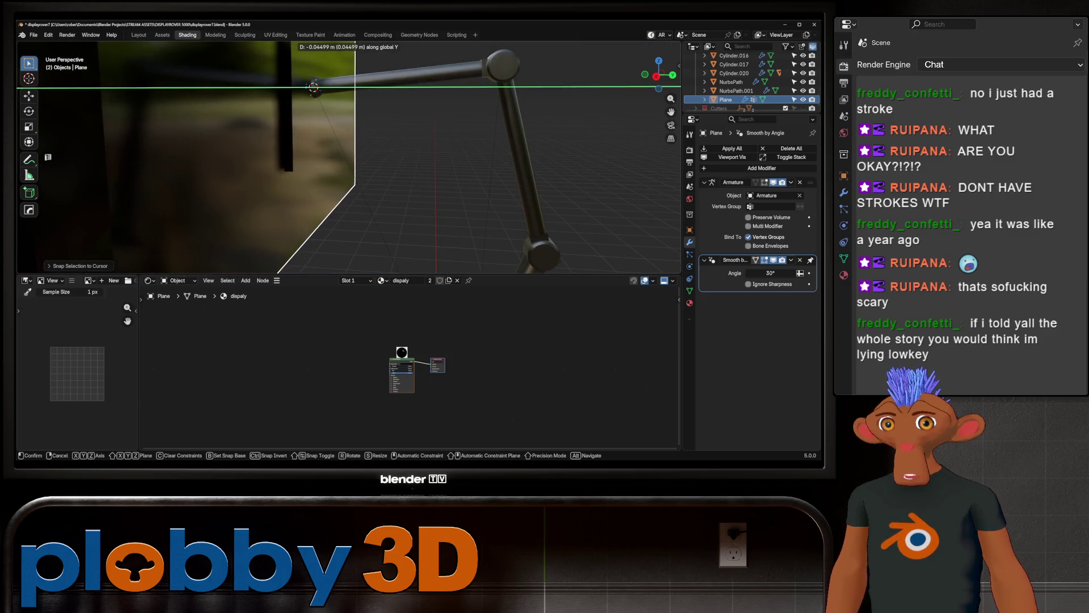
click(313, 87)
scroll(307, 93, down, 5)
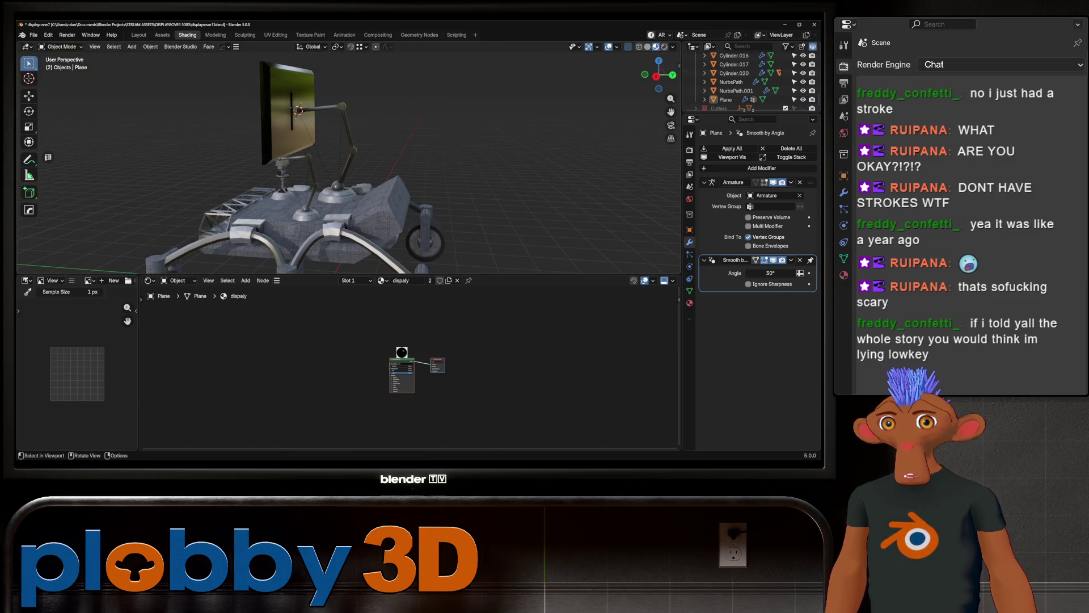
key(q)
click(325, 164)
mouse_move(325, 165)
middle_down()
mouse_move(358, 171)
mouse_move(323, 145)
mouse_move(357, 103)
mouse_move(340, 128)
middle_up()
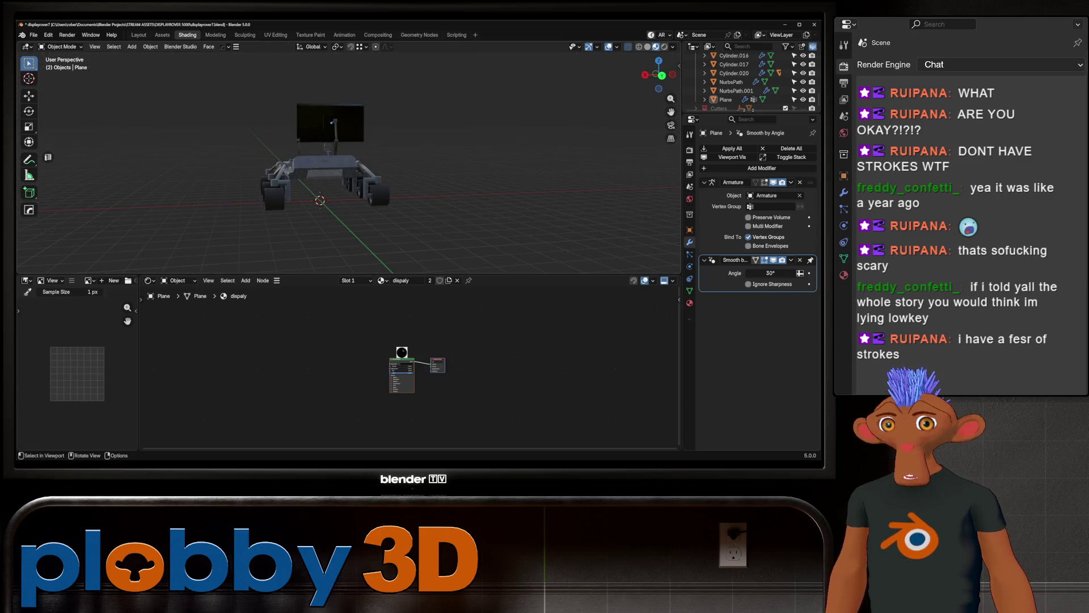
key(shift+d)
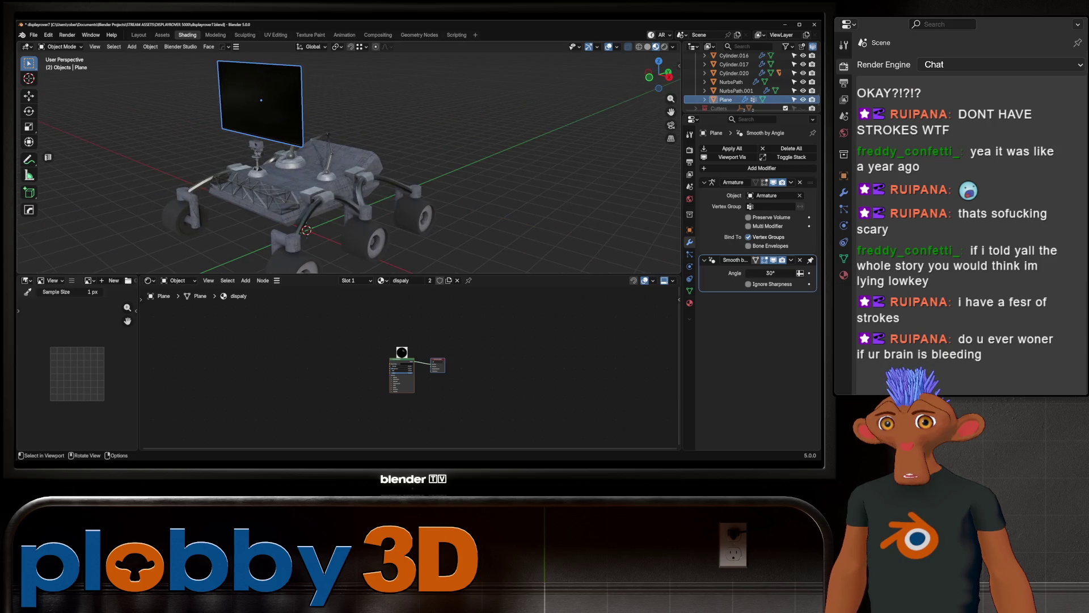
scroll(281, 93, up, 3)
Step: Place the duplicate screen, rotate it upright and shrink it to a narrow panel
key(Return)
middle_drag(341, 127, 375, 144)
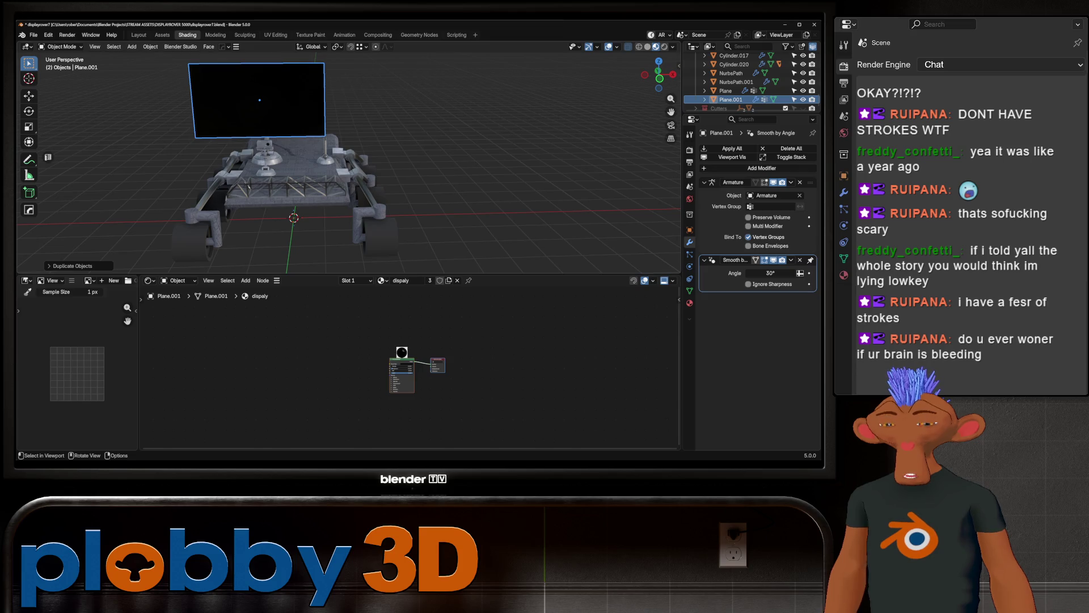
key(r)
click(358, 115)
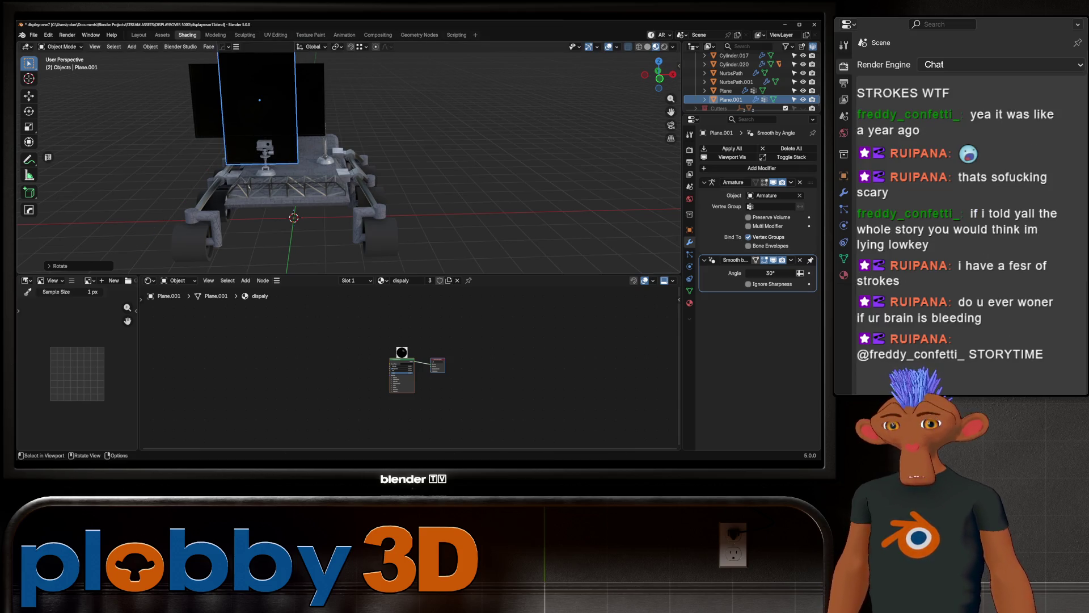
mouse_move(340, 153)
middle_down()
mouse_move(290, 140)
mouse_move(332, 152)
mouse_move(375, 140)
middle_up()
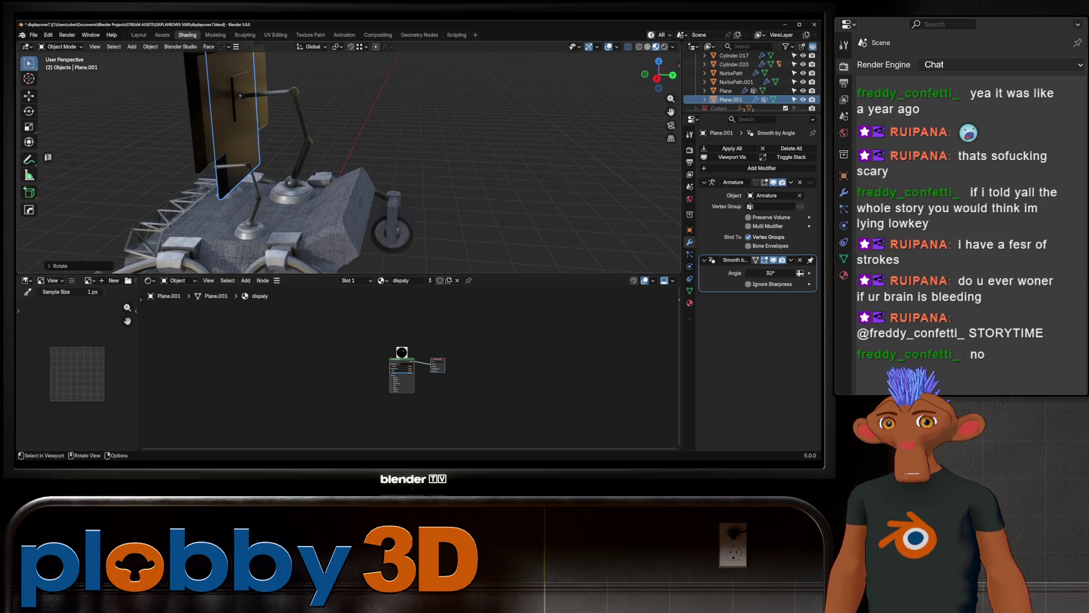
key(s)
key(Return)
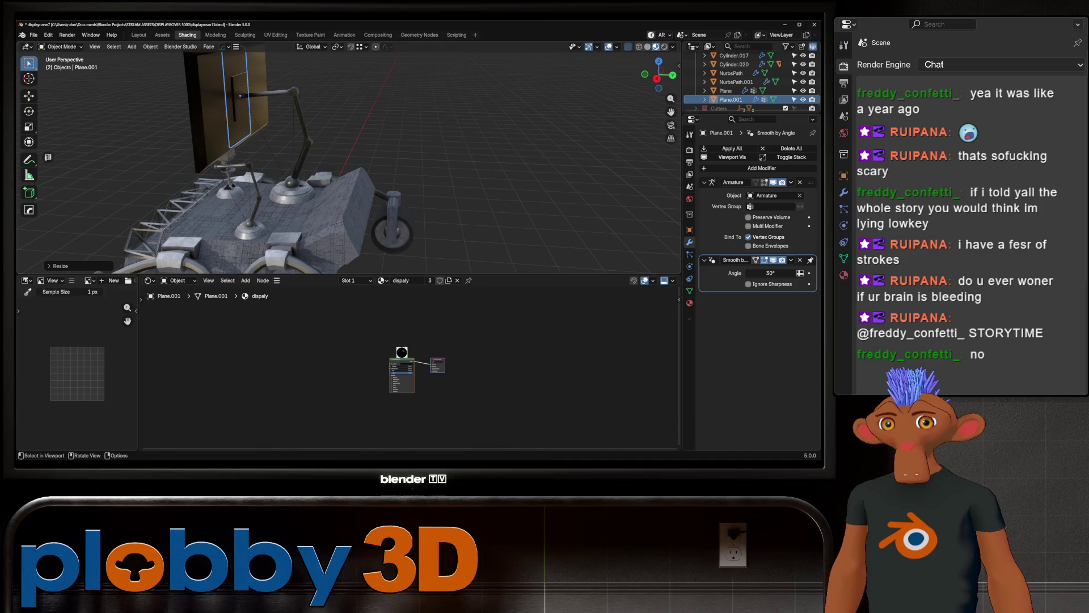
Step: Slide the narrow panel along X to stand beside the main display
key(g)
key(Return)
mouse_move(340, 154)
middle_down()
mouse_move(409, 145)
mouse_move(357, 158)
middle_up()
key(g)
key(x)
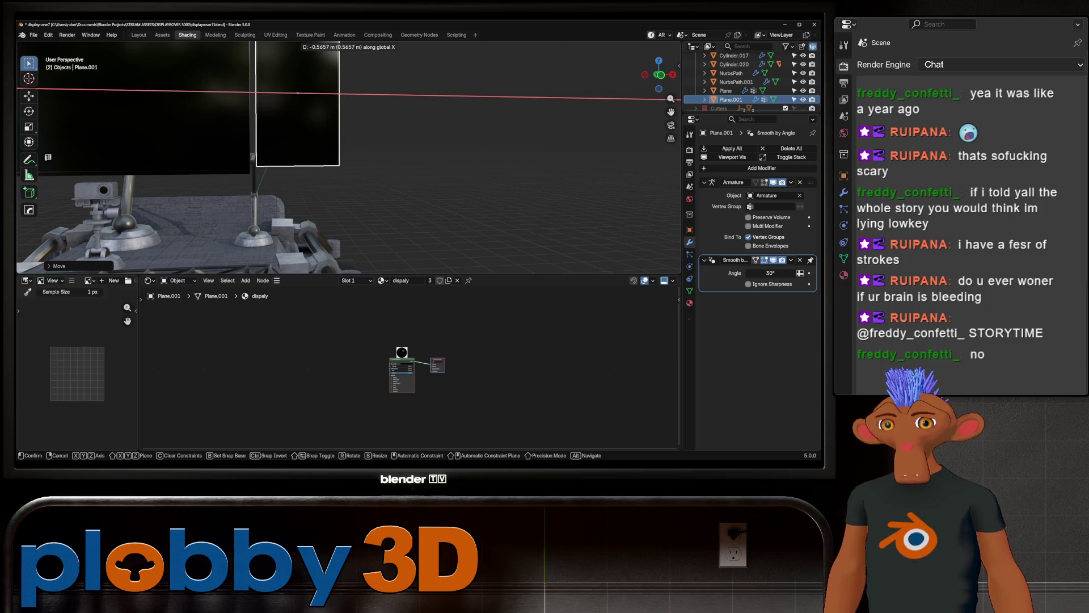
key(Return)
scroll(349, 157, down, 4)
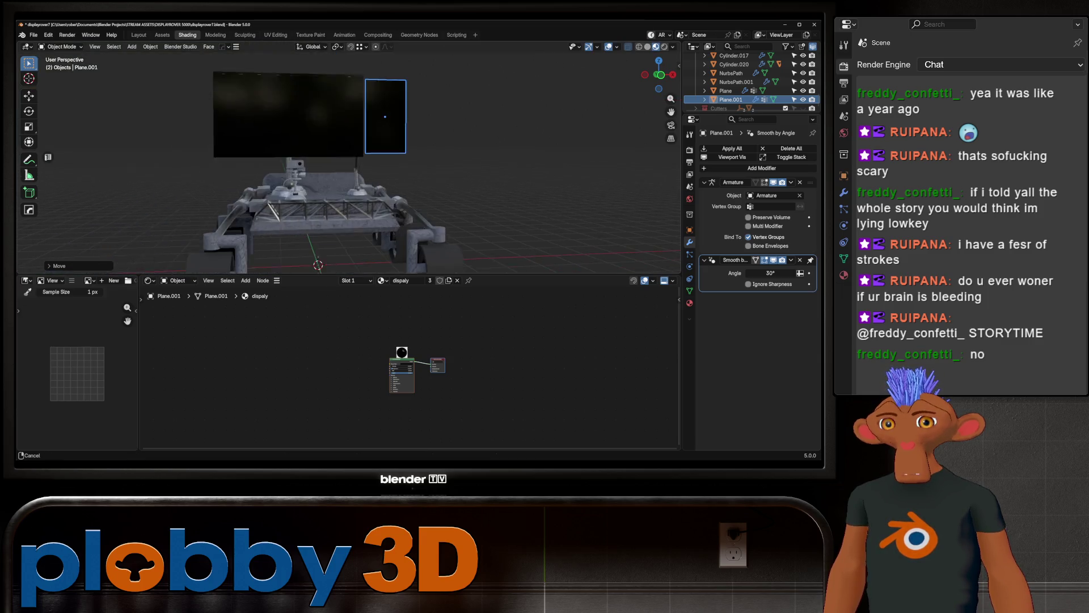
mouse_move(349, 157)
middle_down()
mouse_move(375, 171)
mouse_move(375, 154)
middle_up()
scroll(348, 161, up, 4)
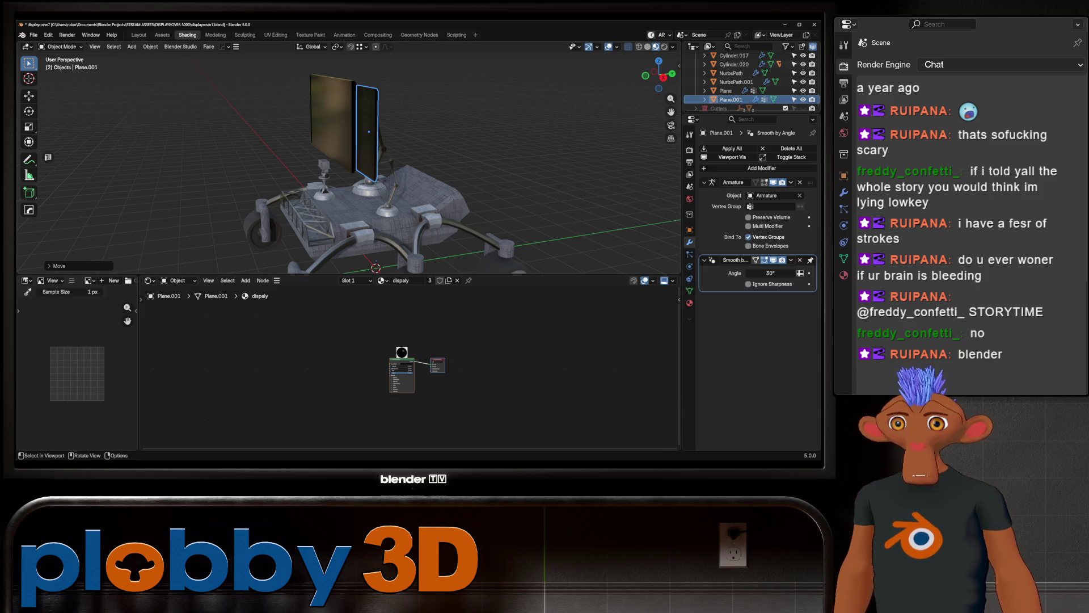
scroll(349, 162, up, 5)
Step: Scale the Cylinder.020 dome base up to about 1.5
mouse_move(349, 162)
middle_down()
mouse_move(408, 170)
mouse_move(366, 128)
middle_up()
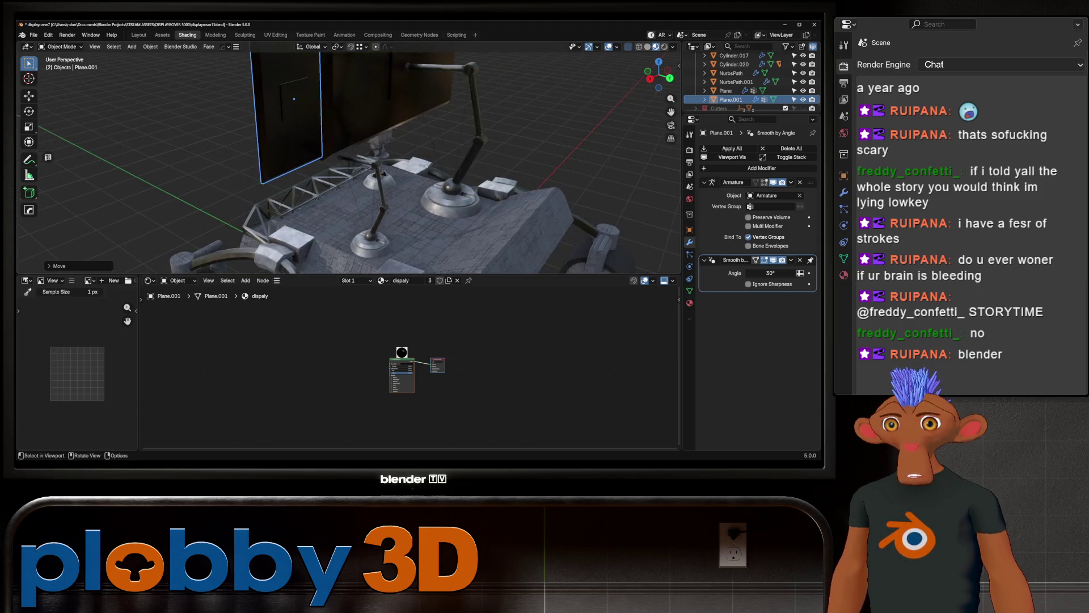
click(379, 200)
scroll(366, 170, down, 3)
mouse_move(366, 171)
middle_down()
mouse_move(400, 153)
mouse_move(443, 162)
middle_up()
key(s)
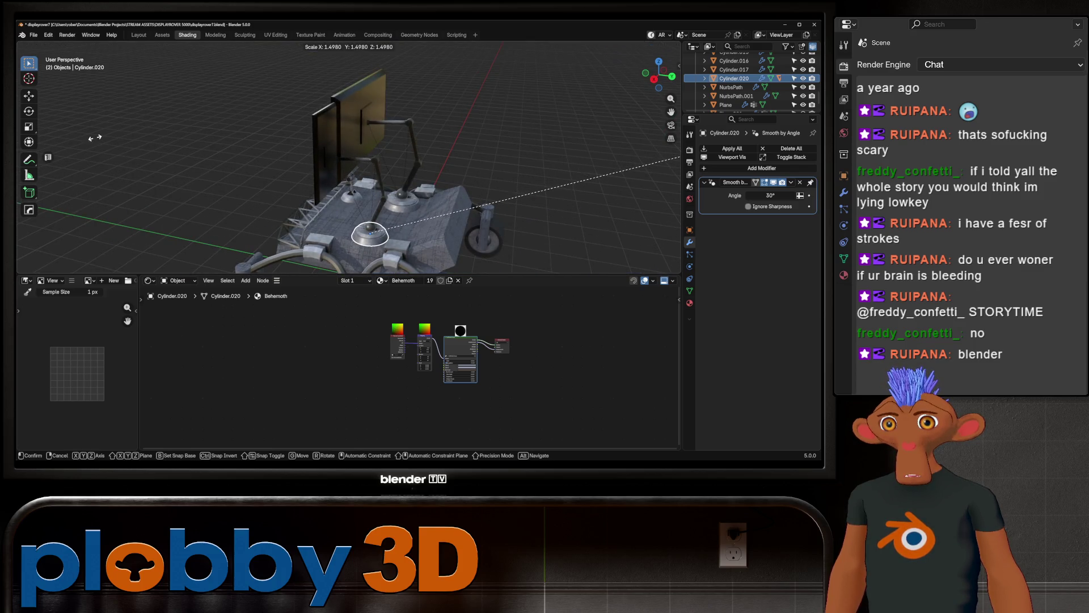
click(94, 137)
Step: Shift the dome base sideways along the X axis on the deck
middle_drag(94, 137, 111, 213)
key(g)
key(x)
key(Return)
middle_drag(374, 171, 375, 129)
scroll(374, 171, up, 2)
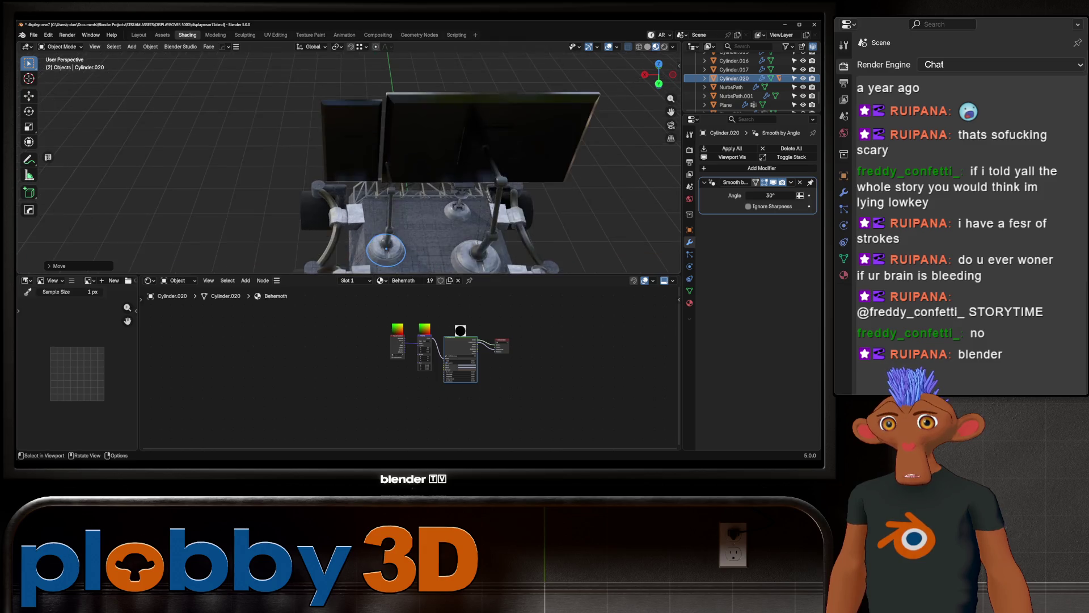
scroll(374, 171, up, 2)
mouse_move(375, 171)
middle_down()
mouse_move(315, 157)
mouse_move(443, 186)
mouse_move(366, 149)
mouse_move(318, 145)
mouse_move(345, 154)
mouse_move(345, 93)
mouse_move(345, 213)
mouse_move(383, 128)
mouse_move(443, 145)
middle_up()
scroll(345, 127, down, 2)
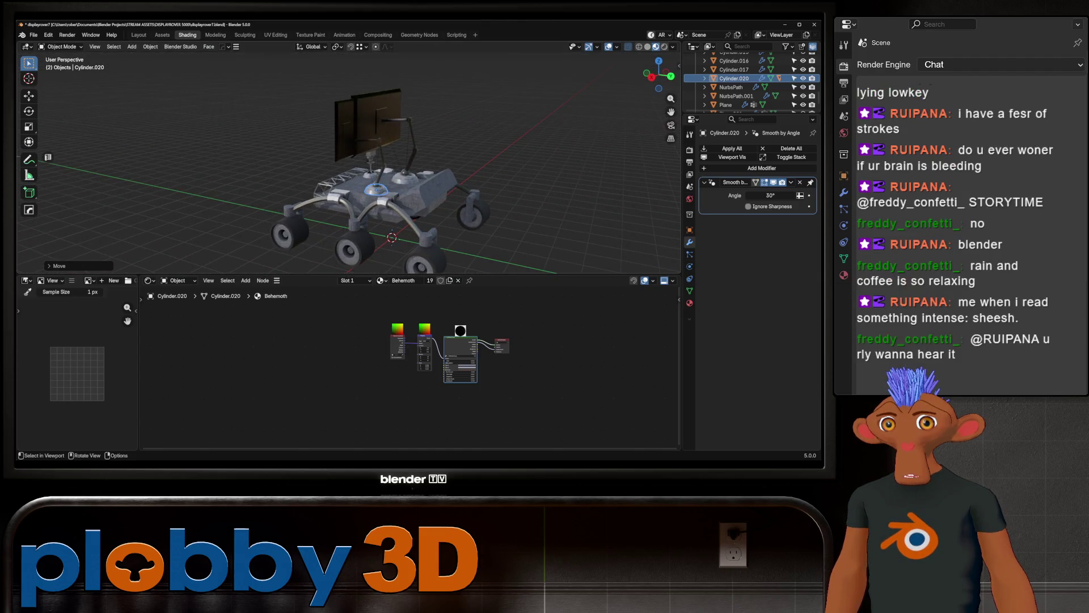
scroll(392, 187, up, 4)
Step: Select the narrow Plane.001 panel and enter Edit Mode on its mesh
mouse_move(391, 187)
middle_down()
mouse_move(391, 256)
mouse_move(391, 170)
mouse_move(442, 188)
mouse_move(375, 171)
middle_up()
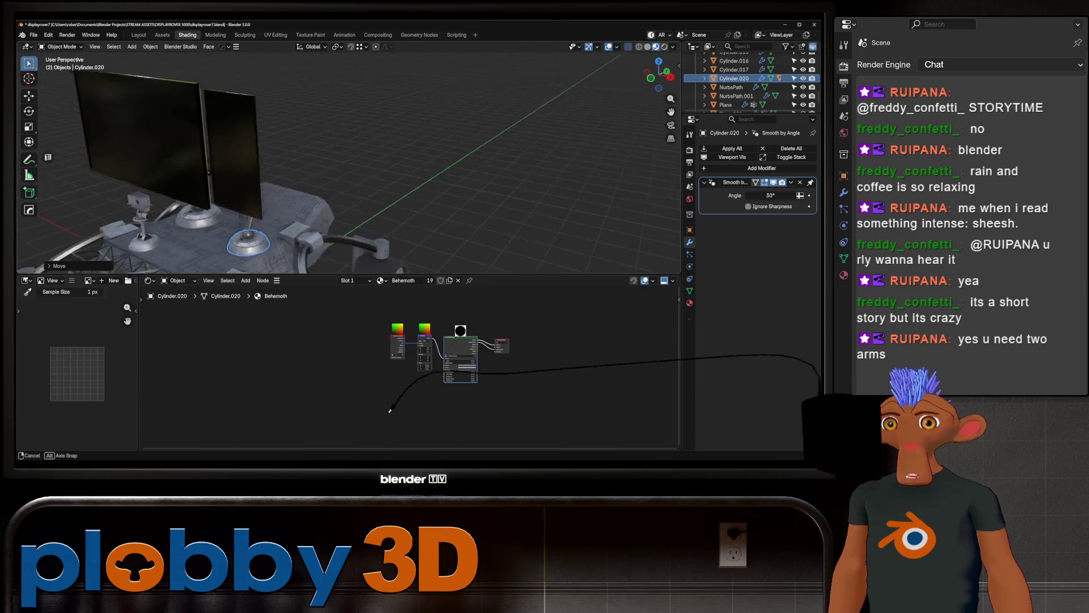
middle_drag(134, 259, 307, 204)
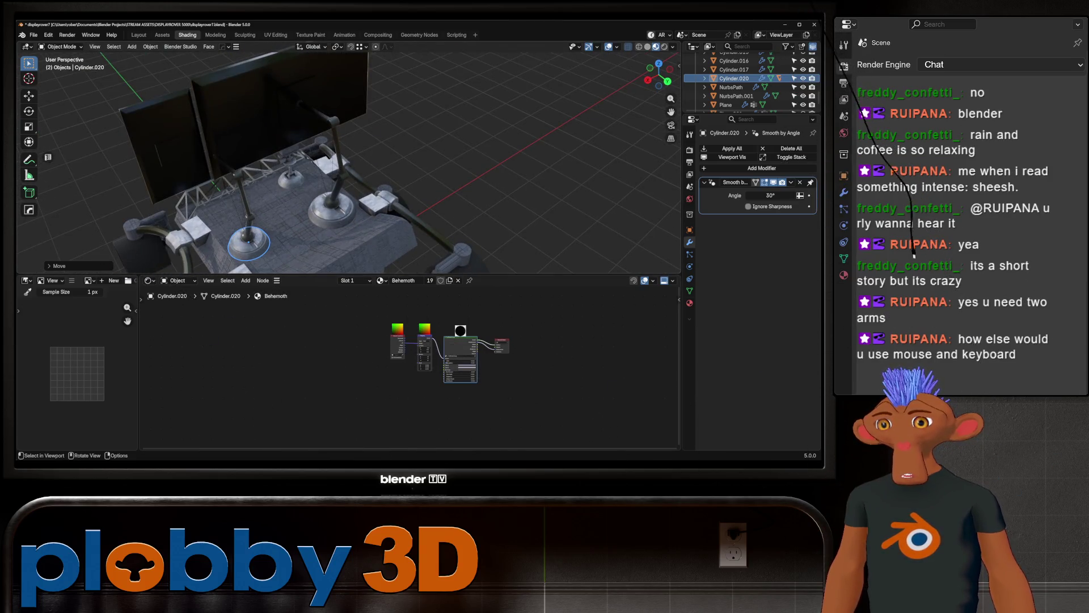
scroll(340, 162, up, 3)
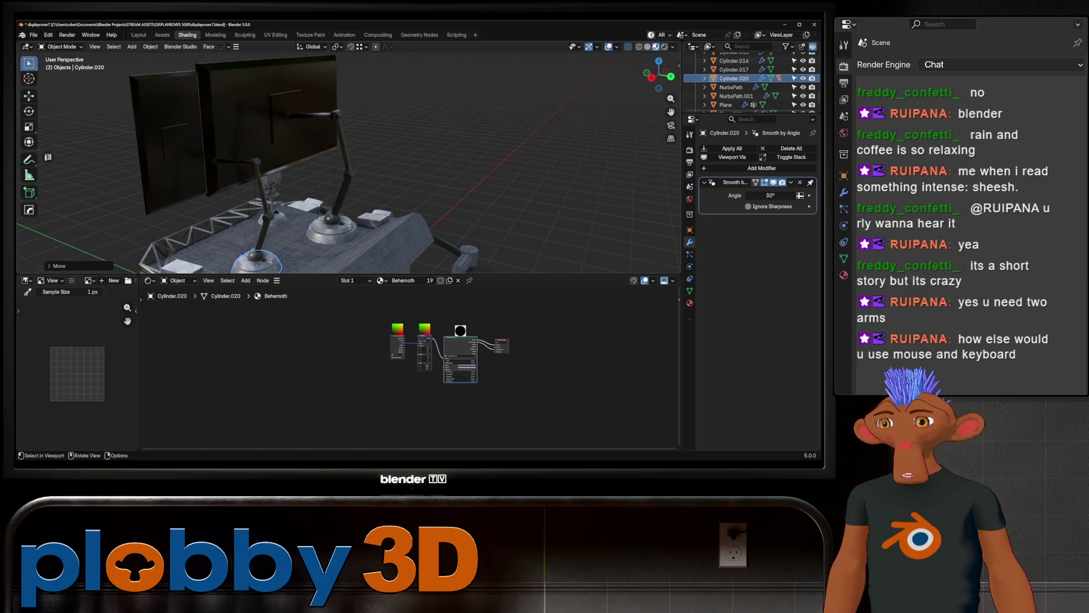
mouse_move(340, 162)
middle_down()
mouse_move(341, 102)
mouse_move(340, 170)
middle_up()
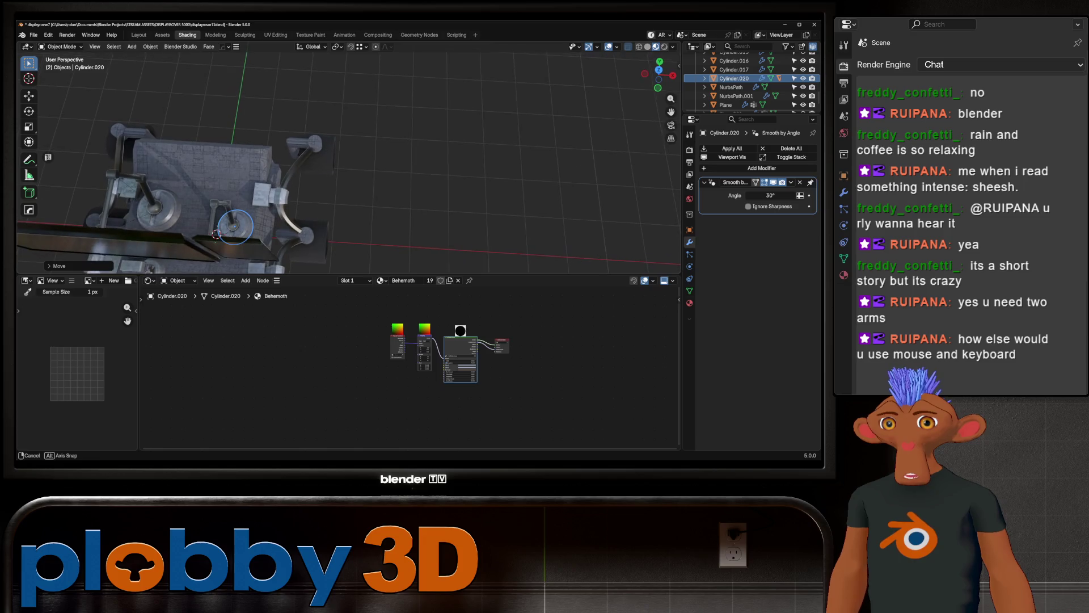
mouse_move(341, 170)
middle_down()
mouse_move(408, 136)
mouse_move(207, 171)
mouse_move(173, 165)
mouse_move(173, 206)
middle_up()
click(229, 166)
key(Tab)
Step: Leave Edit Mode and rotate the narrow panel about the Z axis beside the main monitor
right_click(260, 157)
mouse_move(259, 157)
middle_down()
mouse_move(257, 179)
mouse_move(407, 196)
middle_up()
key(Tab)
key(r)
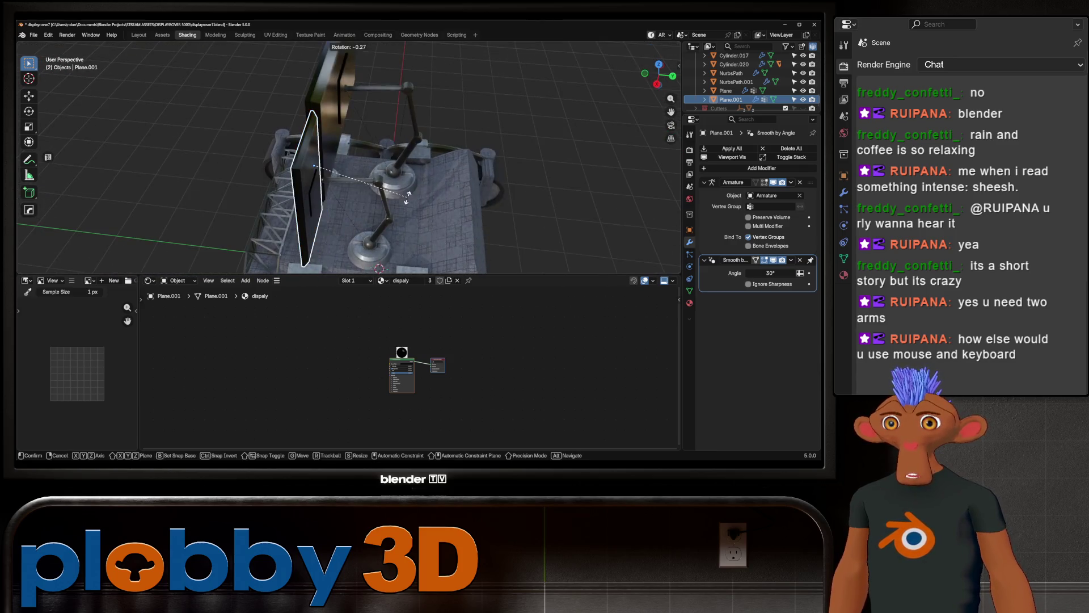
key(Escape)
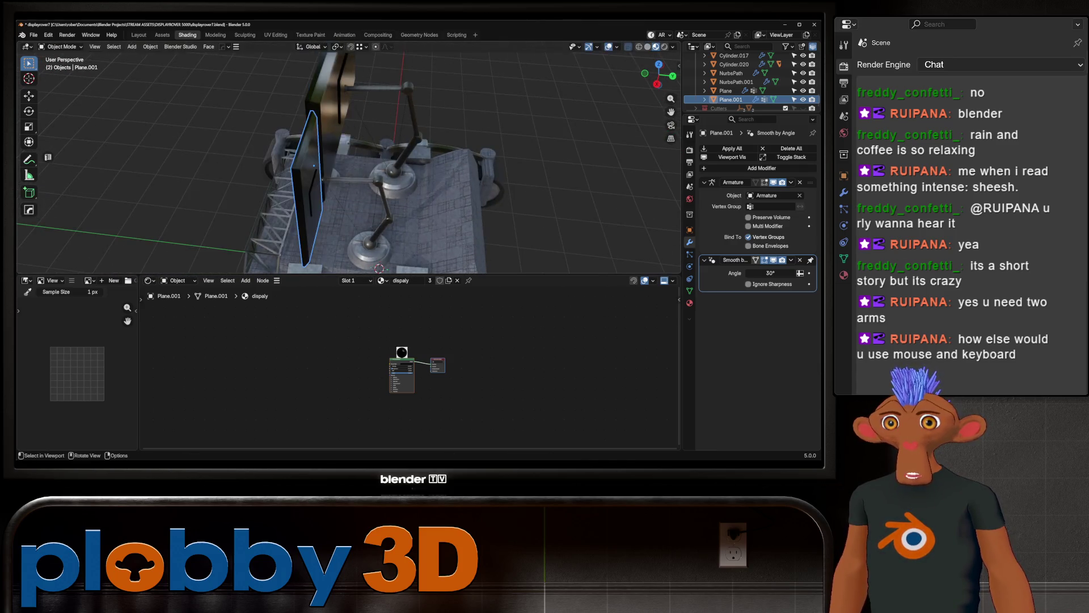
middle_drag(379, 269, 340, 269)
key(r)
key(z)
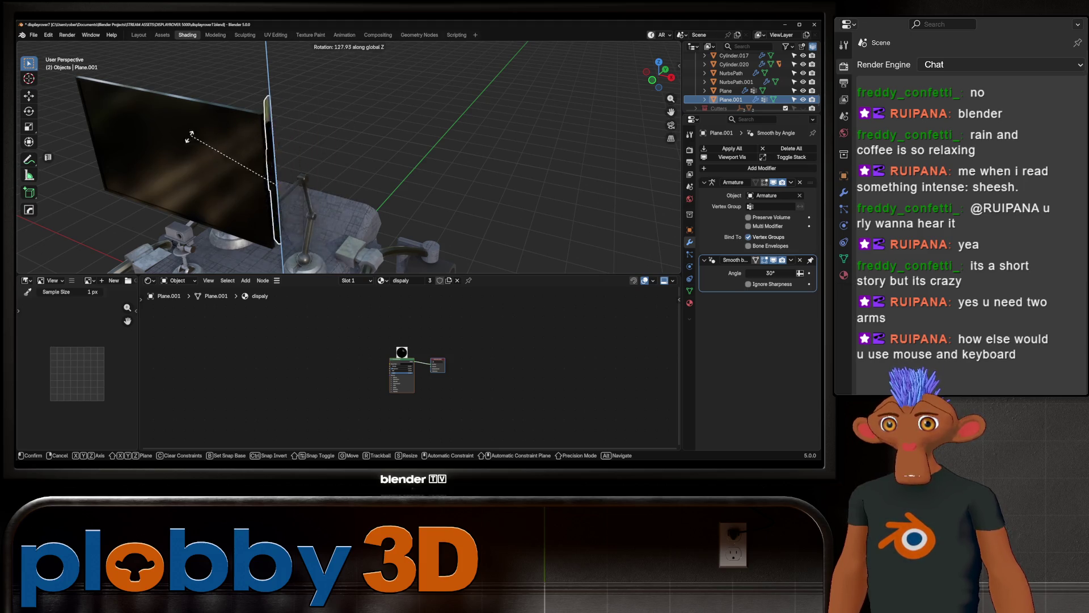
click(152, 175)
Step: Orbit around the rover to check the panel from front and rear
middle_drag(152, 175, 255, 154)
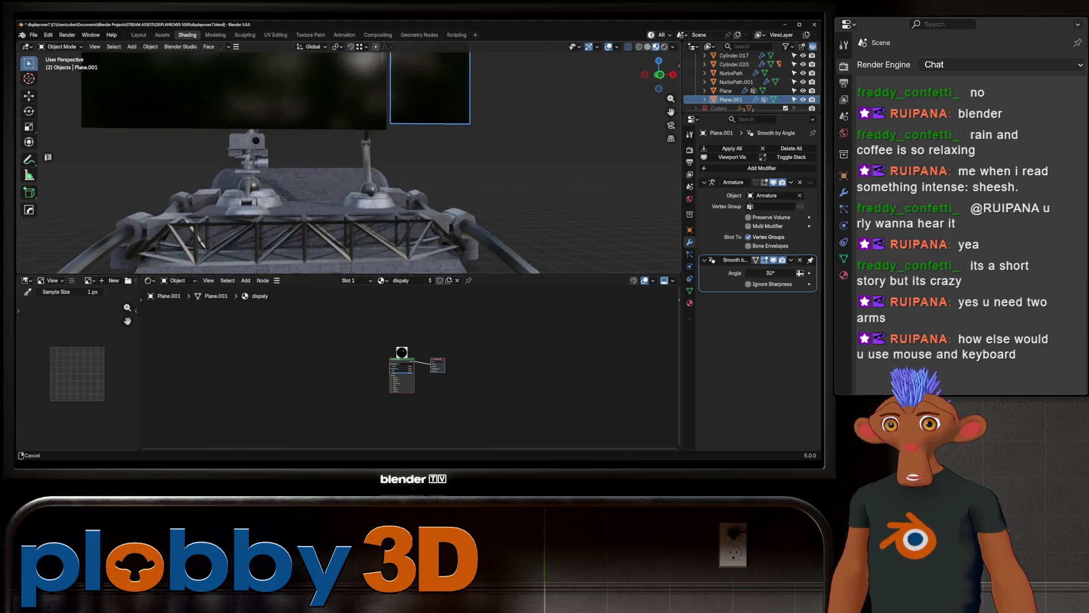
middle_drag(341, 162, 256, 153)
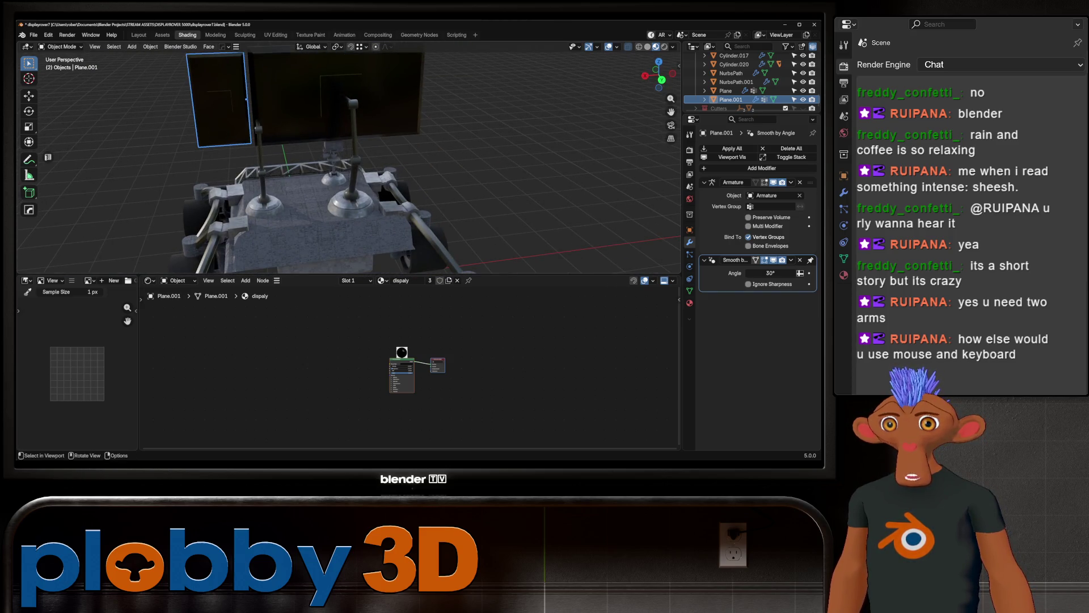
mouse_move(350, 162)
middle_down()
mouse_move(384, 162)
mouse_move(340, 162)
middle_up()
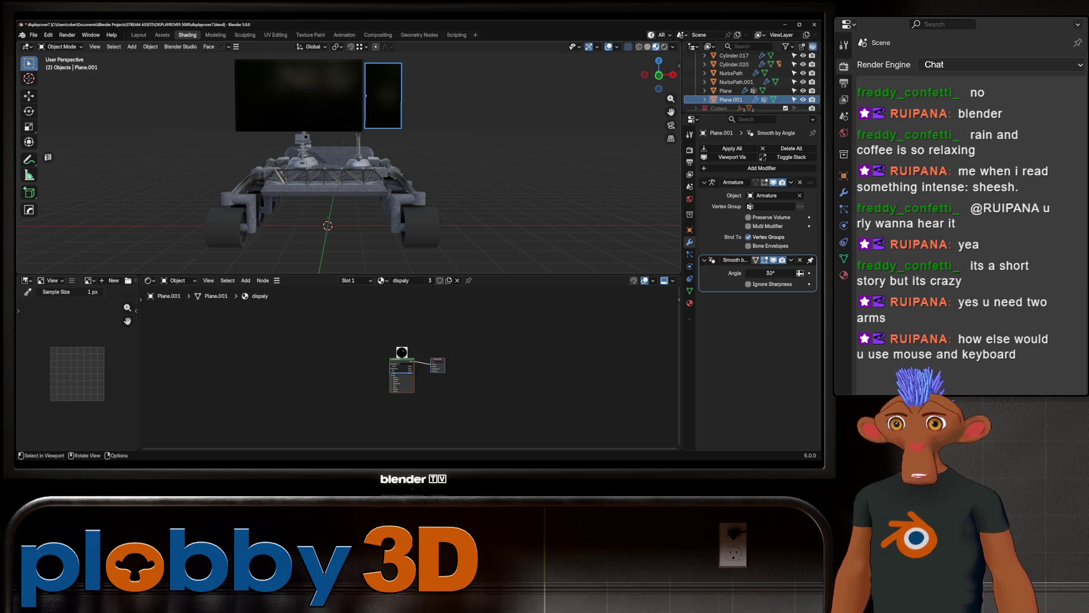
mouse_move(349, 162)
middle_down()
mouse_move(375, 197)
mouse_move(357, 171)
middle_up()
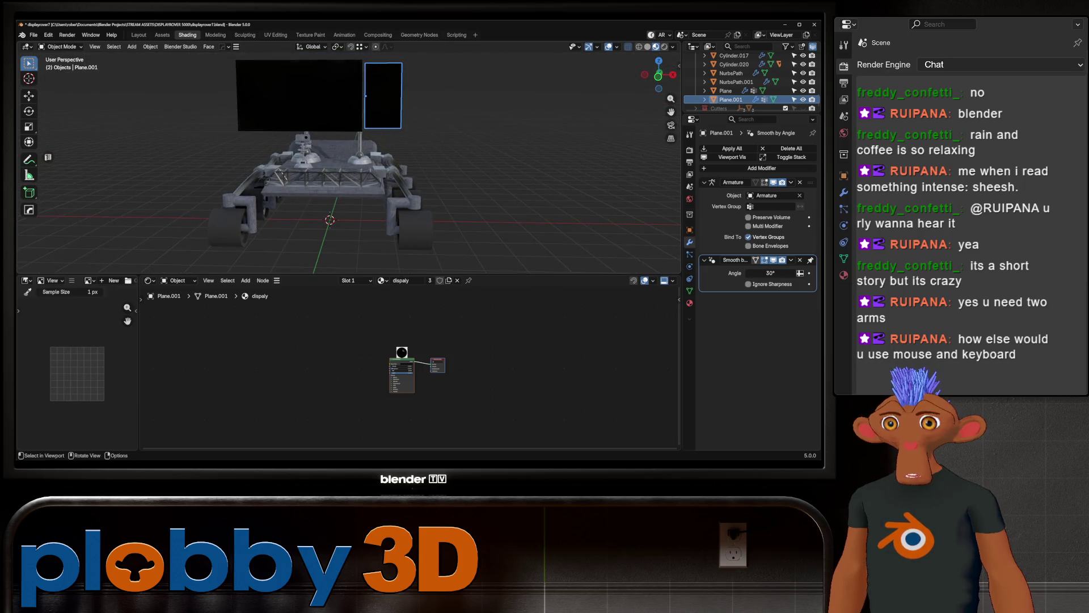
scroll(348, 162, down, 1)
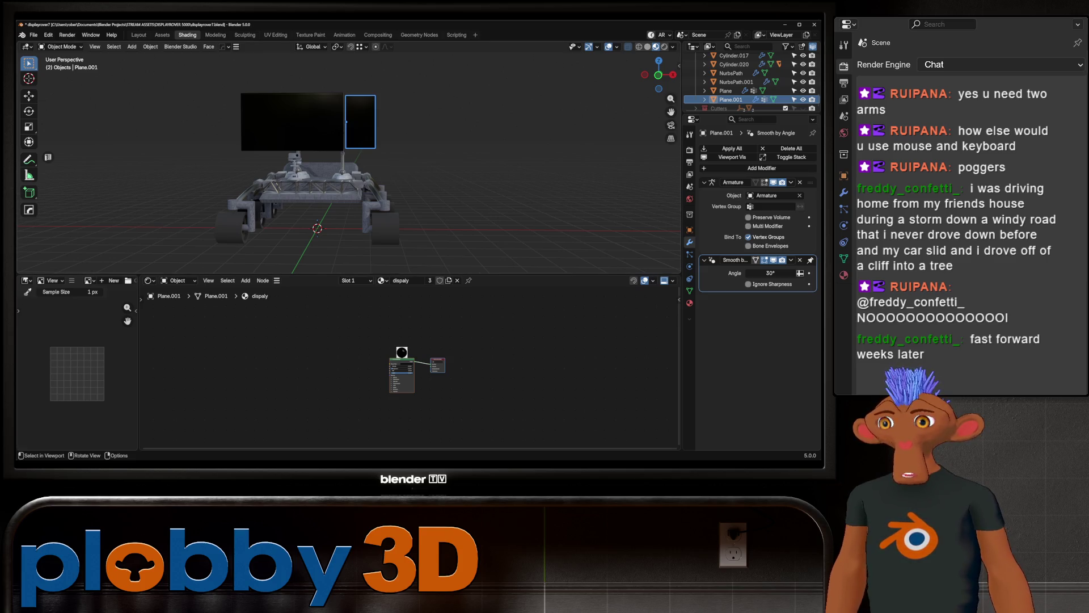
mouse_move(345, 122)
middle_down()
mouse_move(376, 120)
mouse_move(409, 94)
mouse_move(258, 108)
middle_up()
scroll(258, 108, up, 5)
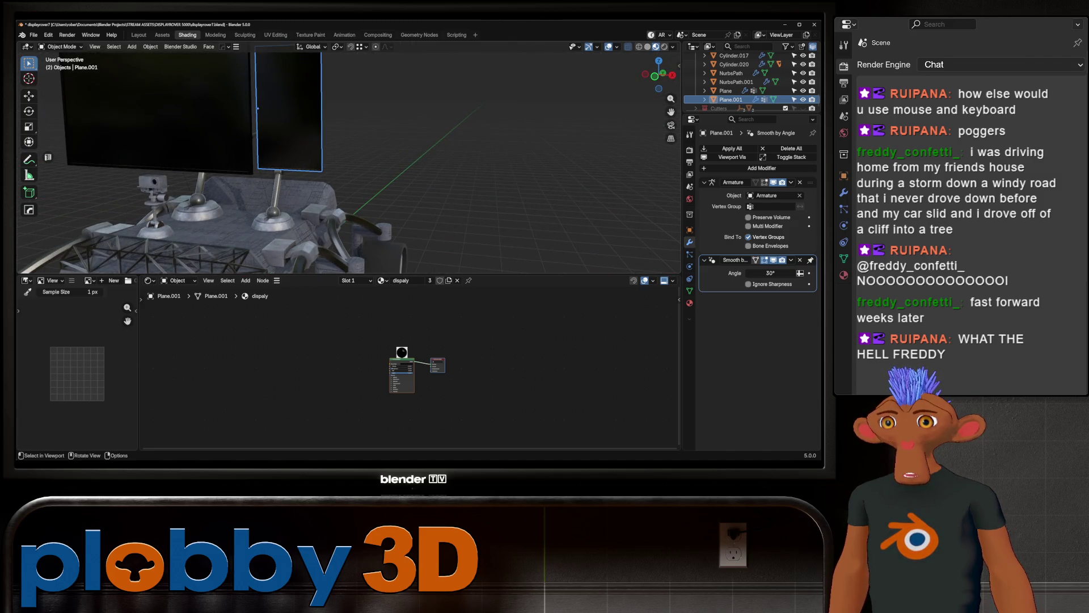
scroll(257, 109, down, 5)
mouse_move(257, 109)
middle_down()
mouse_move(288, 119)
mouse_move(247, 128)
middle_up()
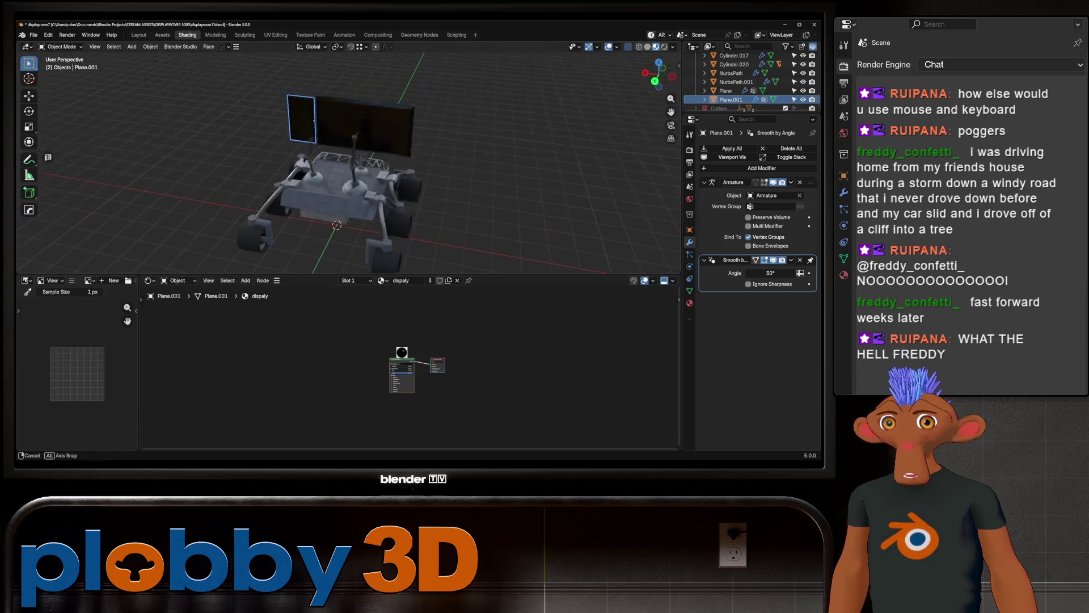
mouse_move(247, 128)
middle_down()
mouse_move(289, 137)
mouse_move(255, 137)
middle_up()
scroll(289, 137, up, 2)
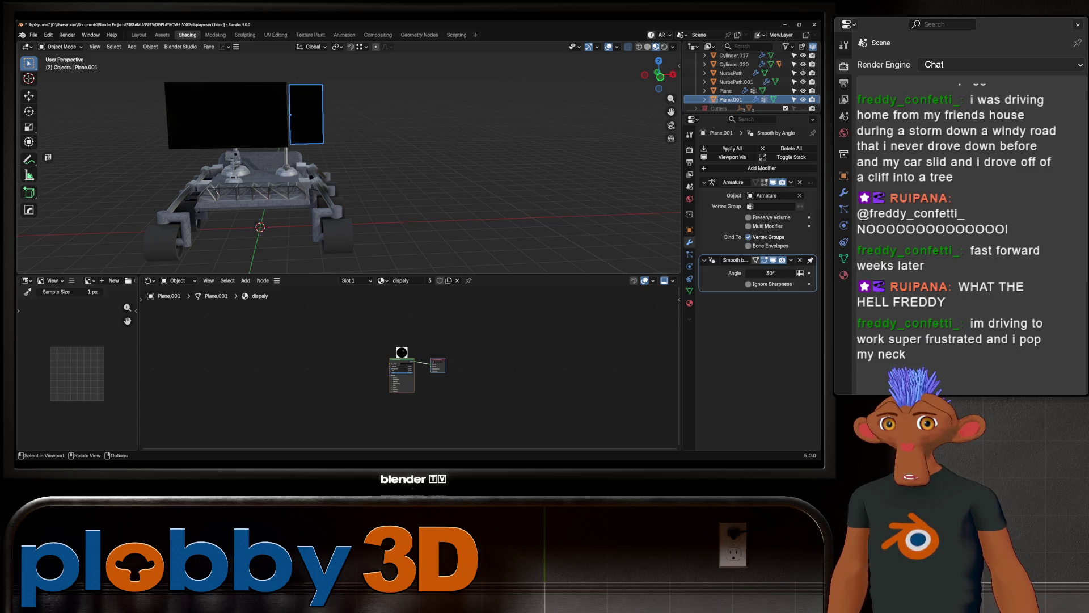
scroll(256, 161, up, 3)
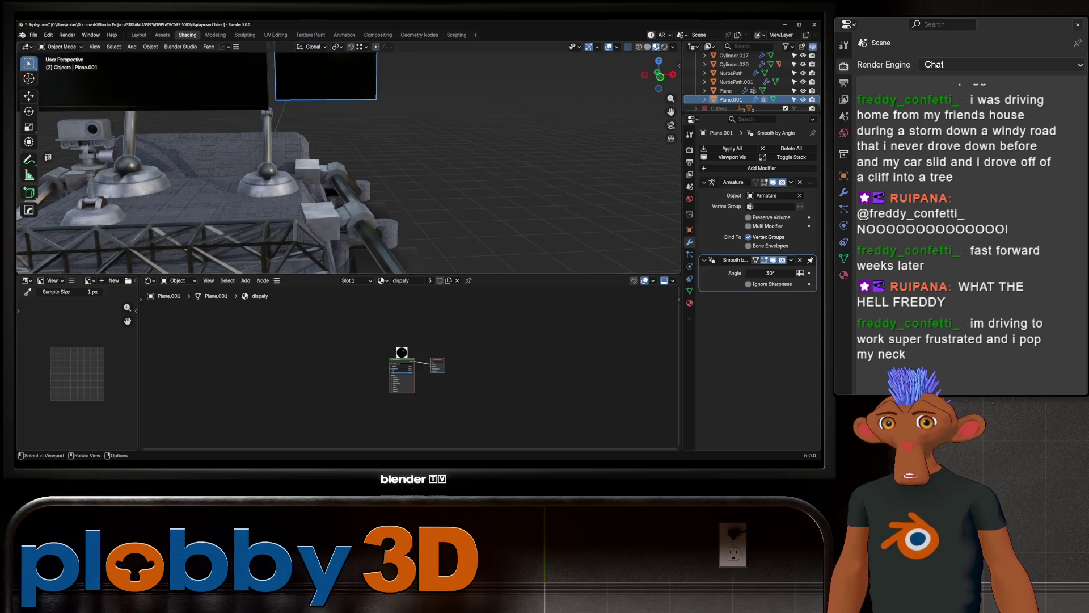
scroll(255, 162, down, 3)
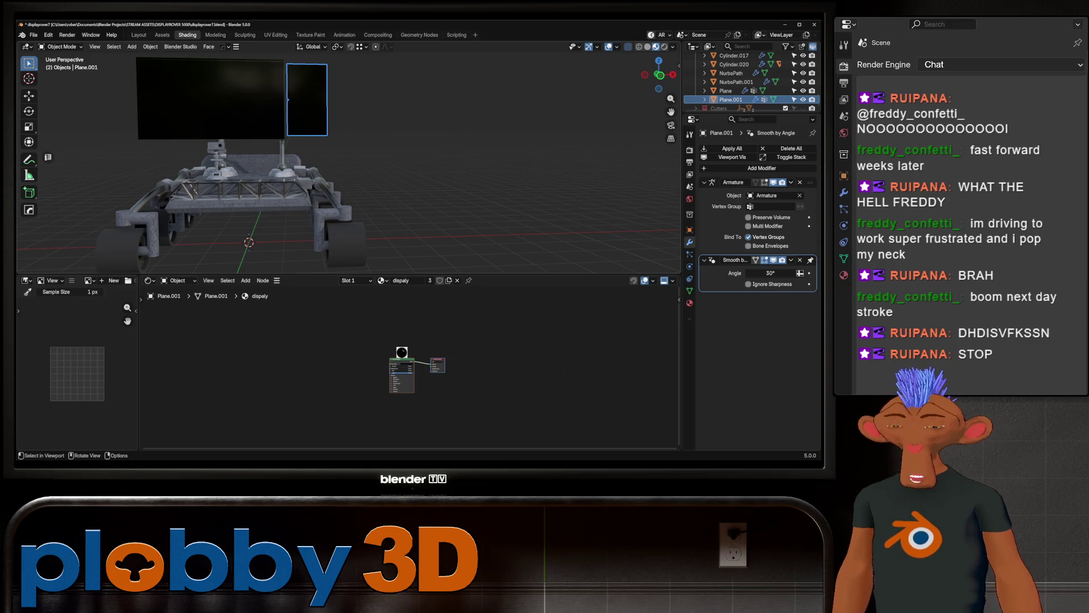
middle_drag(350, 161, 409, 128)
mouse_move(349, 162)
middle_down()
mouse_move(383, 144)
mouse_move(315, 171)
mouse_move(391, 205)
middle_up()
scroll(349, 161, up, 3)
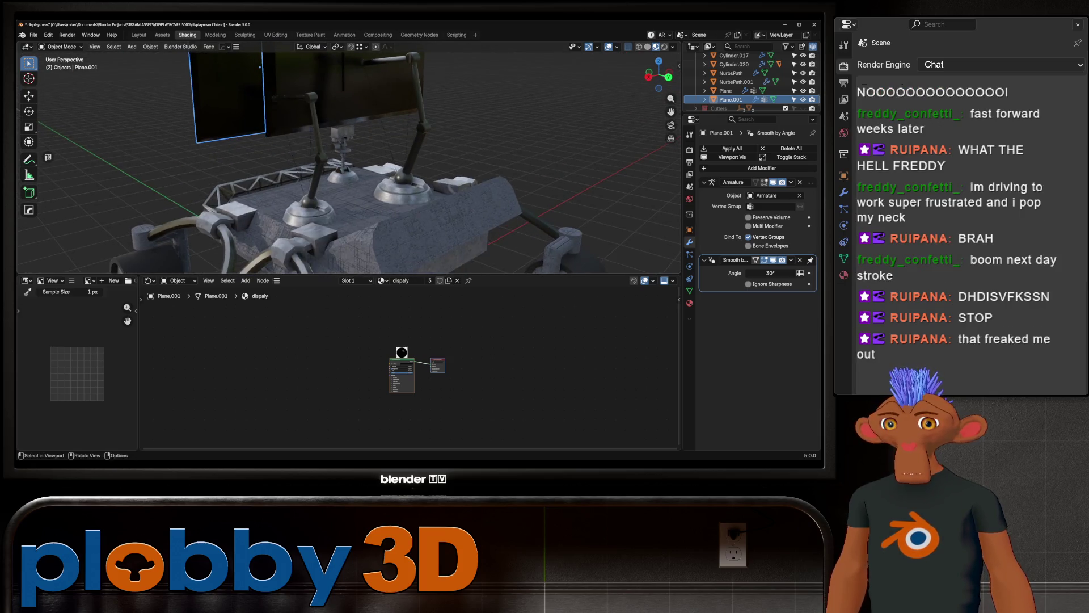
middle_drag(349, 162, 349, 221)
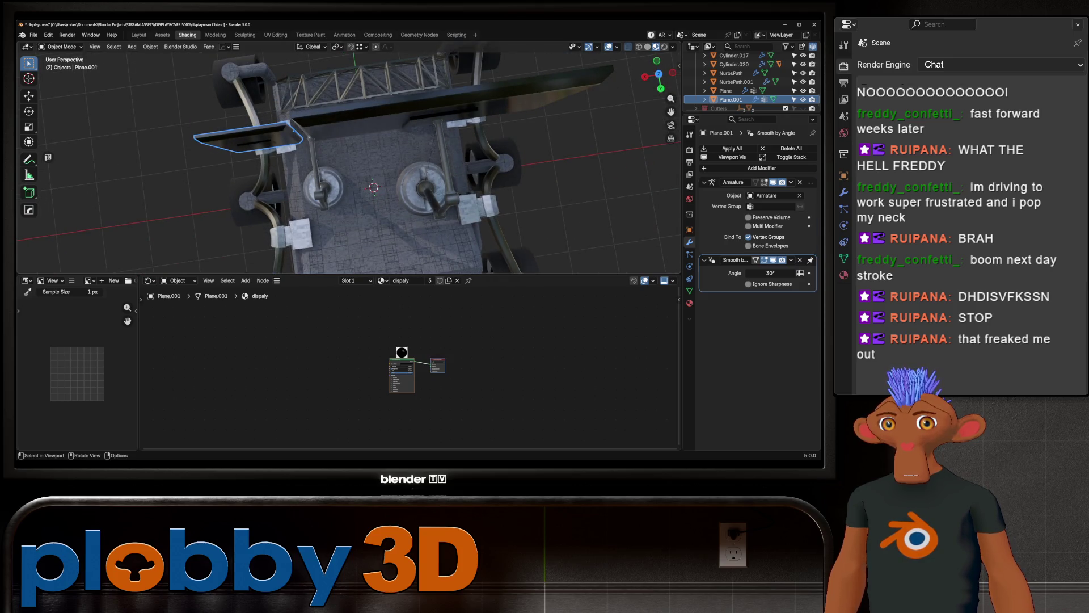
Step: Click through the pole, beam and sphere, then open the joystick Cylinder.014 for editing
click(311, 166)
click(437, 116)
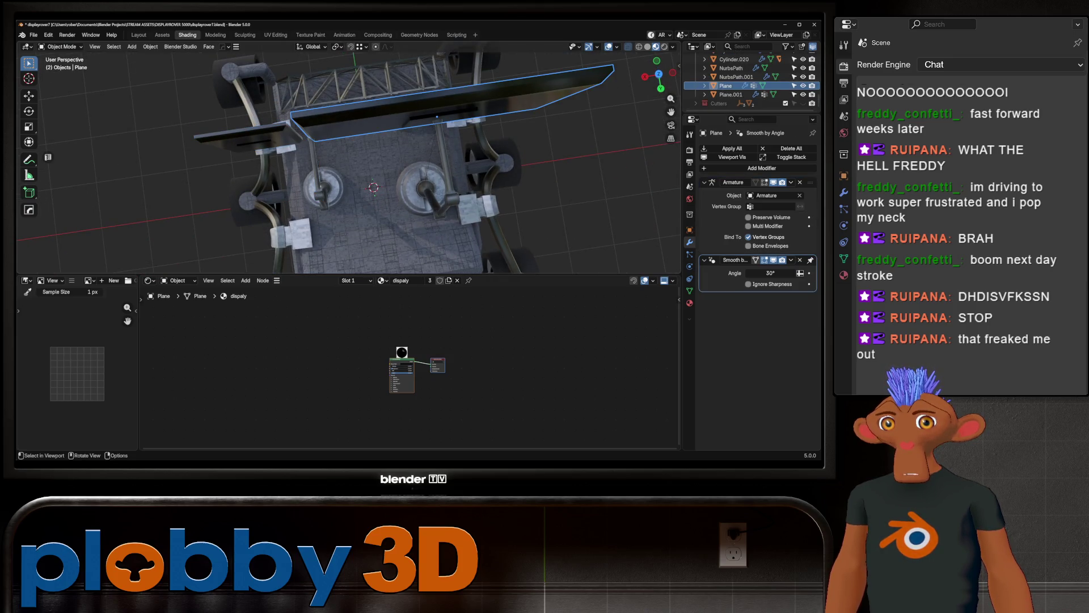
click(437, 116)
mouse_move(436, 117)
middle_down()
mouse_move(311, 138)
mouse_move(341, 124)
mouse_move(283, 122)
mouse_move(301, 146)
mouse_move(384, 127)
middle_up()
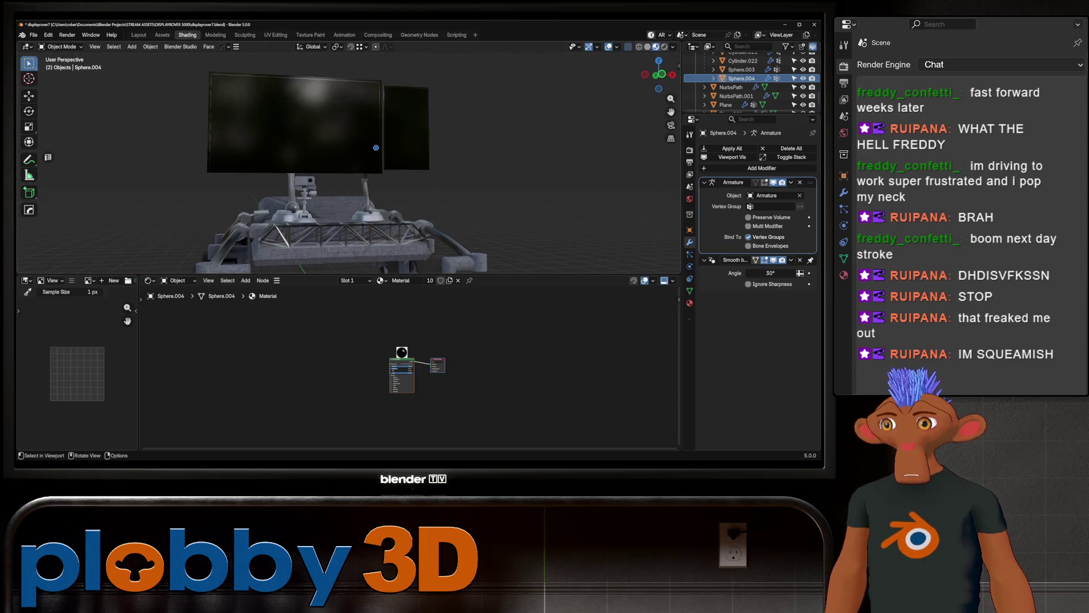
mouse_move(384, 127)
middle_down()
mouse_move(300, 91)
mouse_move(315, 136)
middle_up()
click(299, 90)
key(Tab)
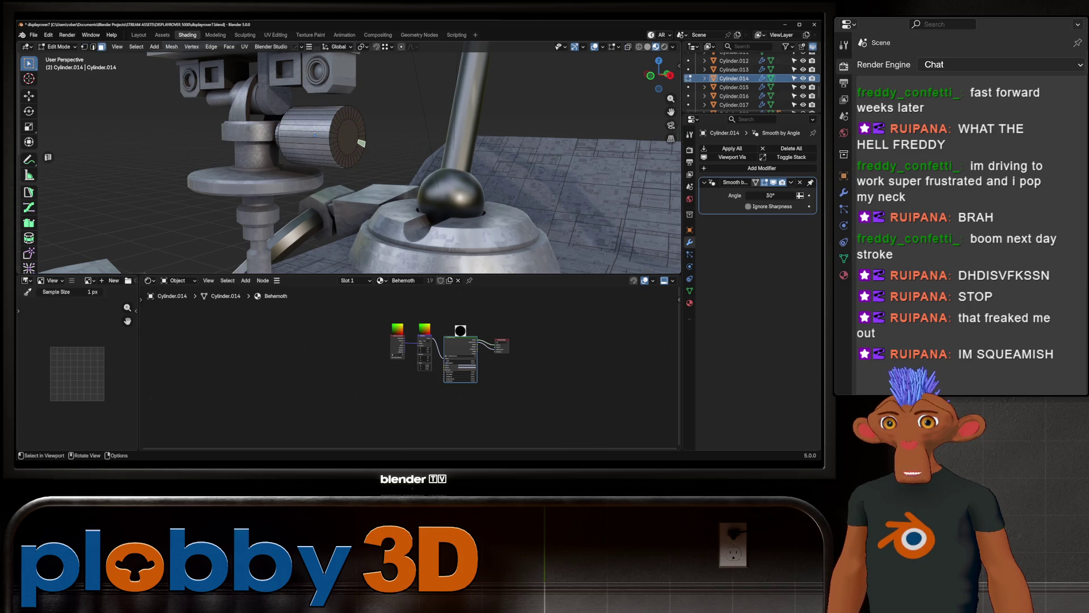
scroll(361, 143, down, 5)
Step: Return to Object Mode and reframe the whole rover from a lower front view
mouse_move(361, 143)
middle_down()
mouse_move(366, 162)
mouse_move(281, 170)
mouse_move(289, 222)
middle_up()
key(Tab)
scroll(349, 162, down, 3)
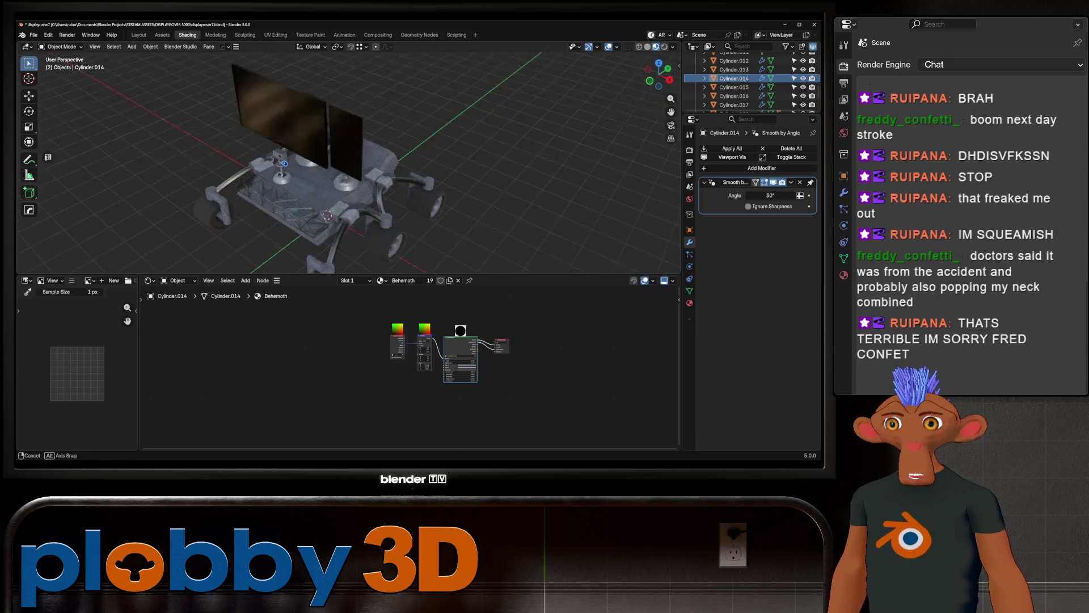
mouse_move(283, 163)
middle_down()
mouse_move(375, 133)
mouse_move(328, 166)
mouse_move(357, 162)
mouse_move(324, 162)
mouse_move(358, 170)
mouse_move(324, 145)
middle_up()
scroll(323, 162, up, 2)
scroll(349, 163, down, 2)
scroll(349, 162, down, 2)
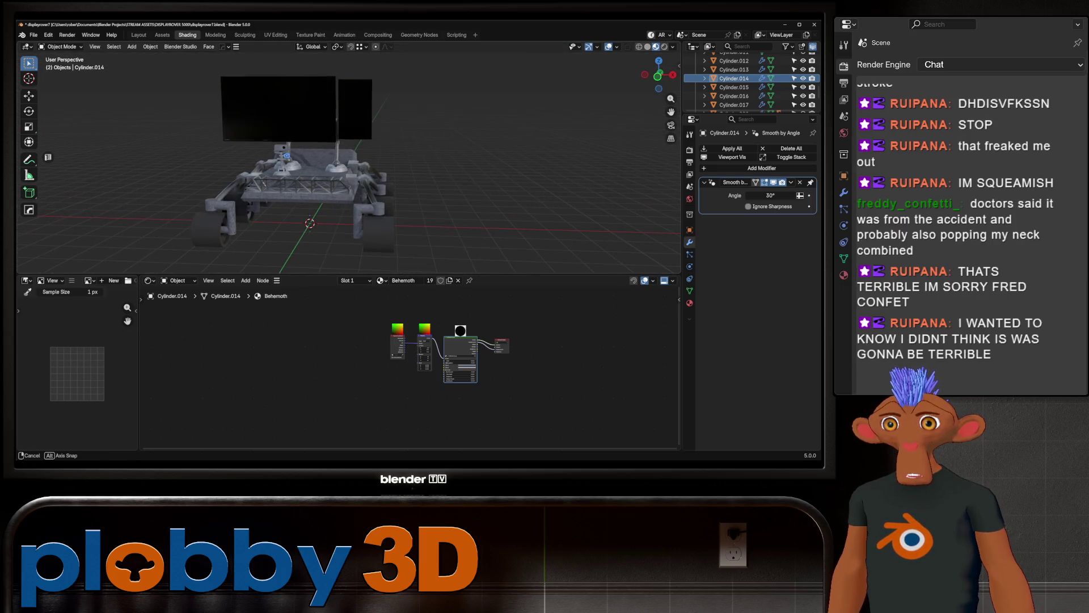
click(299, 166)
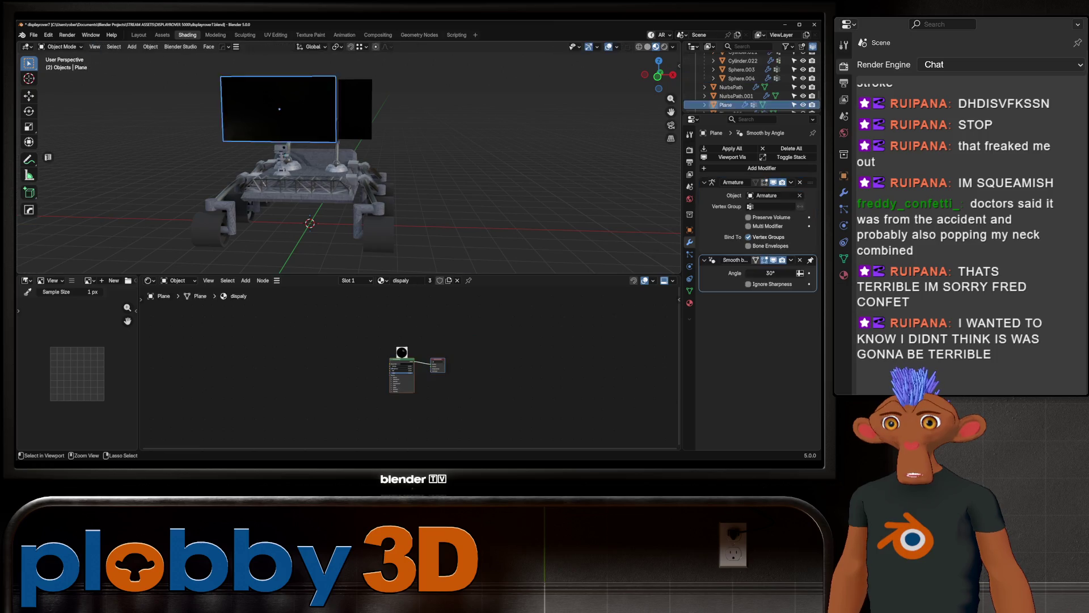
Step: Inspect rover parts, briefly entering Edit Mode on a small piece
click(360, 233)
click(307, 175)
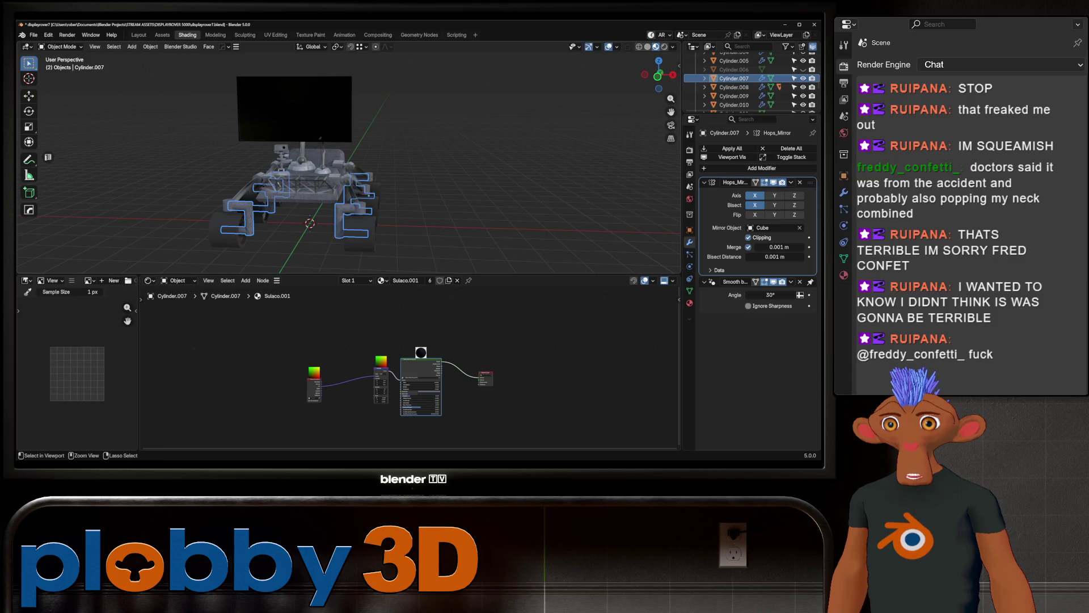
click(281, 149)
key(Tab)
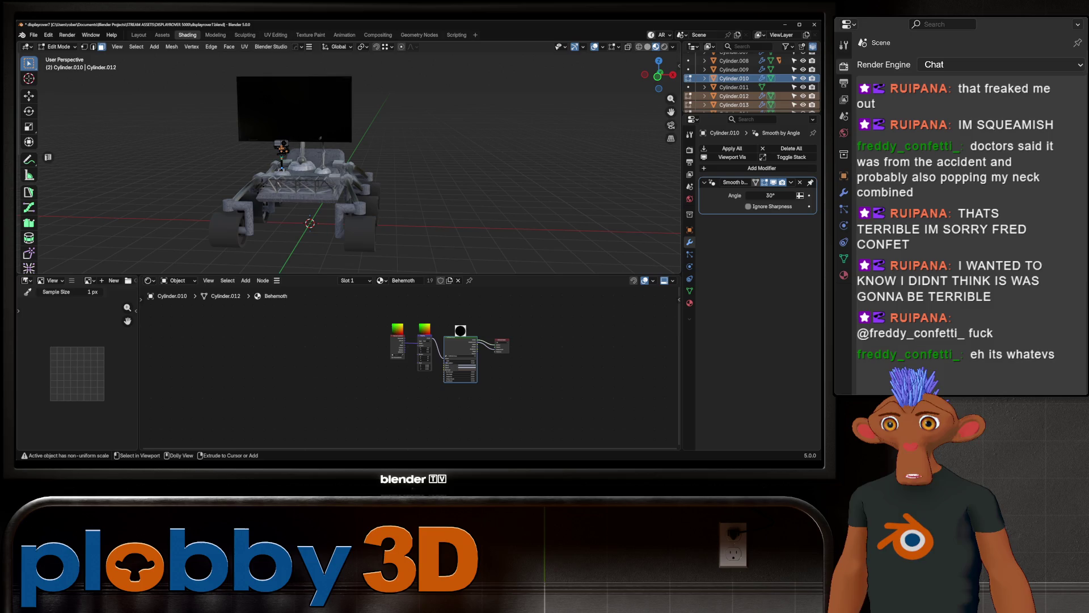
key(Tab)
click(306, 175)
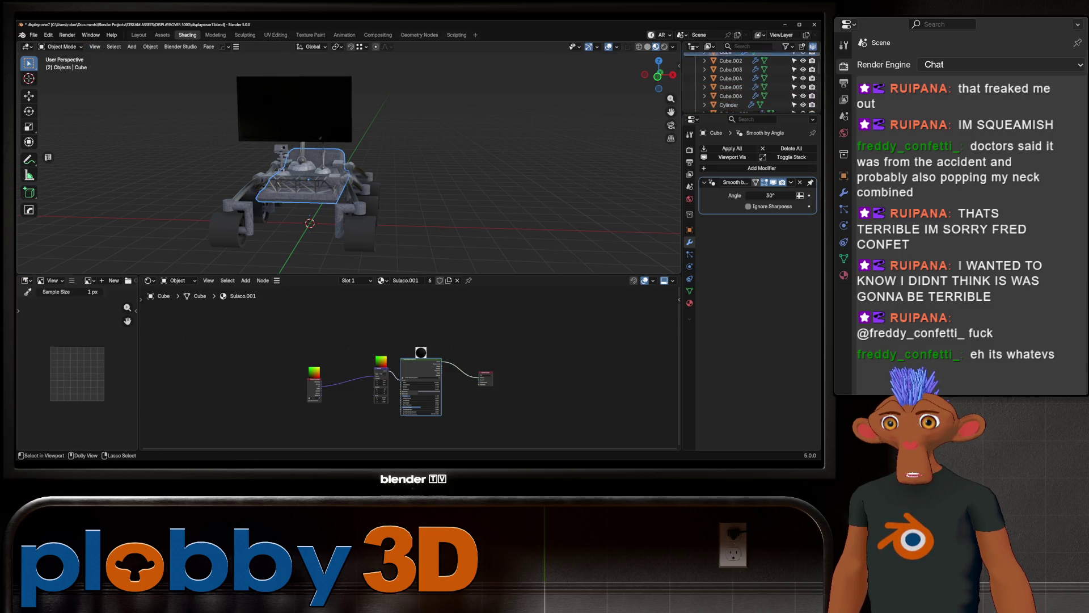
middle_drag(340, 162, 340, 171)
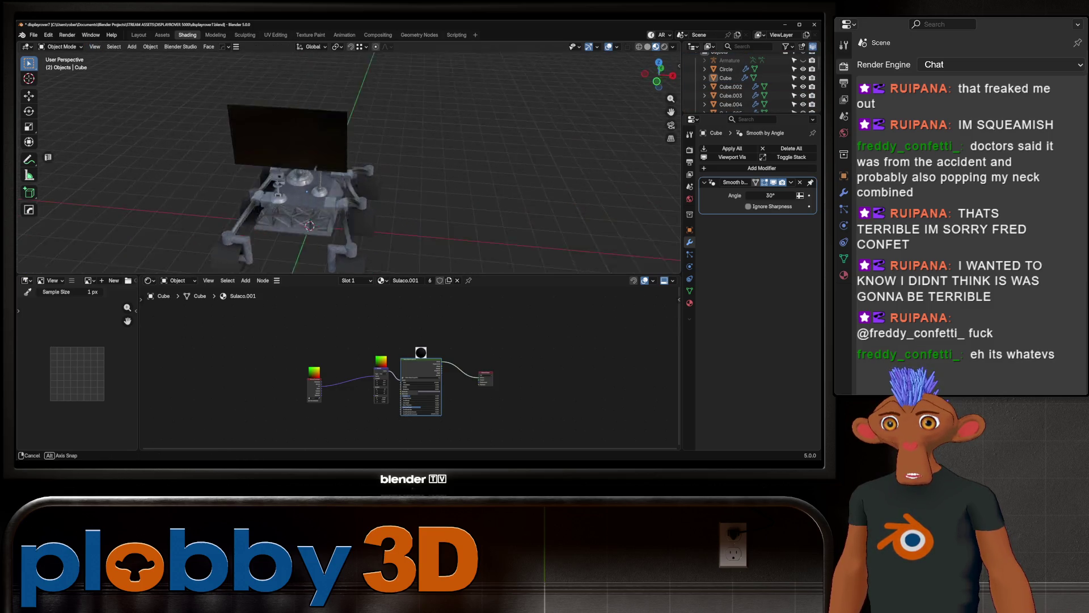
scroll(341, 161, up, 3)
Step: Select the arm pieces on the rover top and delete them
click(292, 165)
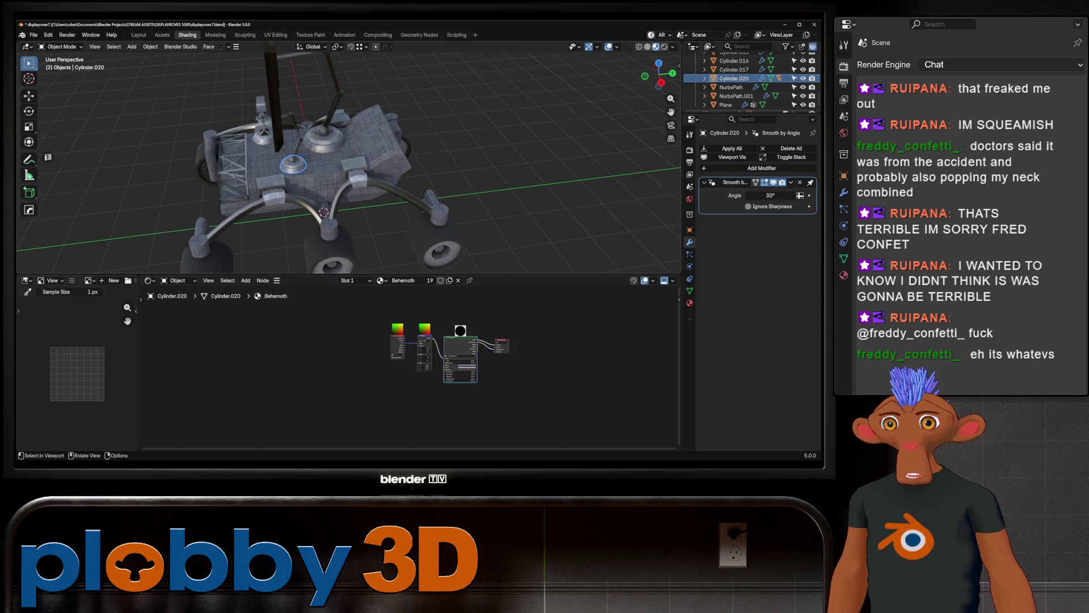
click(293, 166)
mouse_move(292, 166)
middle_down()
mouse_move(323, 170)
mouse_move(238, 163)
mouse_move(306, 170)
mouse_move(335, 211)
mouse_move(340, 171)
middle_up()
scroll(324, 170, up, 3)
click(292, 167)
shift+click(287, 160)
key(Delete)
Step: Select Cylinder.008 and show its transform values in the sidebar
click(334, 211)
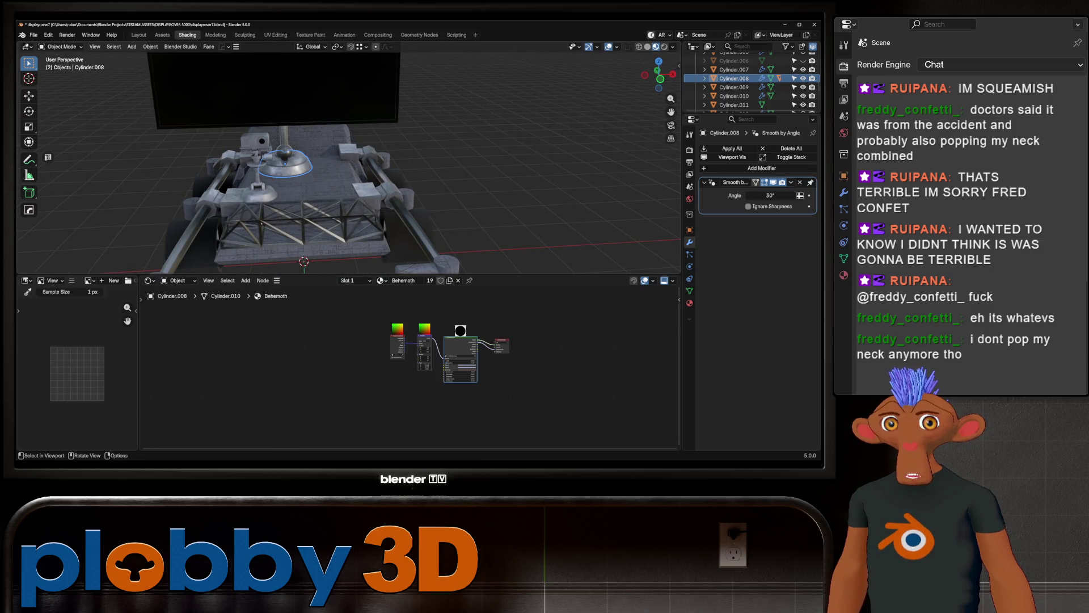
key(n)
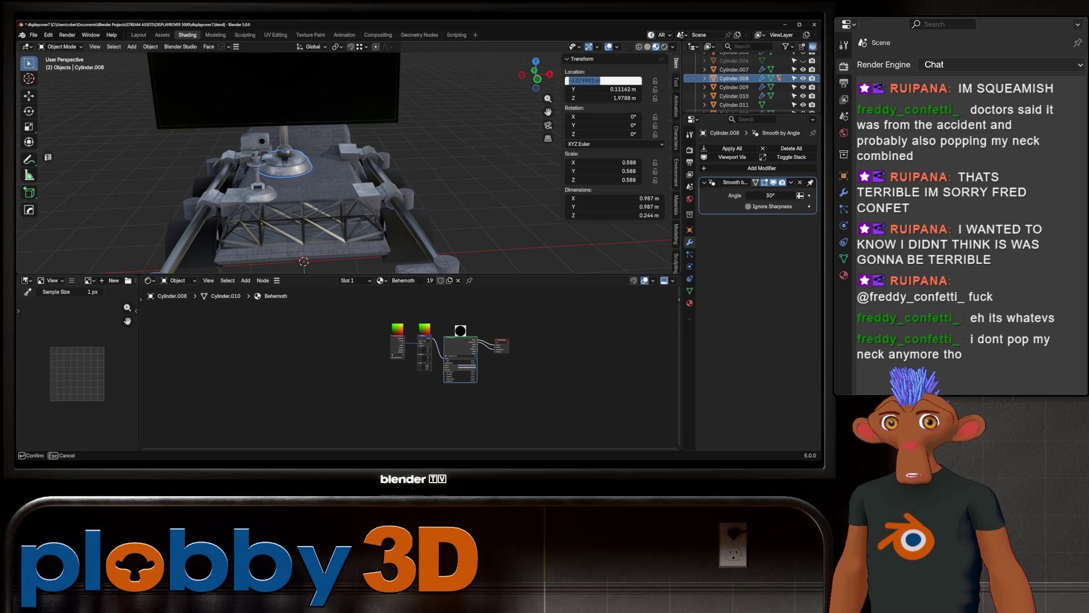
Step: Inspect the rover top, select the monitor plane and begin sliding it along global Y
middle_drag(341, 170, 341, 102)
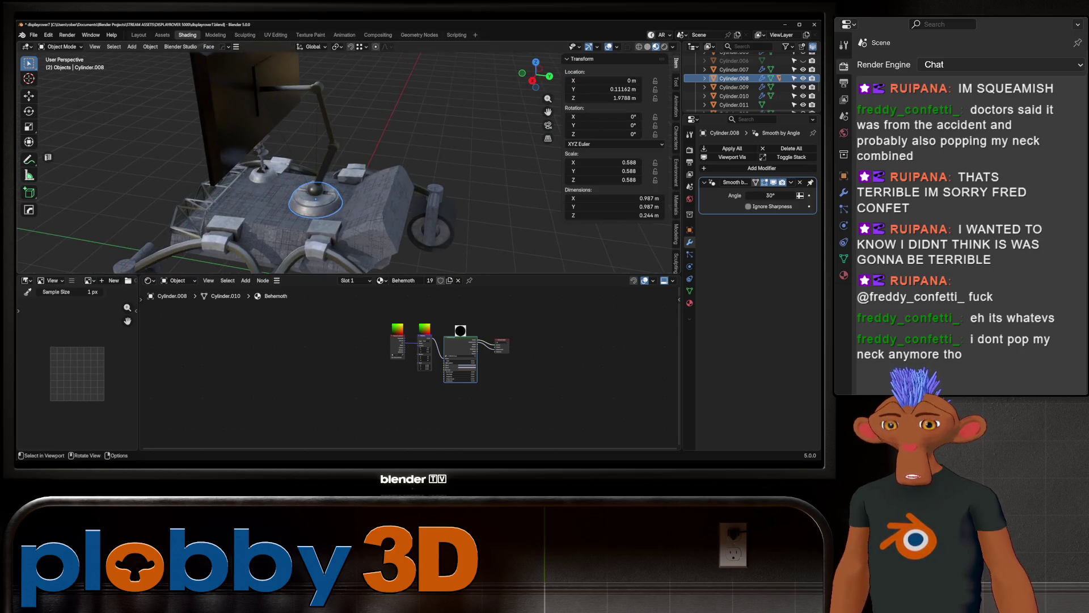
scroll(340, 171, up, 3)
mouse_move(341, 170)
middle_down()
mouse_move(340, 119)
mouse_move(340, 196)
mouse_move(340, 128)
middle_up()
click(361, 124)
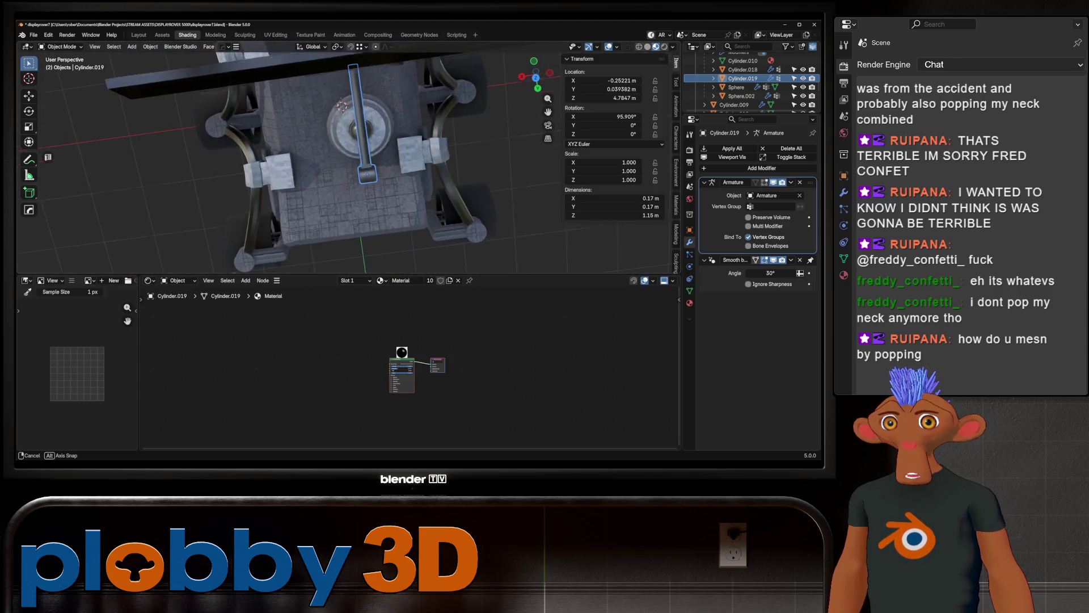
key(y)
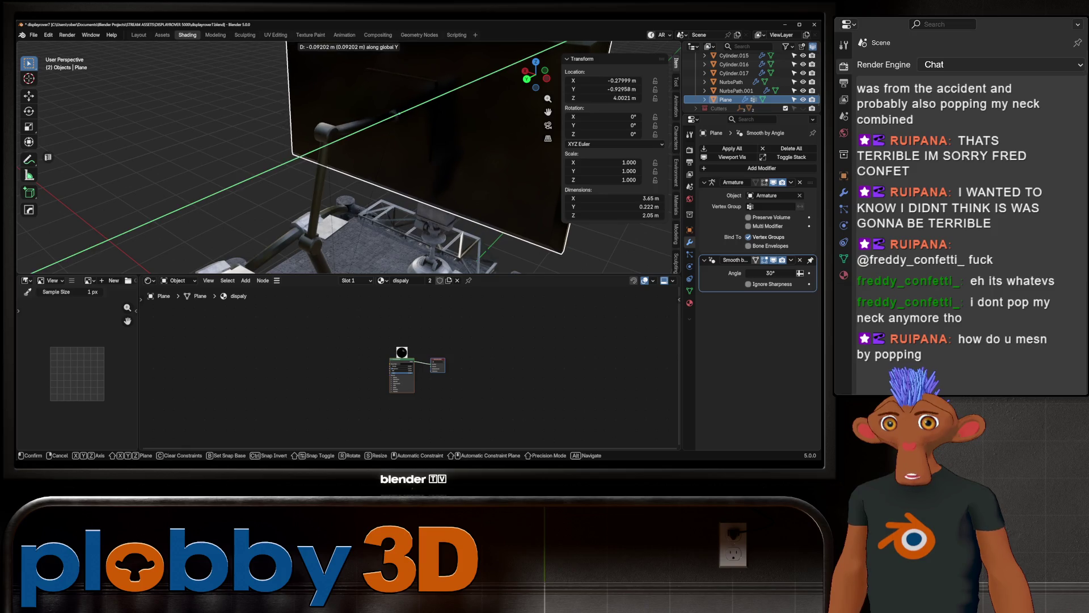
Step: Settle the monitor, then duplicate the plane in place and turn the copy 90° about Y
click(394, 115)
middle_drag(394, 114, 288, 123)
key(shift+d)
click(289, 123)
text(r)
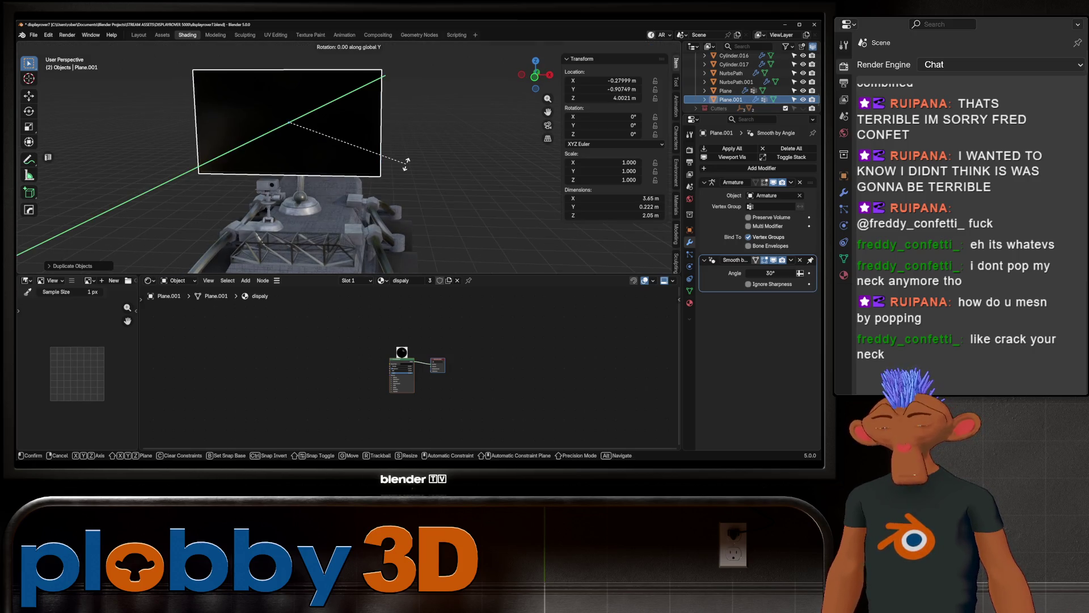
text(y90)
key(Return)
key(r)
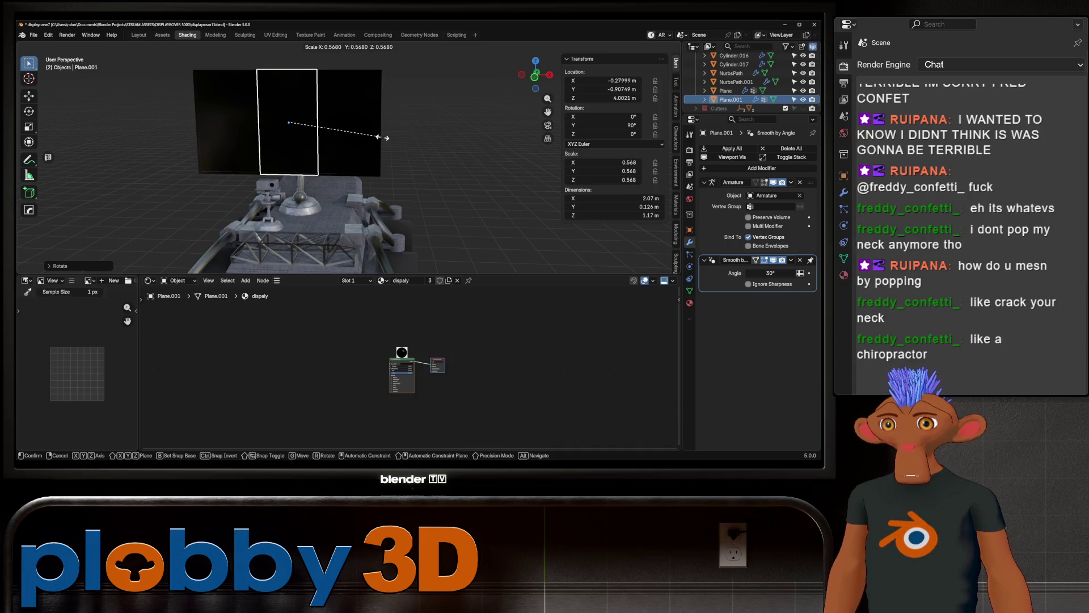
key(Escape)
Step: In front view, shrink the duplicate monitor to about 0.56 and move it right along X
key(KP_1)
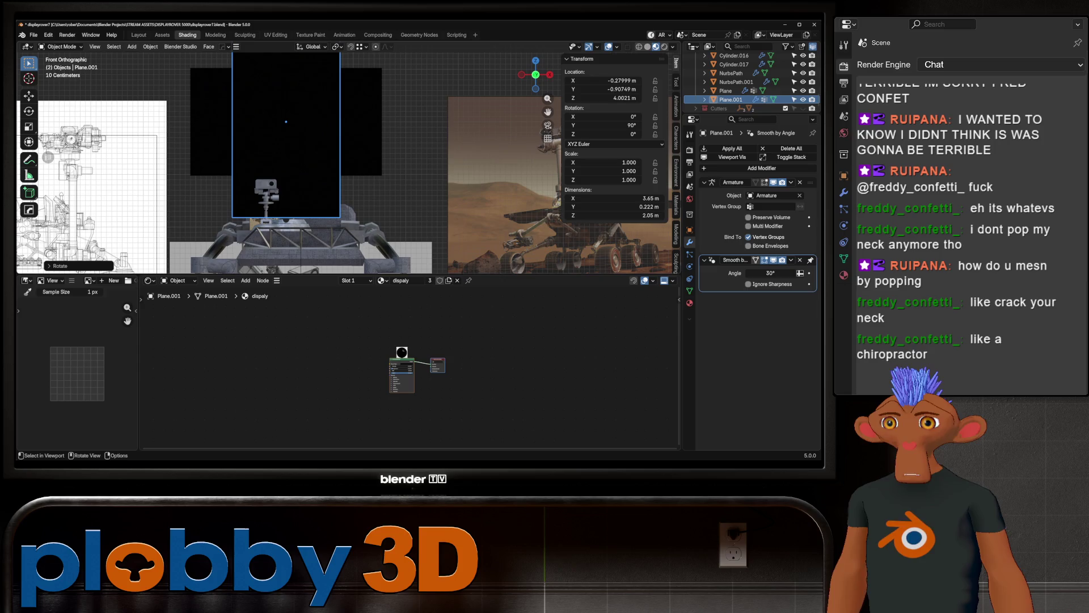
key(s)
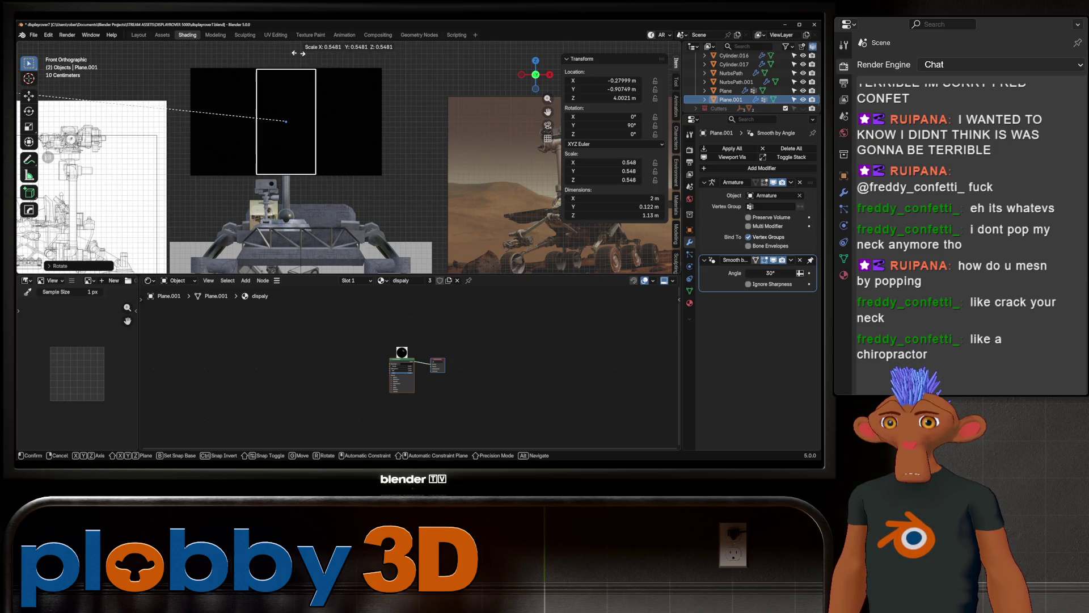
click(287, 121)
key(g)
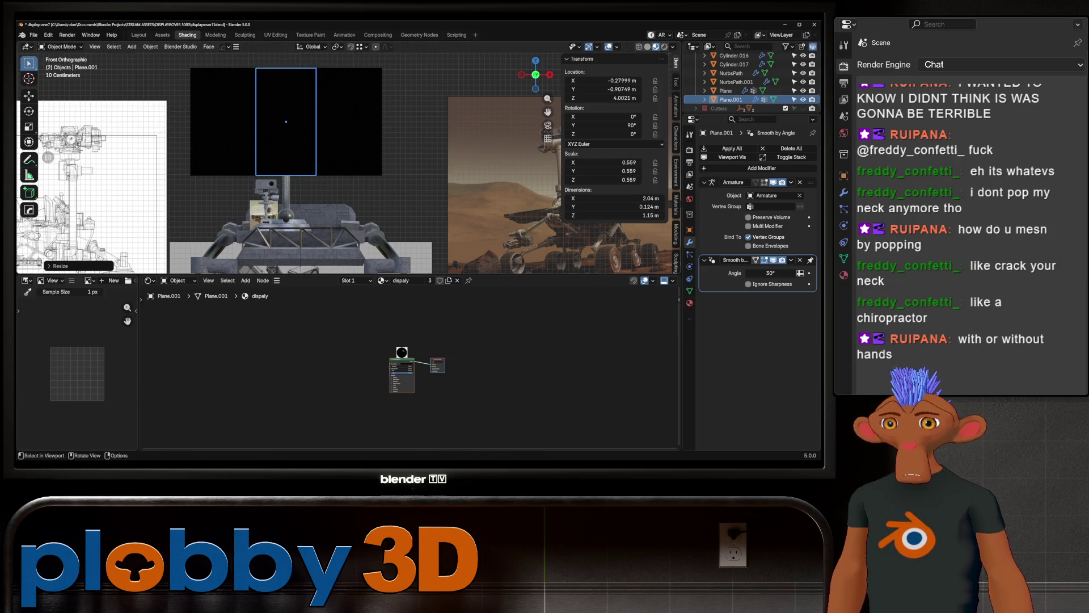
key(x)
key(Return)
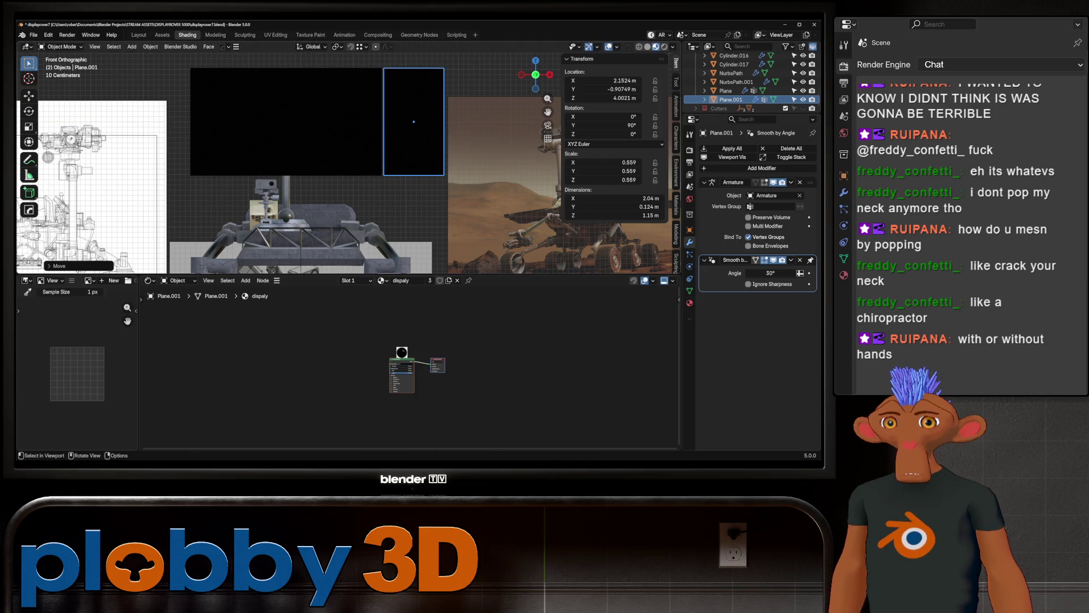
key(alt+a)
middle_drag(48, 157, 49, 157)
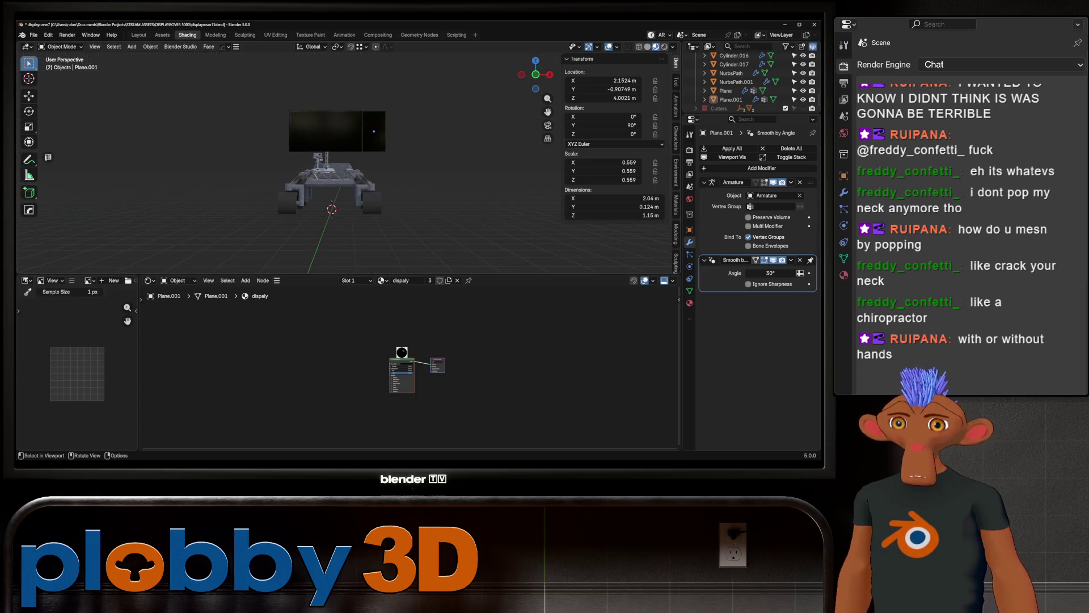
Step: Undo back through the recent rover edits until the front reference images reappear beside the body
key(ctrl+z)
key(ctrl+z)
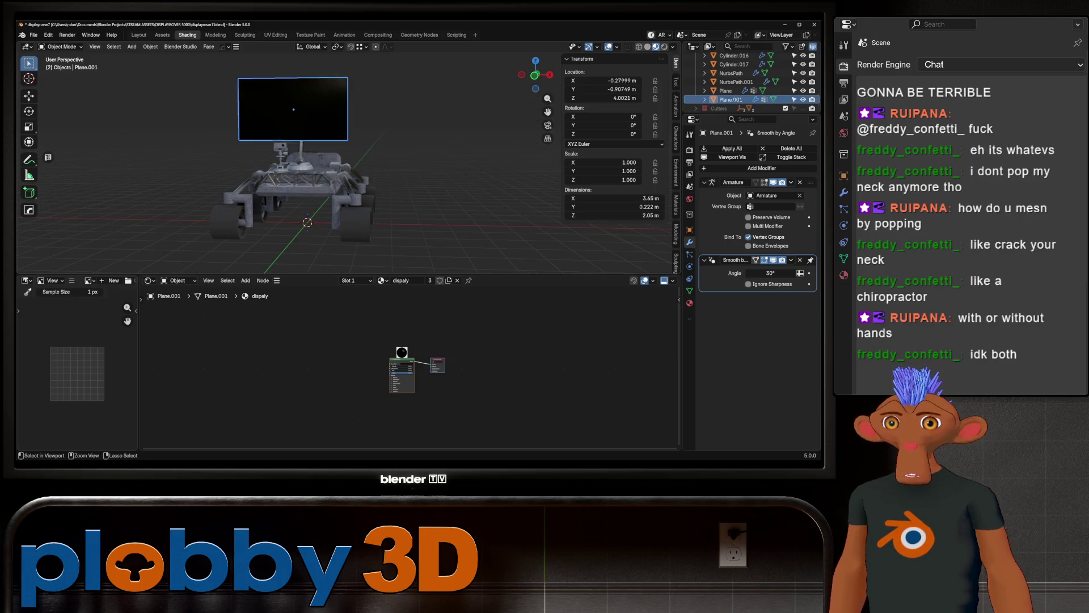
key(ctrl+z)
key(ctrl+z)
key(ctrl+z)
key(ctrl+z)
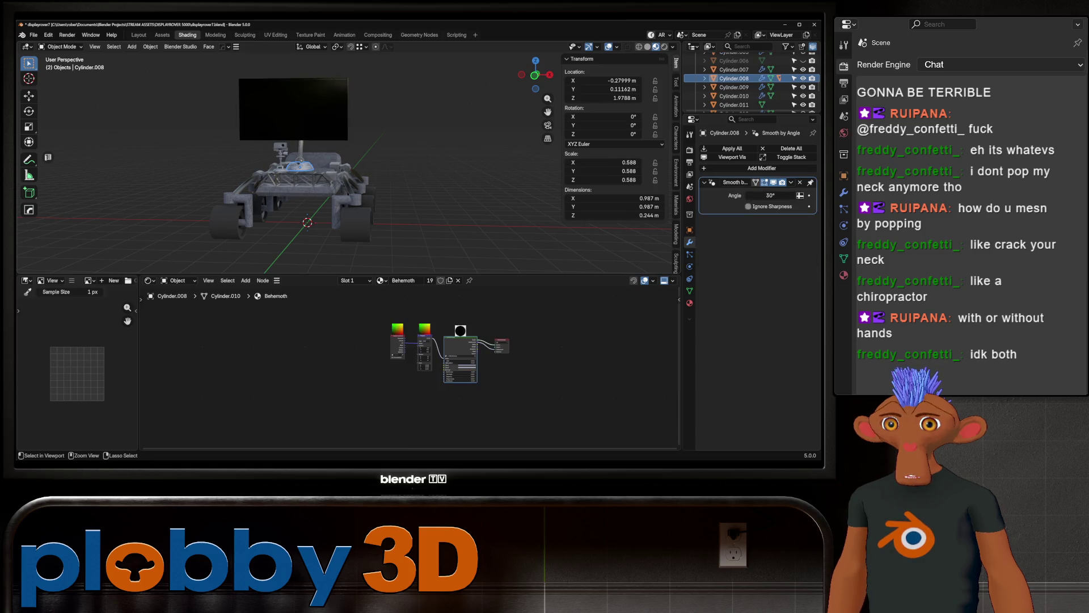
key(ctrl+z)
key(ctrl+z)
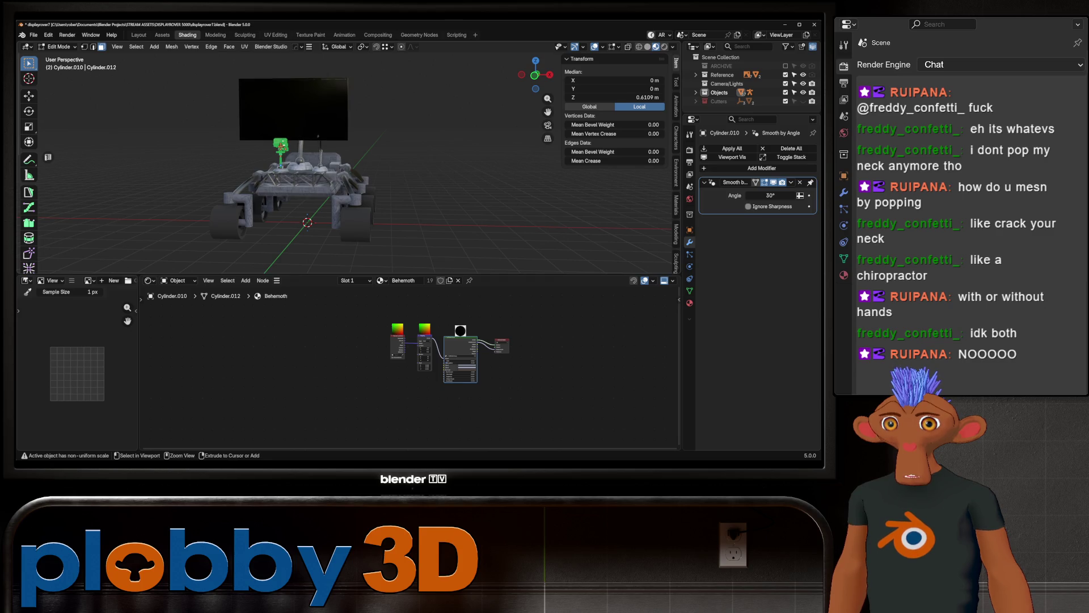
key(ctrl+z)
key(ctrl+z)
key(ctrl+z)
key(ctrl+z)
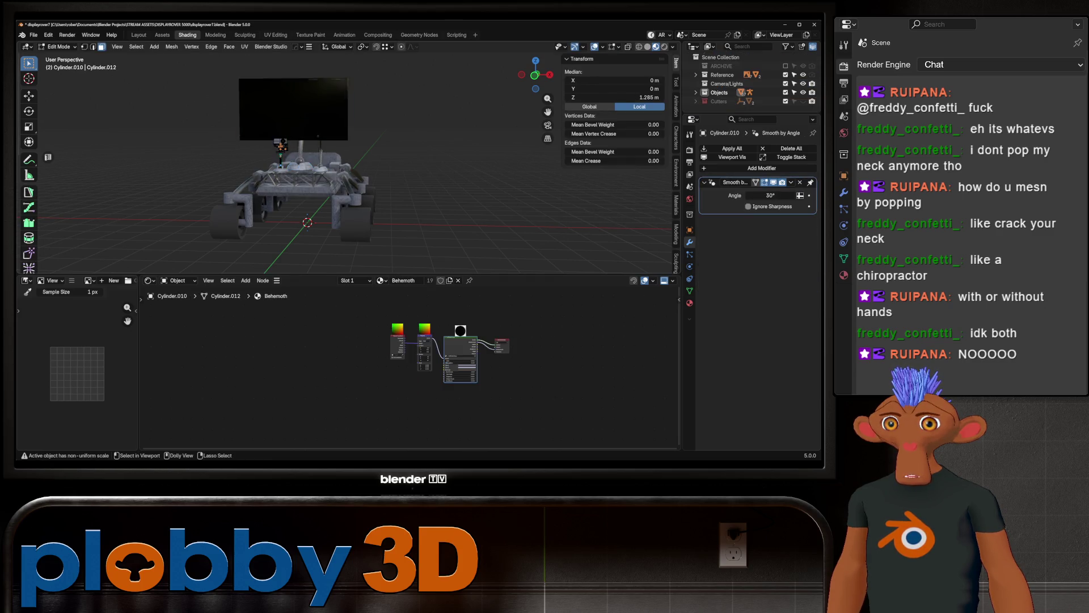
key(ctrl+z)
key(ctrl+z)
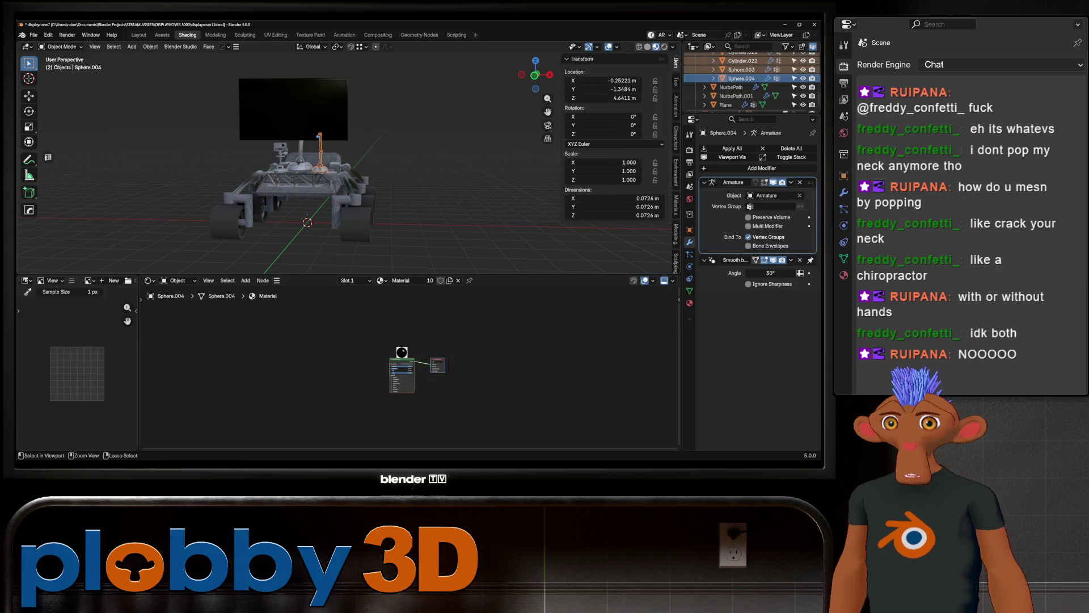
key(ctrl+z)
key(ctrl+z)
key(ctrl+z)
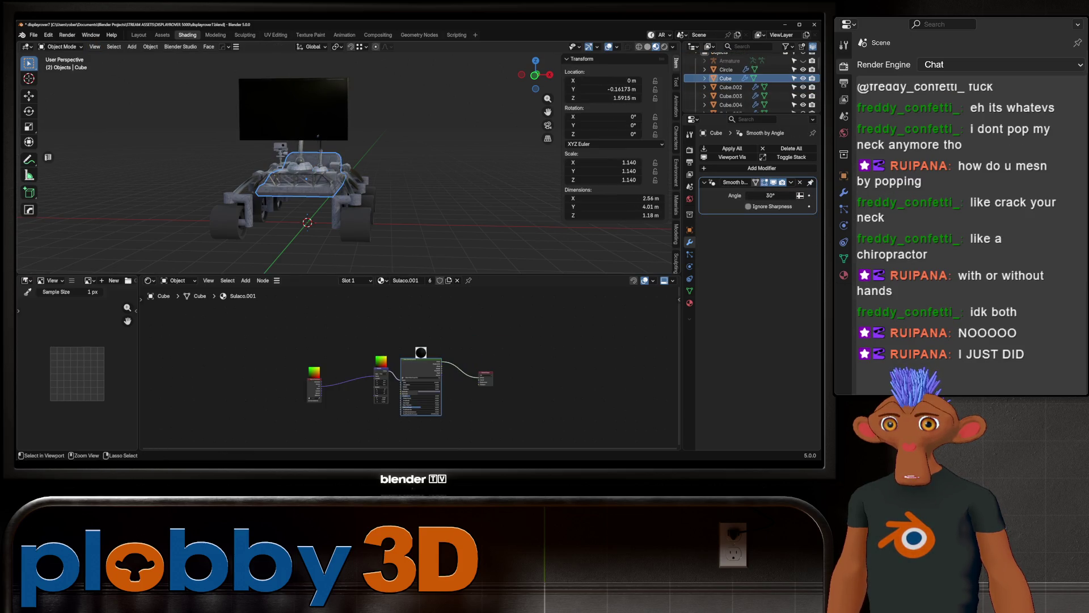
key(ctrl+z)
key(ctrl+z)
key(ctrl+z)
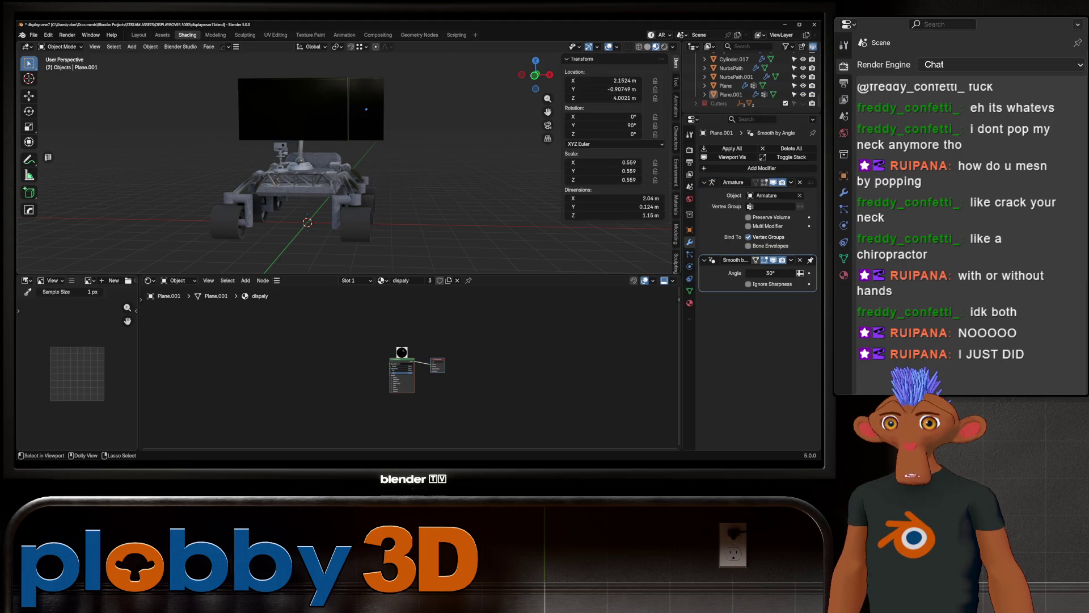
middle_drag(341, 171, 316, 170)
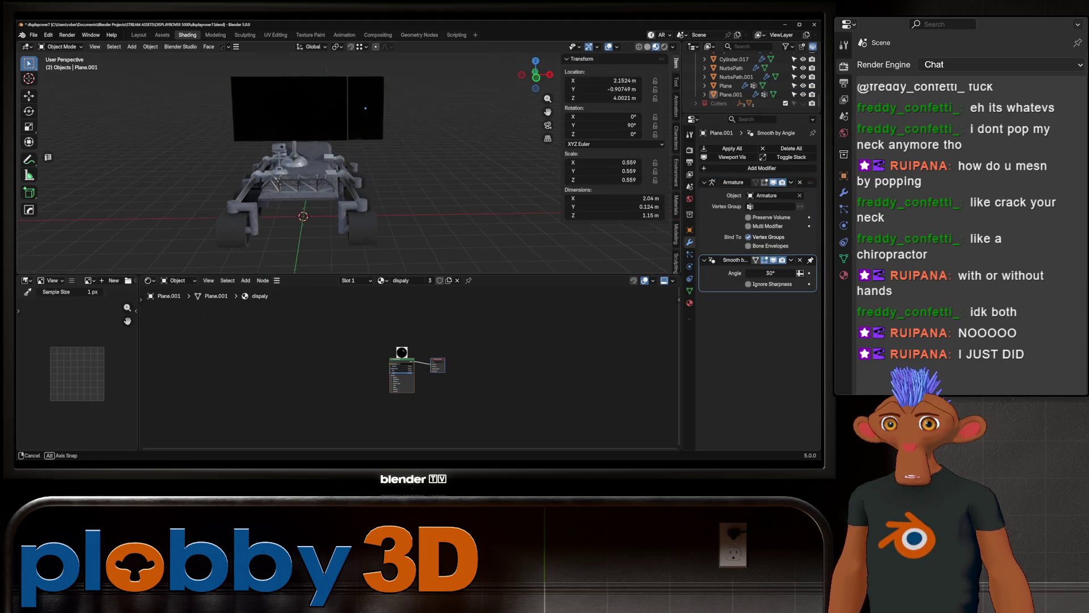
key(ctrl+z)
key(ctrl+z)
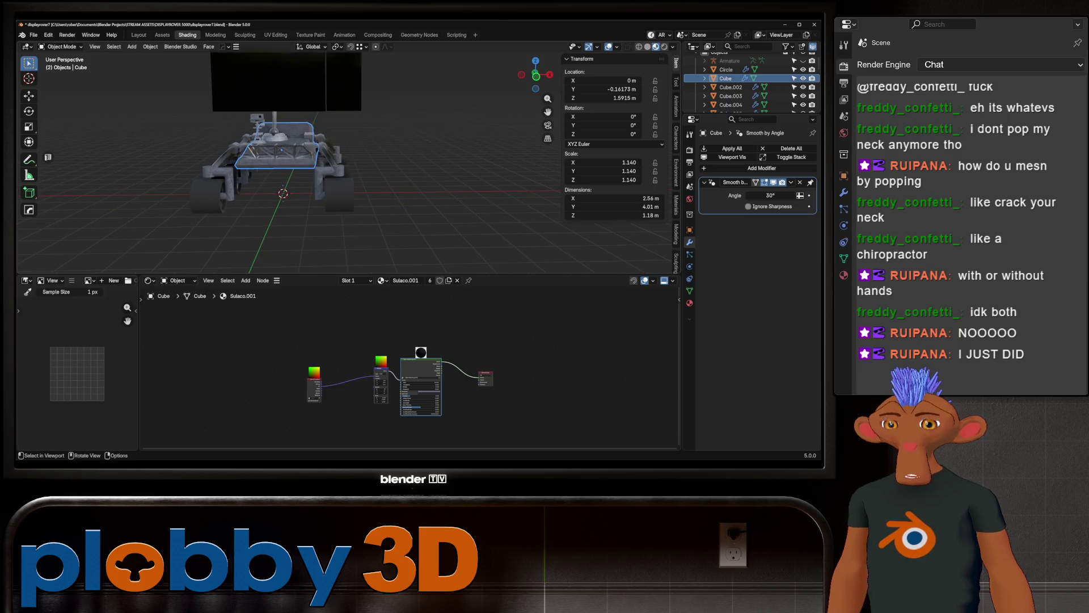
key(ctrl+z)
key(ctrl+z)
key(ctrl+z)
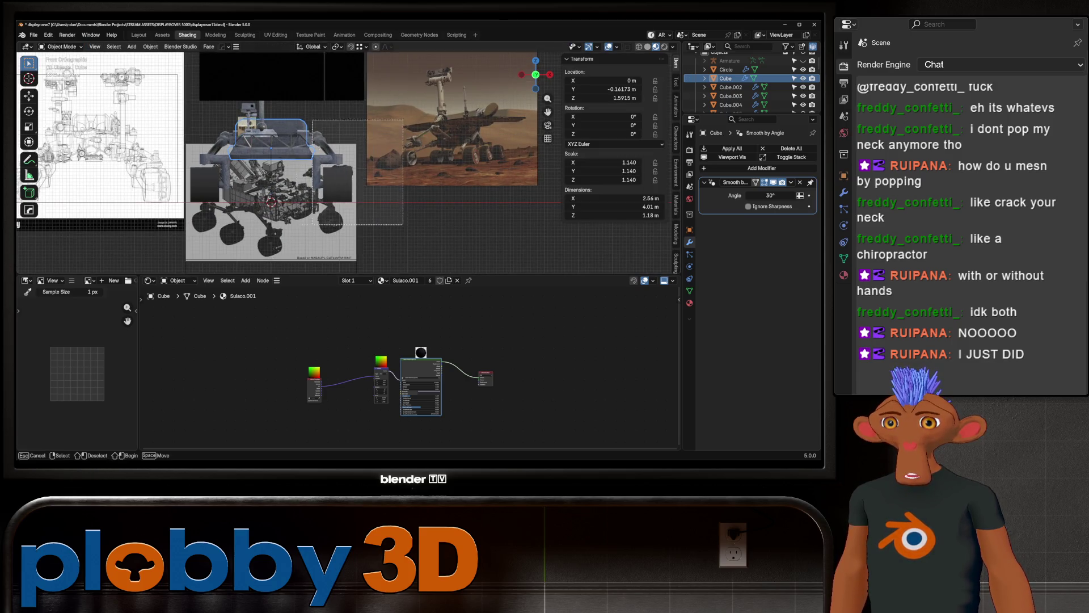
key(ctrl+z)
scroll(750, 86, down, 3)
scroll(749, 86, down, 3)
scroll(749, 85, down, 3)
scroll(749, 86, up, 2)
scroll(749, 85, up, 3)
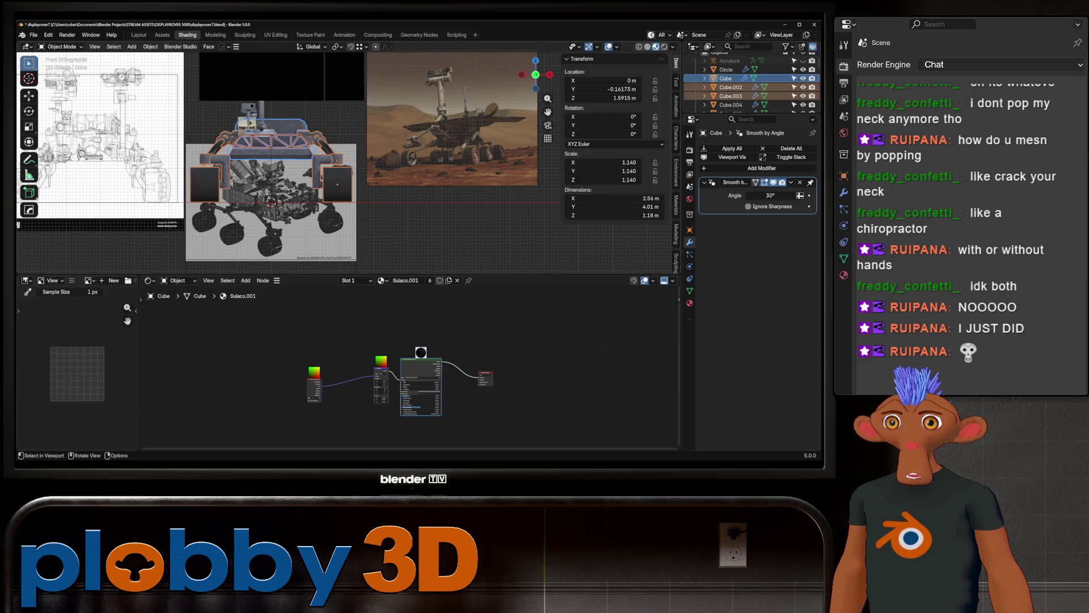
Step: In Edit Mode, box-select the arm and right-side box geometry and shift it along X
key(ctrl+shift+z)
key(ctrl+shift+z)
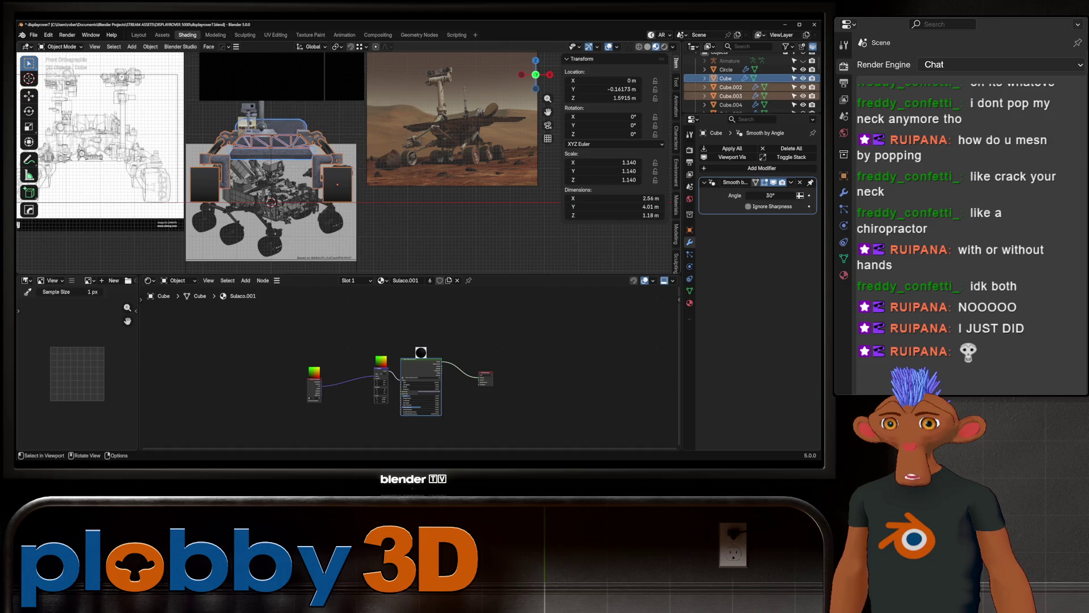
drag(416, 227, 274, 97)
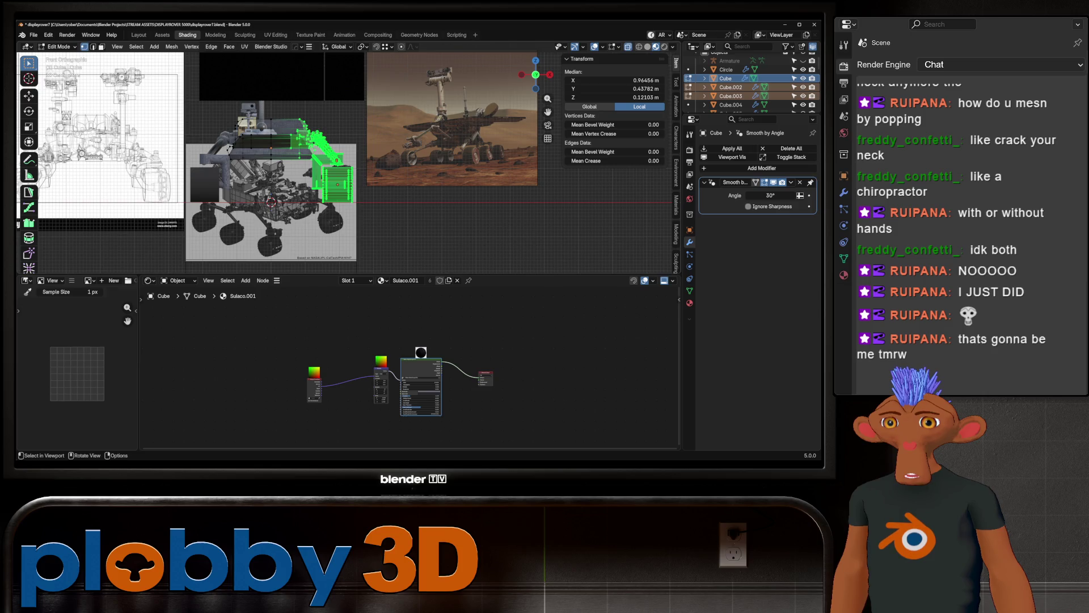
key(g)
key(x)
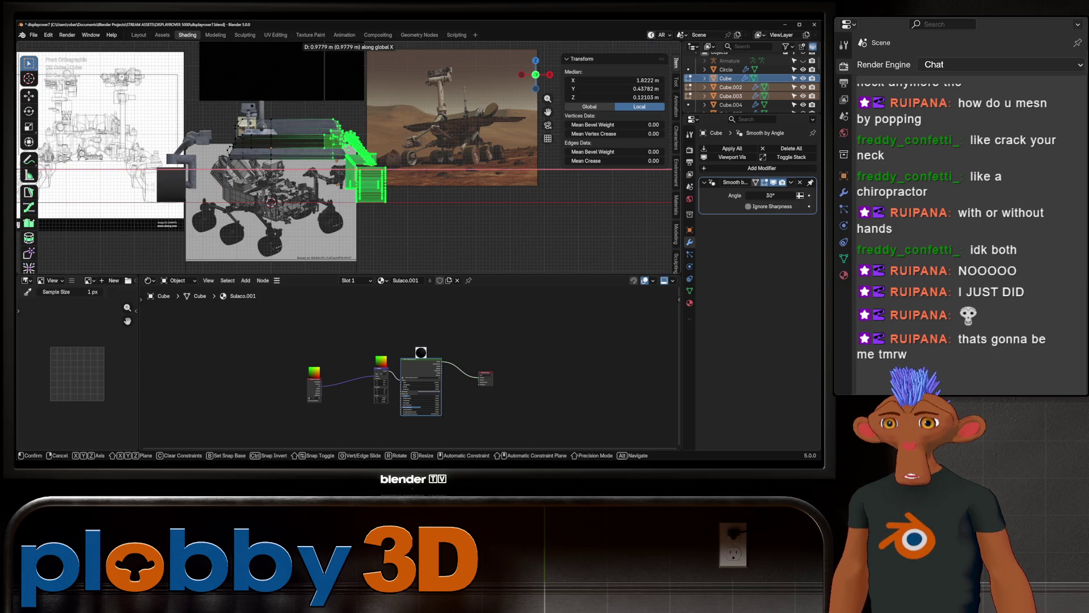
key(Return)
Step: Add the linked top plate to the selection, move it all along X so the body is 2.99 m wide, and leave Edit Mode
key(ctrl+l)
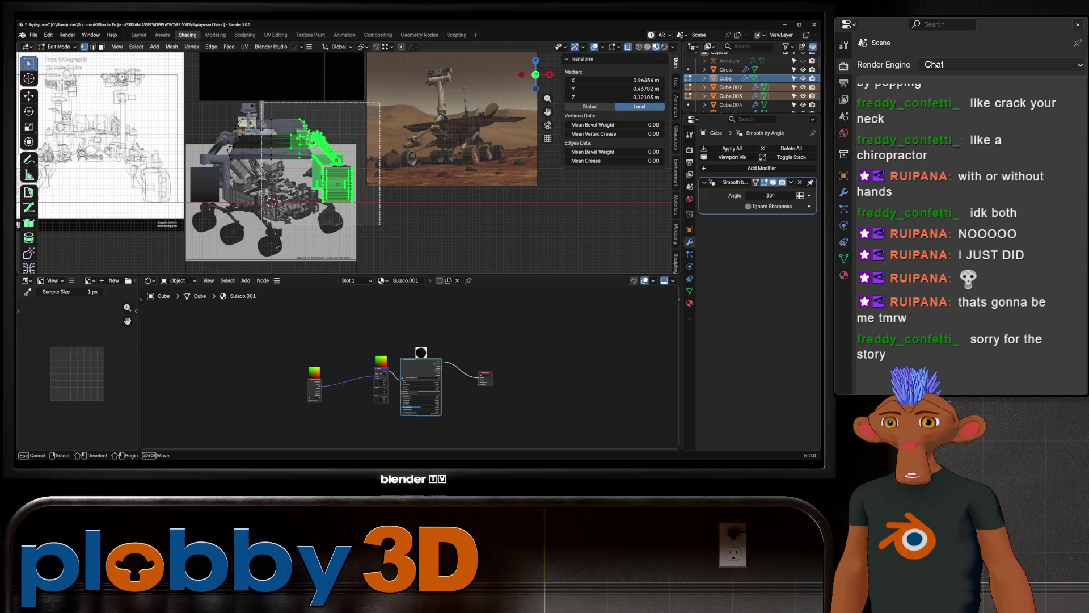
key(g)
key(x)
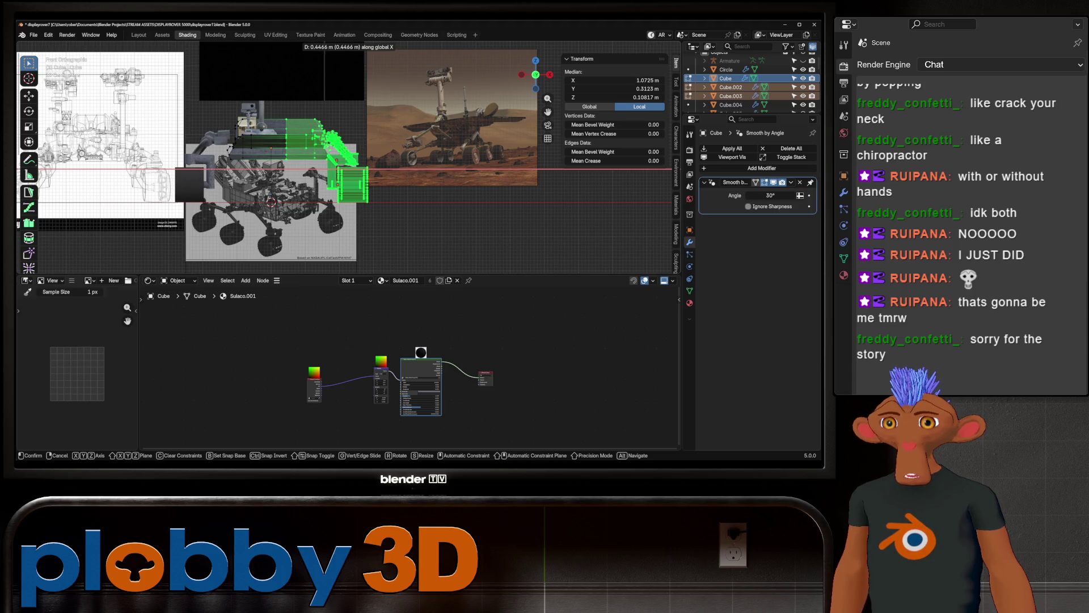
key(Return)
scroll(340, 163, down, 2)
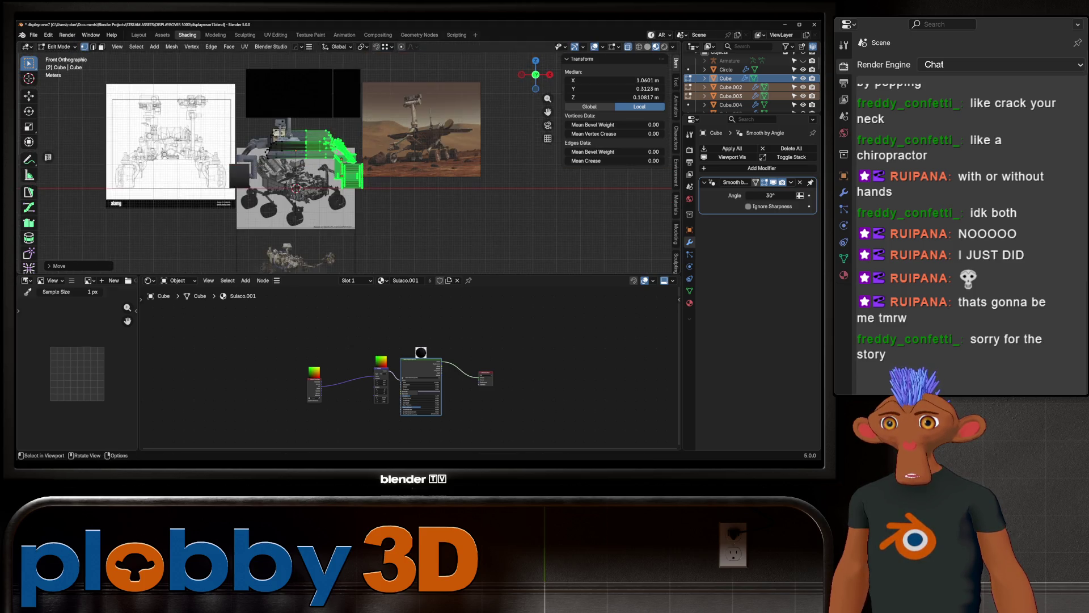
scroll(341, 162, up, 3)
key(Tab)
middle_drag(341, 162, 366, 137)
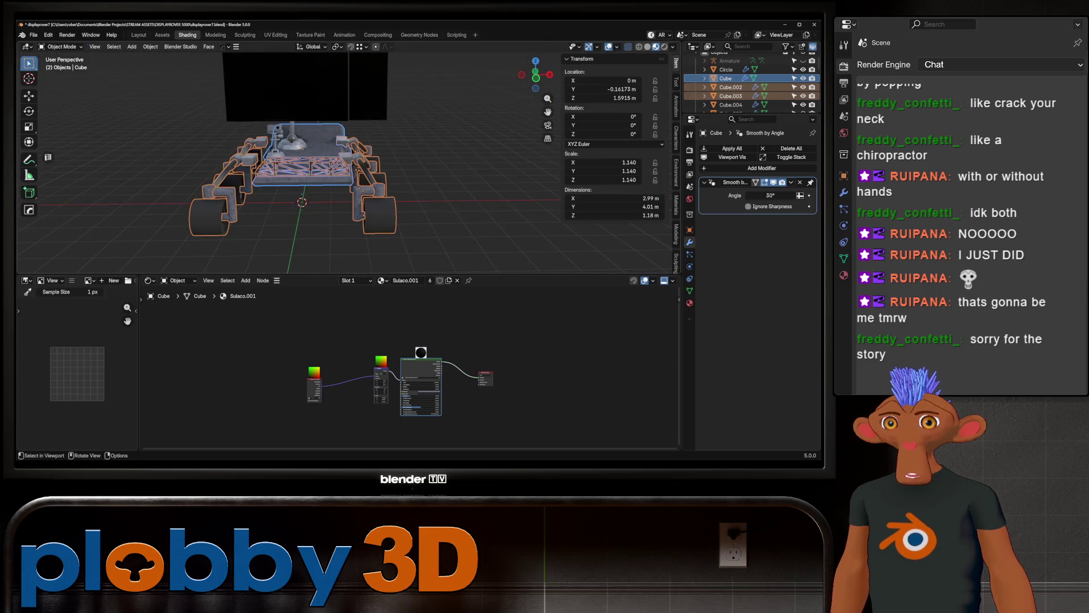
Step: Give the truss frame Cube.002 a HardOps X-axis mirror with bisect and clipping, making it 3.11 m wide
key(alt+x)
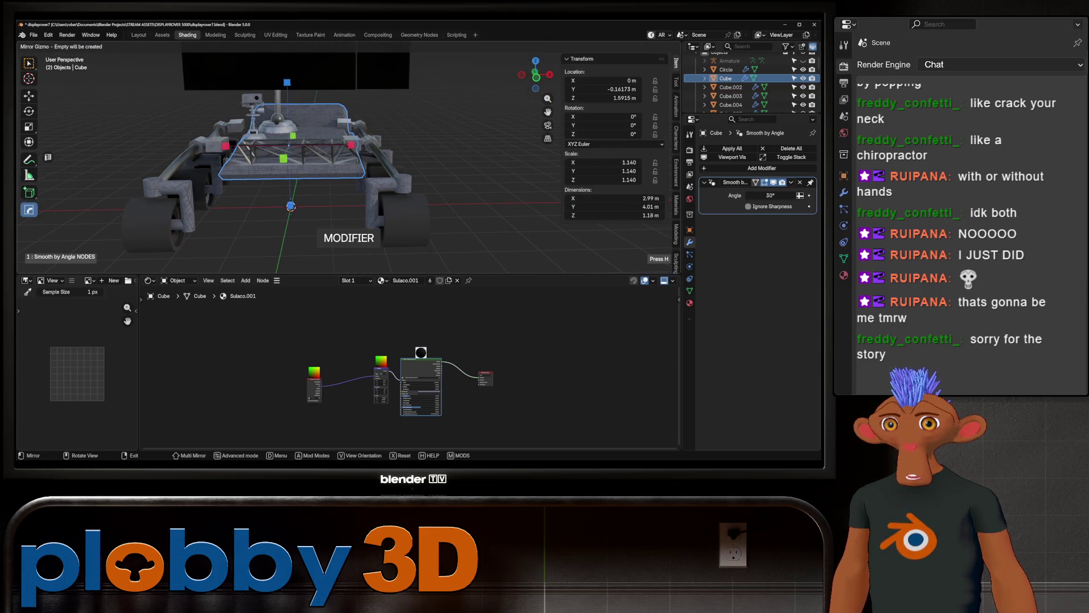
click(290, 153)
key(alt+x)
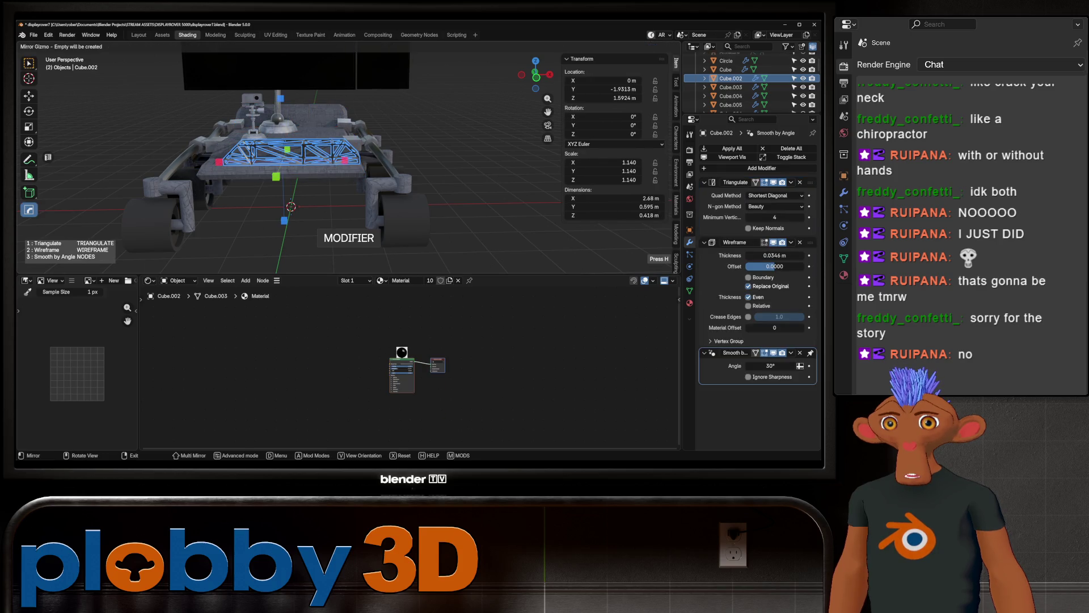
click(345, 159)
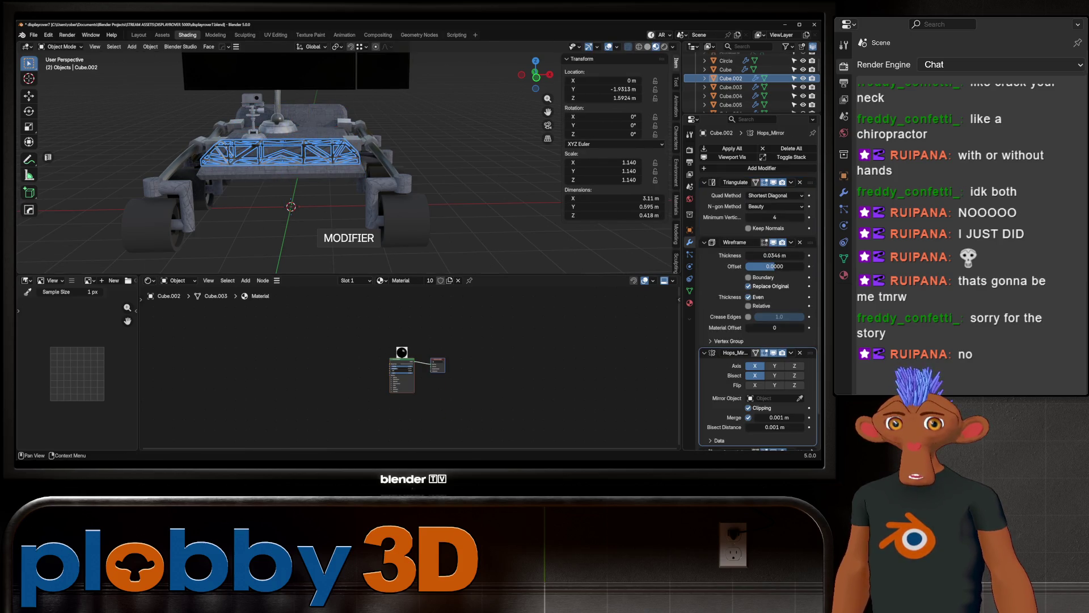
scroll(757, 212, up, 3)
mouse_move(358, 170)
middle_down()
mouse_move(289, 162)
mouse_move(357, 221)
middle_up()
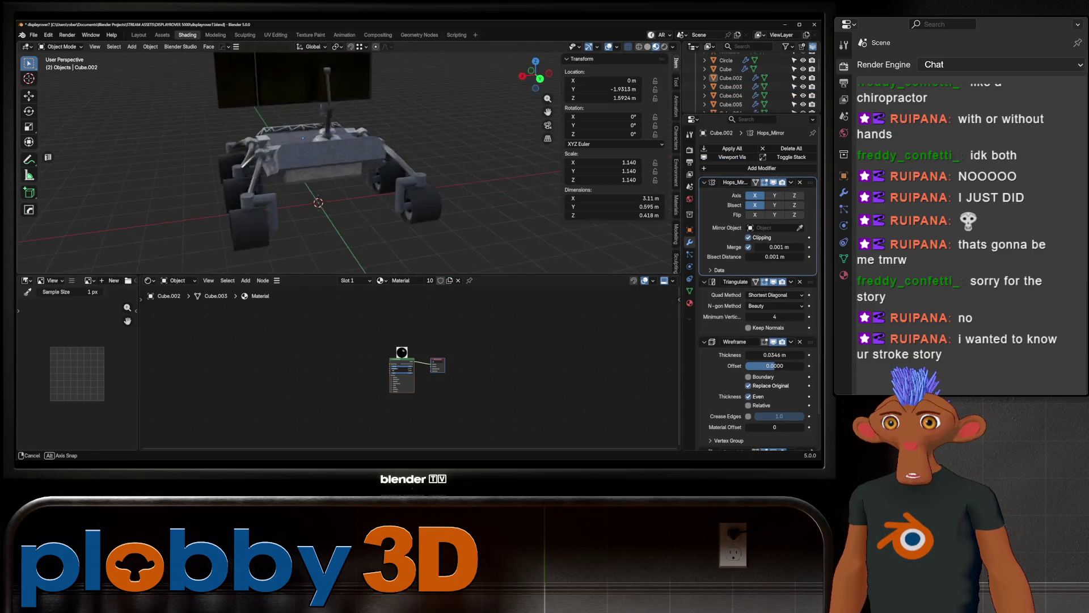
Step: Orbit around the rover to check the mirror and select the dish Cylinder.008 near the monitor
middle_drag(357, 221, 333, 170)
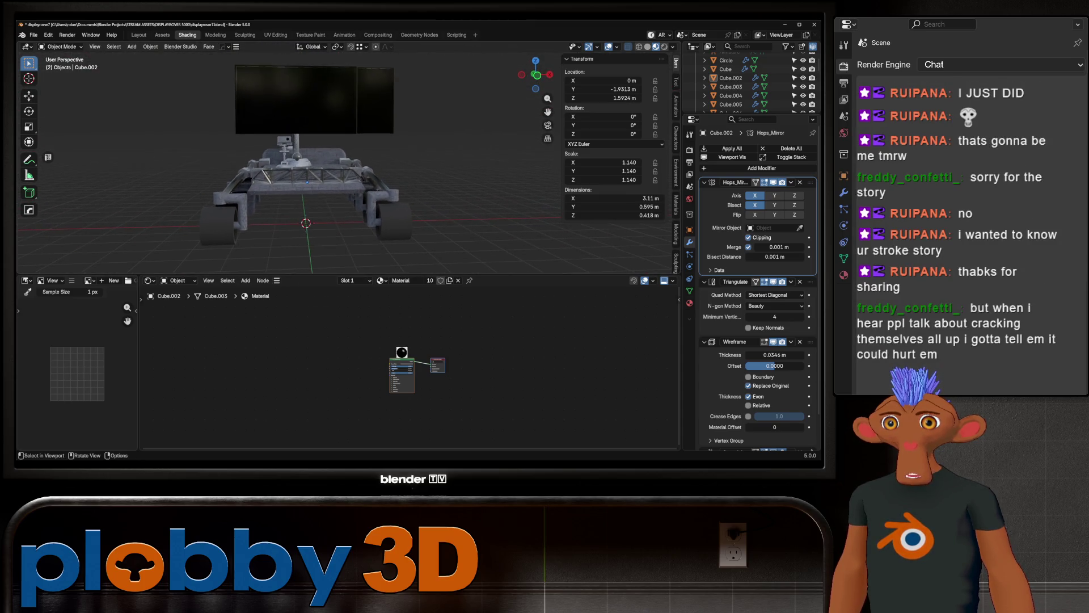
scroll(306, 162, up, 3)
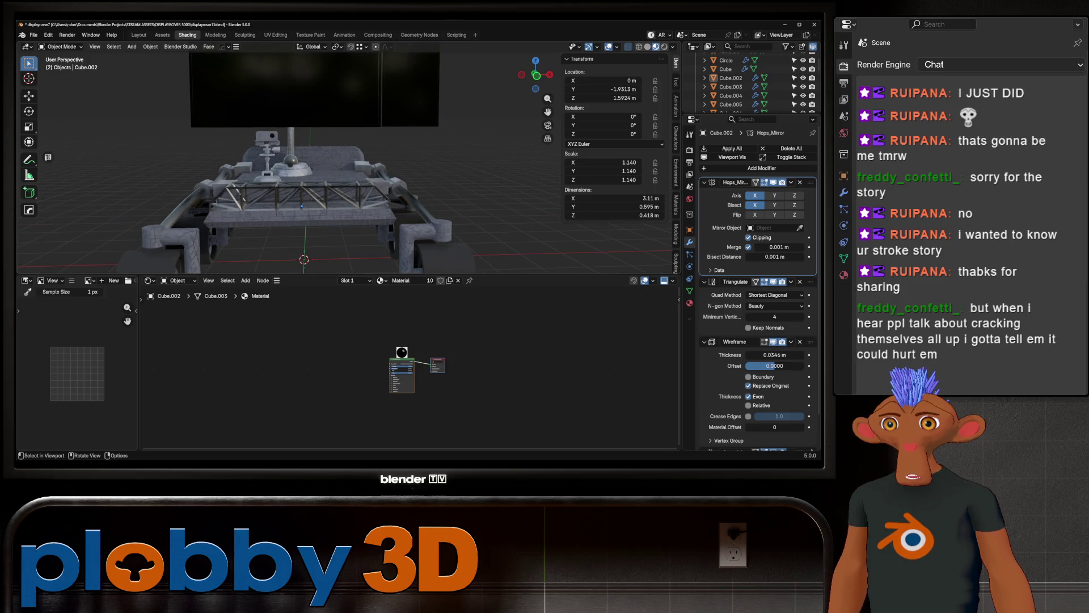
middle_drag(341, 171, 256, 170)
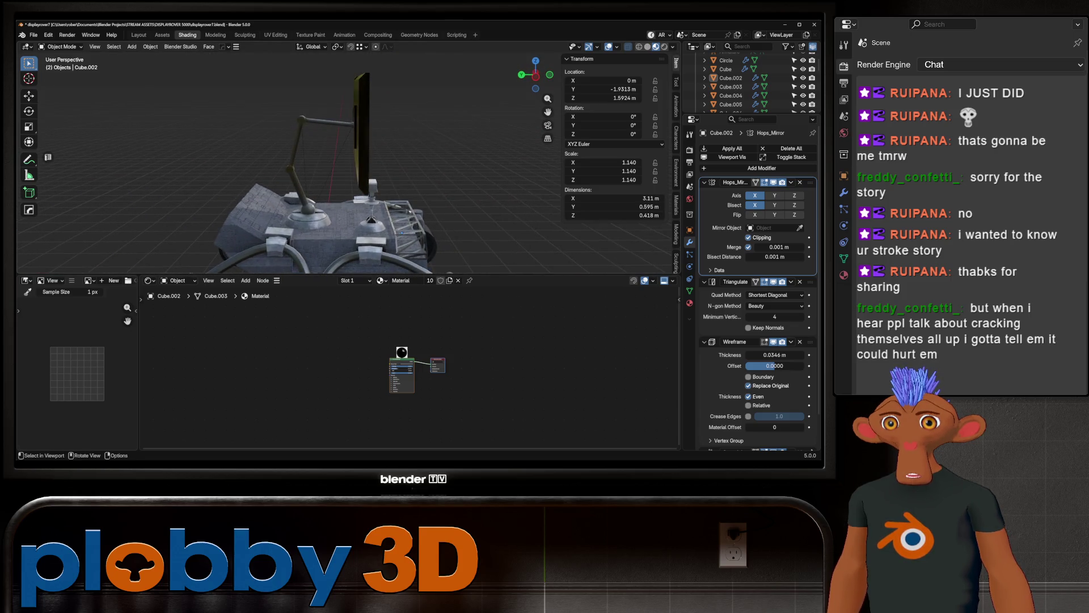
click(302, 207)
middle_drag(340, 170, 280, 163)
scroll(341, 163, up, 3)
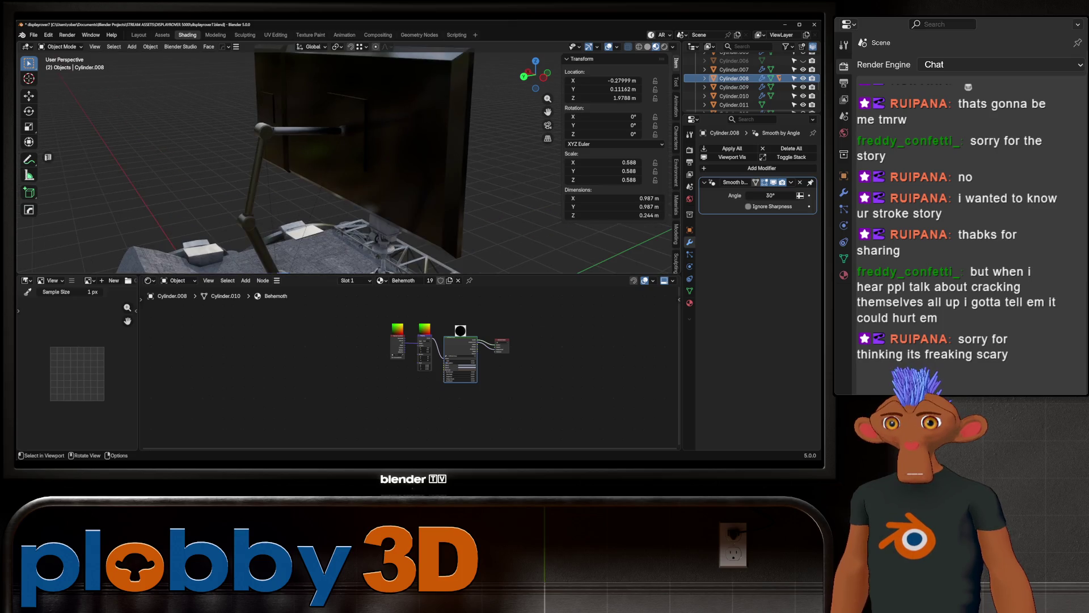
Step: Parent the arm's Sphere.002 joint and the monitor Plane together with Object (Keep Transform)
click(342, 131)
click(342, 130)
scroll(342, 130, down, 3)
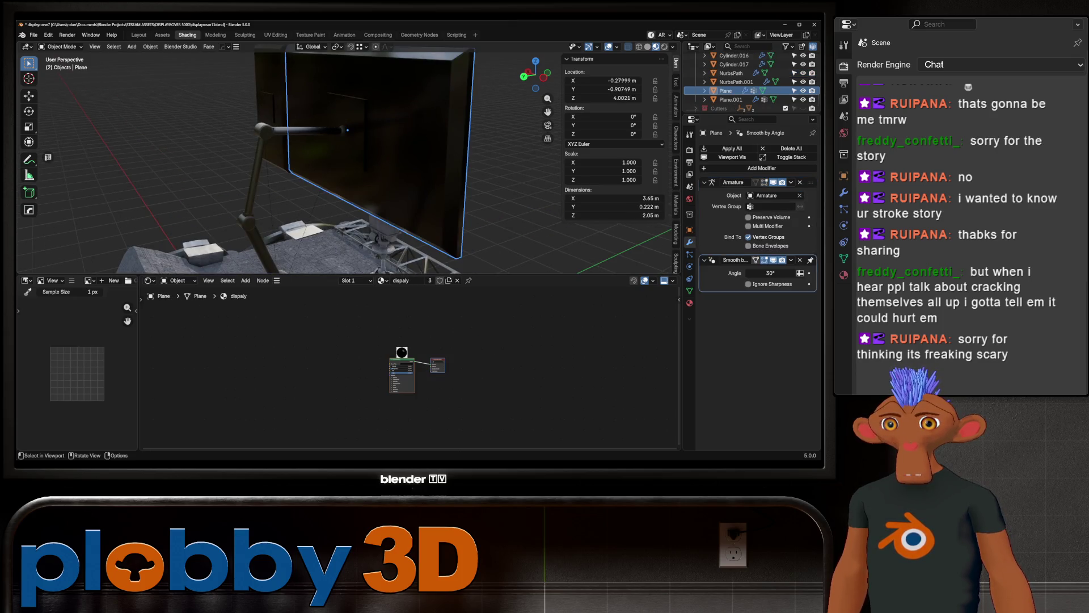
scroll(344, 127, up, 3)
scroll(344, 124, up, 2)
click(341, 126)
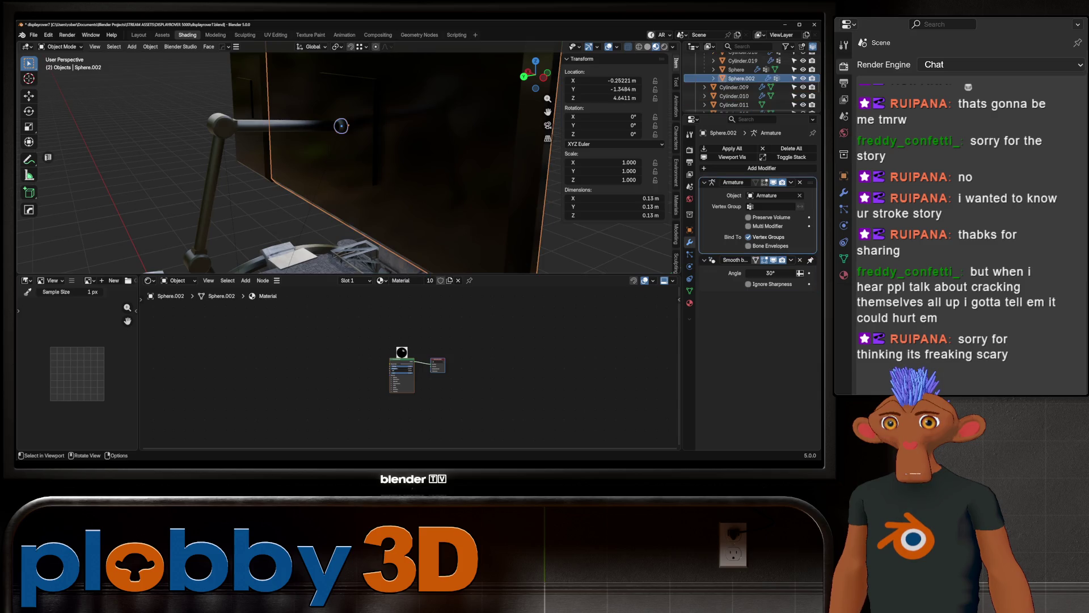
key(ctrl+p)
click(341, 126)
shift+click(341, 126)
key(ctrl+p)
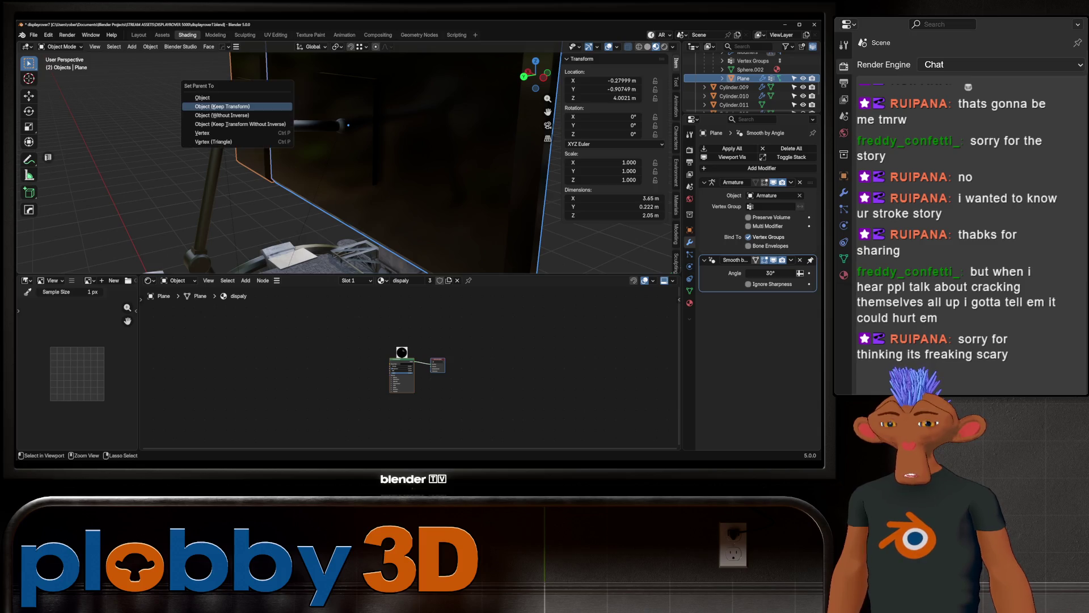
click(222, 107)
Step: Select the dish on the rover top and begin moving it along global X in front view
middle_drag(223, 107, 281, 153)
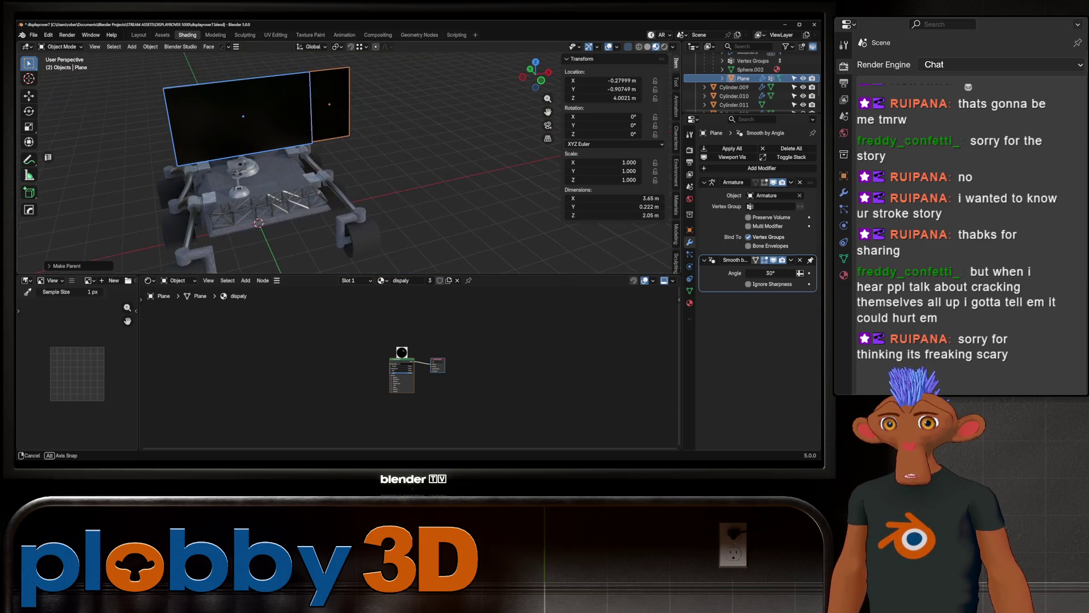
click(241, 168)
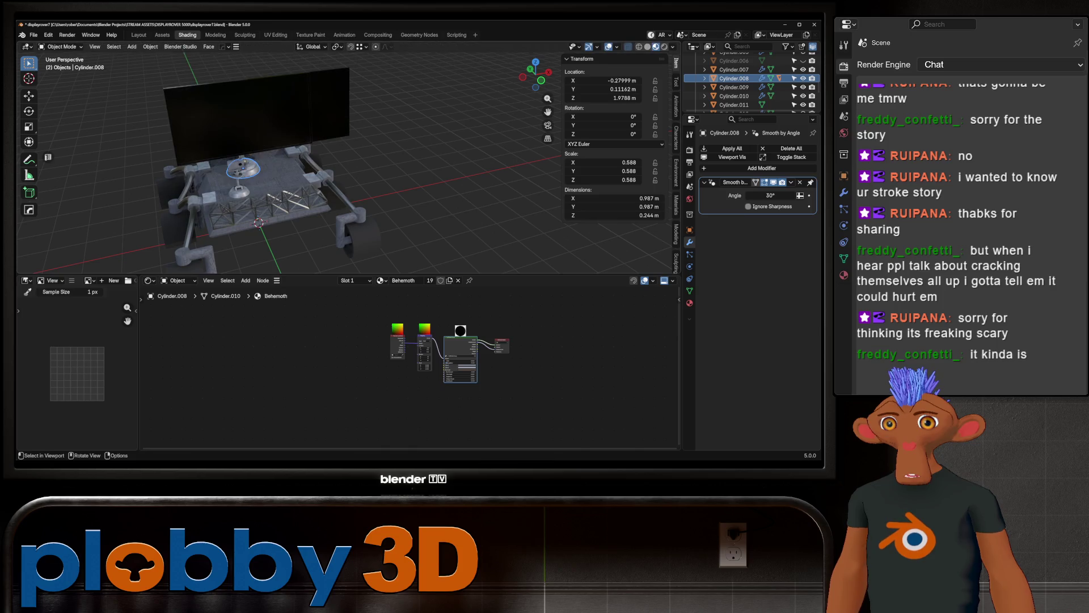
key(KP_1)
key(g)
key(x)
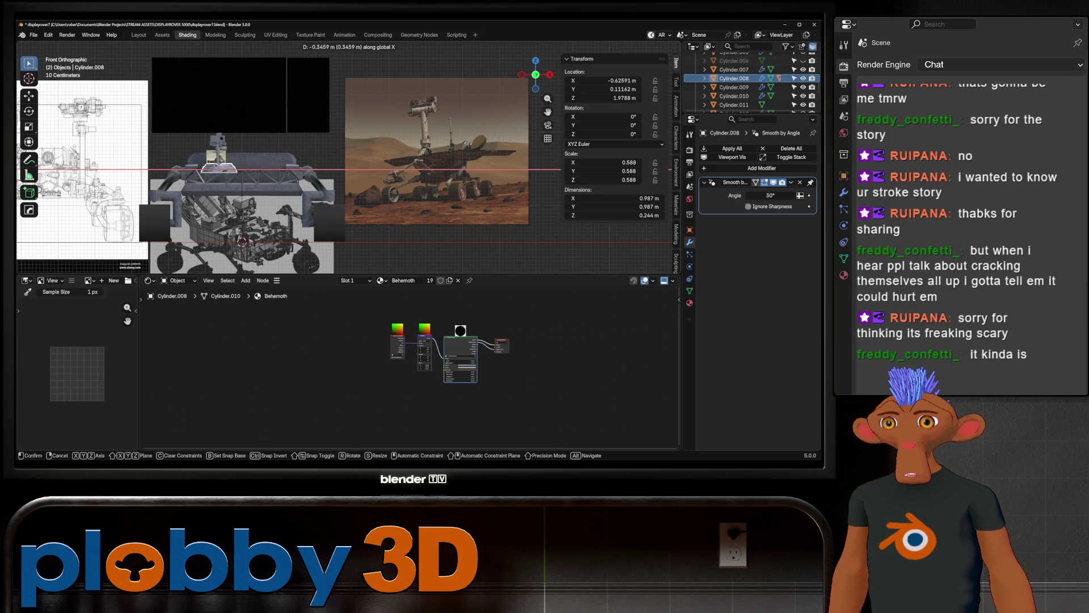
Step: Confirm the dish at X −0.62591 m, then orbit around the rover to inspect it from several sides
key(Return)
middle_drag(255, 170, 323, 153)
mouse_move(255, 171)
middle_down()
mouse_move(340, 153)
mouse_move(239, 162)
middle_up()
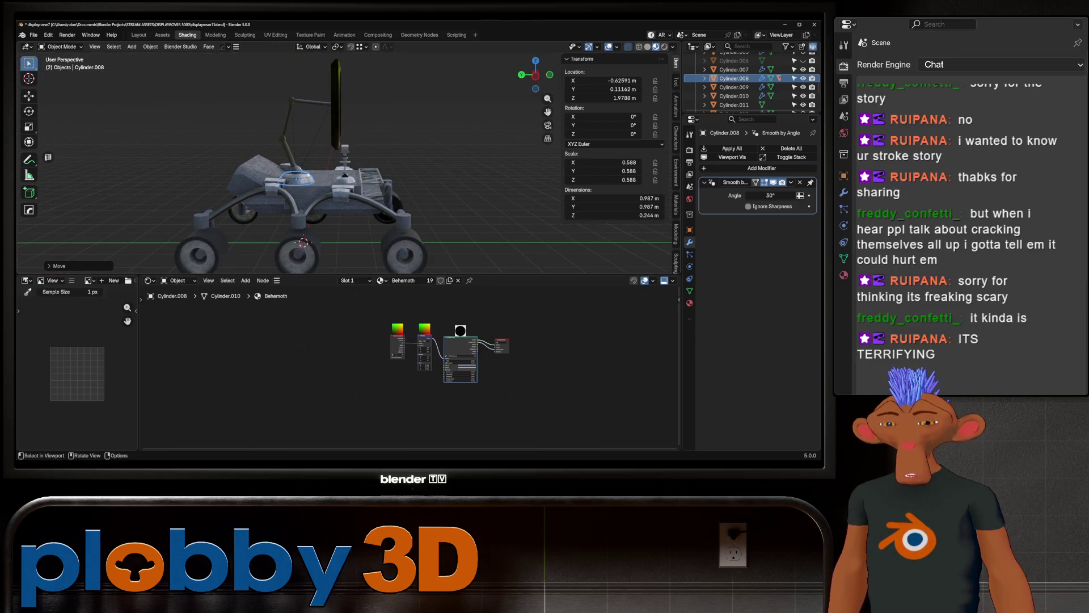
middle_drag(341, 162, 247, 153)
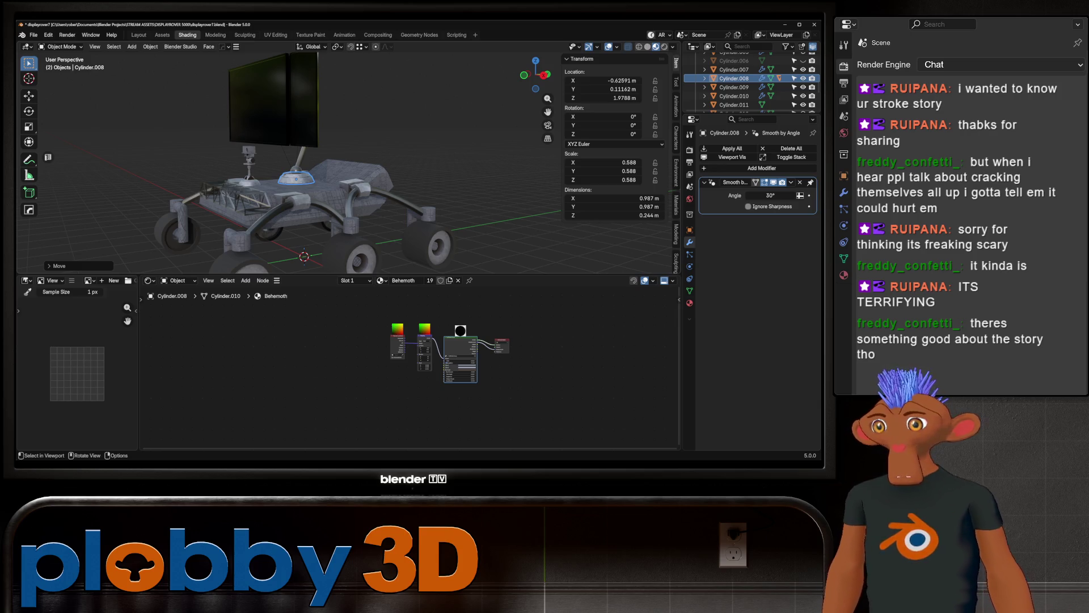
middle_drag(341, 170, 442, 171)
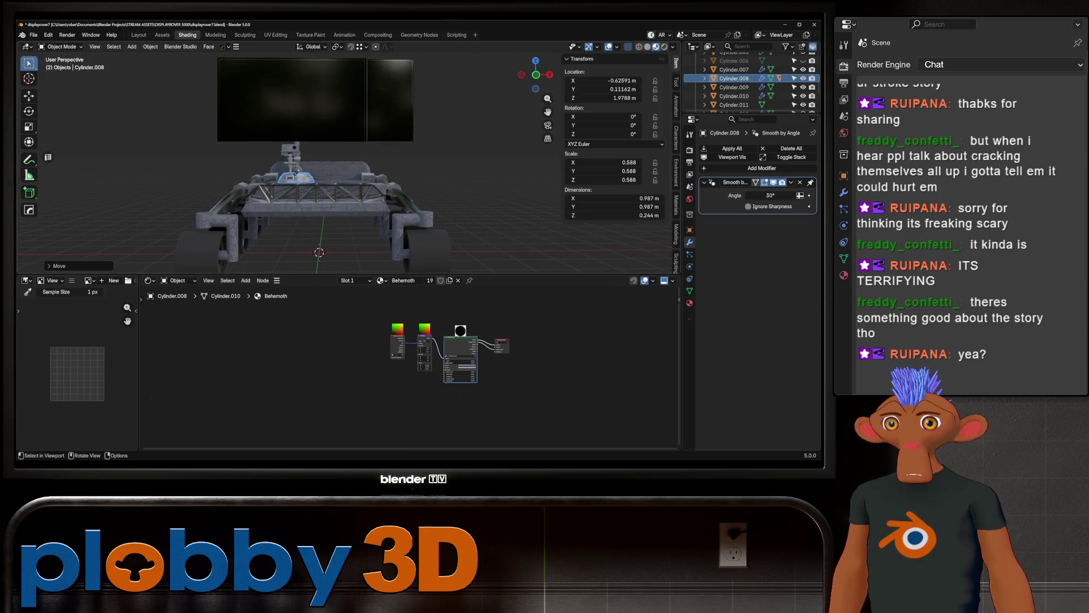
middle_drag(340, 170, 391, 170)
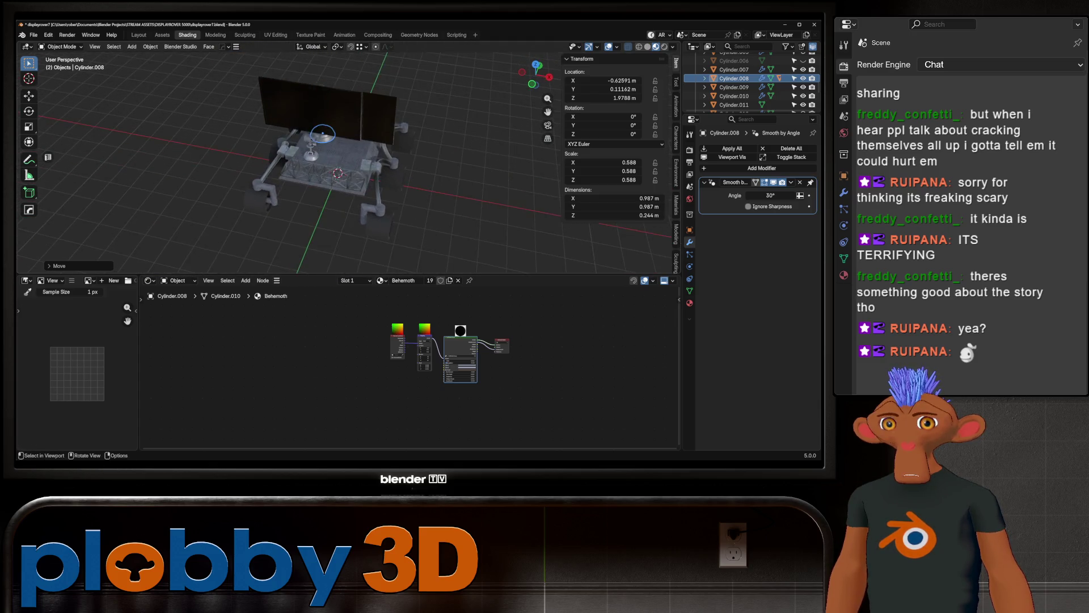
middle_drag(340, 171, 391, 171)
middle_drag(304, 121, 275, 127)
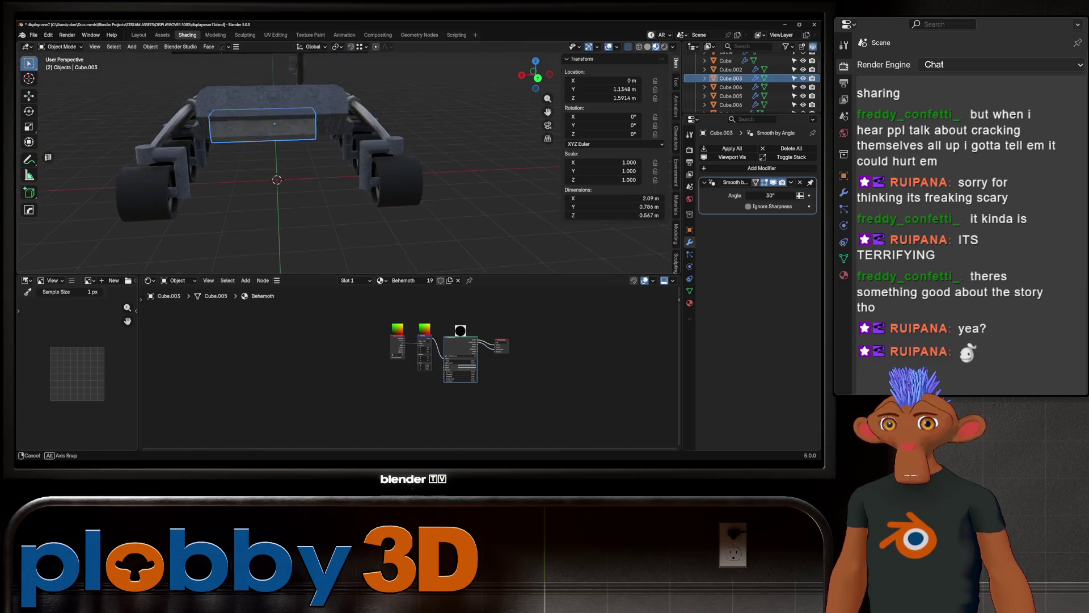
Step: Orbit around the rover from low and side angles, then make the Armature the active object
click(274, 128)
mouse_move(341, 171)
middle_down()
mouse_move(392, 153)
mouse_move(375, 162)
mouse_move(323, 136)
mouse_move(391, 171)
mouse_move(273, 145)
middle_up()
scroll(341, 162, up, 3)
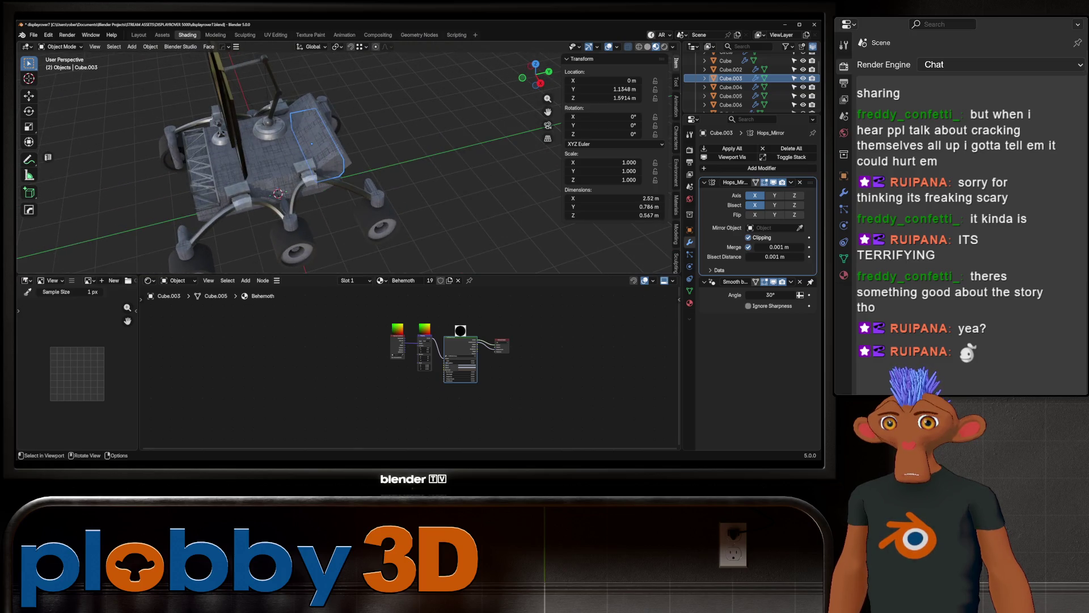
middle_drag(340, 162, 375, 162)
scroll(341, 162, down, 3)
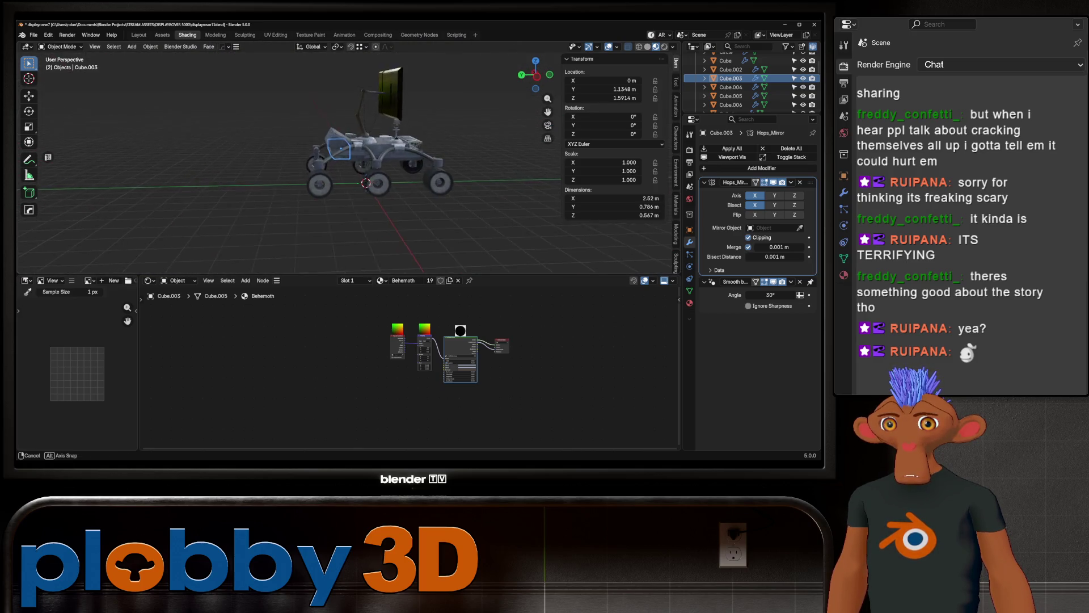
mouse_move(341, 162)
middle_down()
mouse_move(307, 170)
mouse_move(375, 154)
mouse_move(375, 171)
mouse_move(340, 127)
mouse_move(366, 154)
mouse_move(391, 145)
mouse_move(366, 158)
mouse_move(409, 148)
middle_up()
scroll(340, 161, up, 3)
scroll(341, 162, up, 5)
scroll(341, 162, down, 2)
scroll(749, 86, up, 5)
click(362, 128)
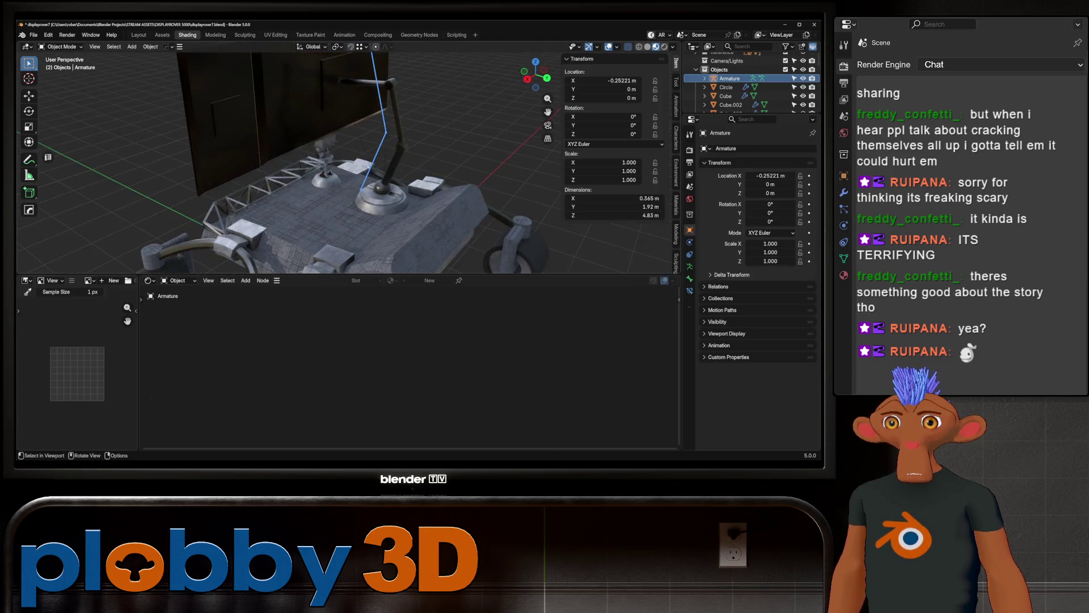
scroll(347, 162, up, 3)
Step: Reselect the armature and try out scale values in the panel and viewport, cancelling each attempt
click(400, 146)
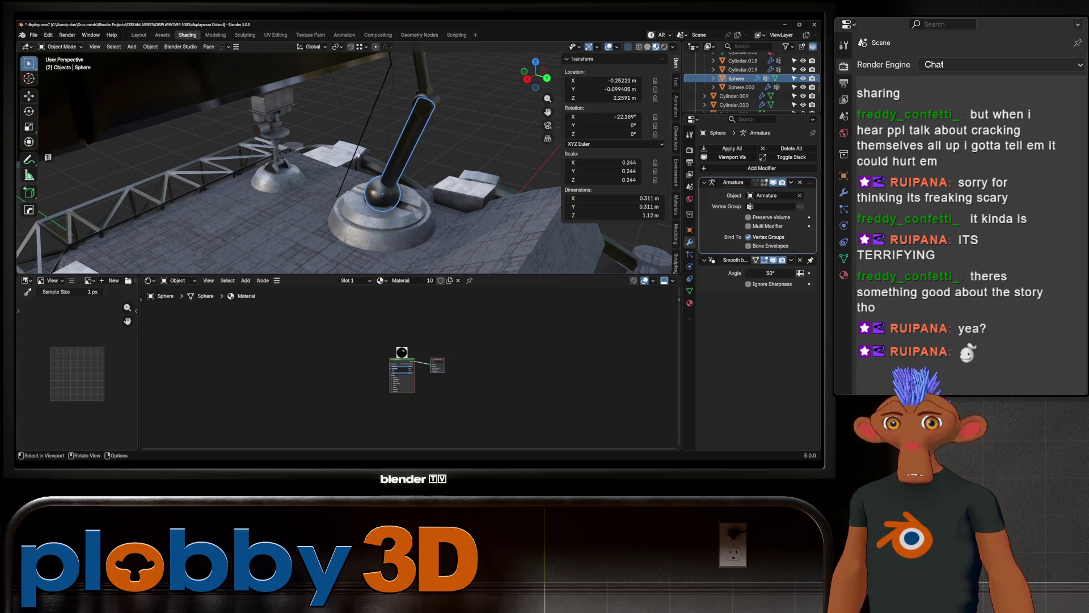
click(383, 226)
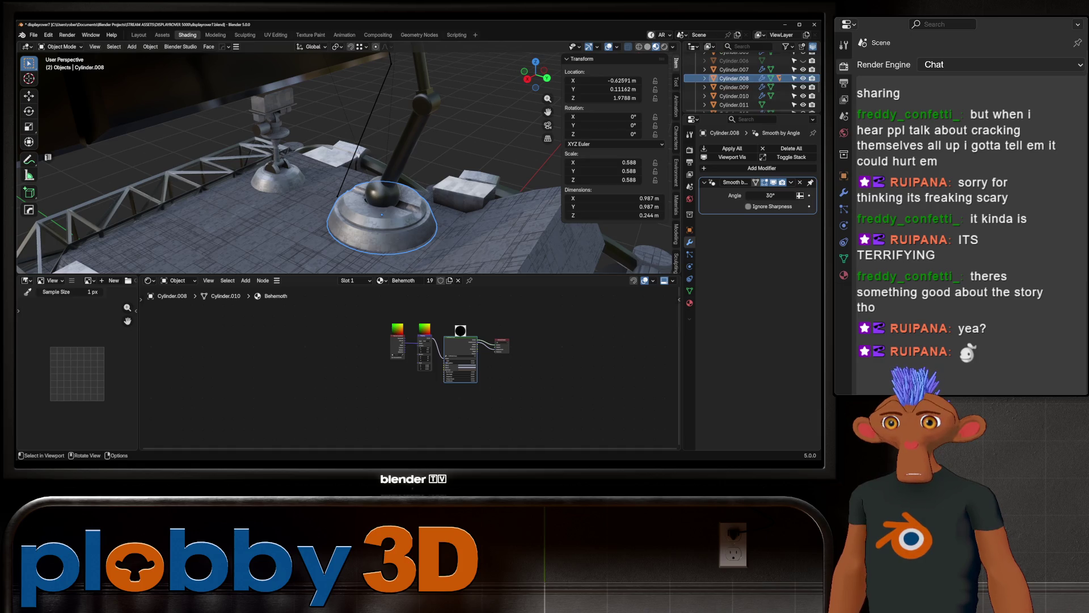
click(364, 127)
drag(604, 162, 604, 179)
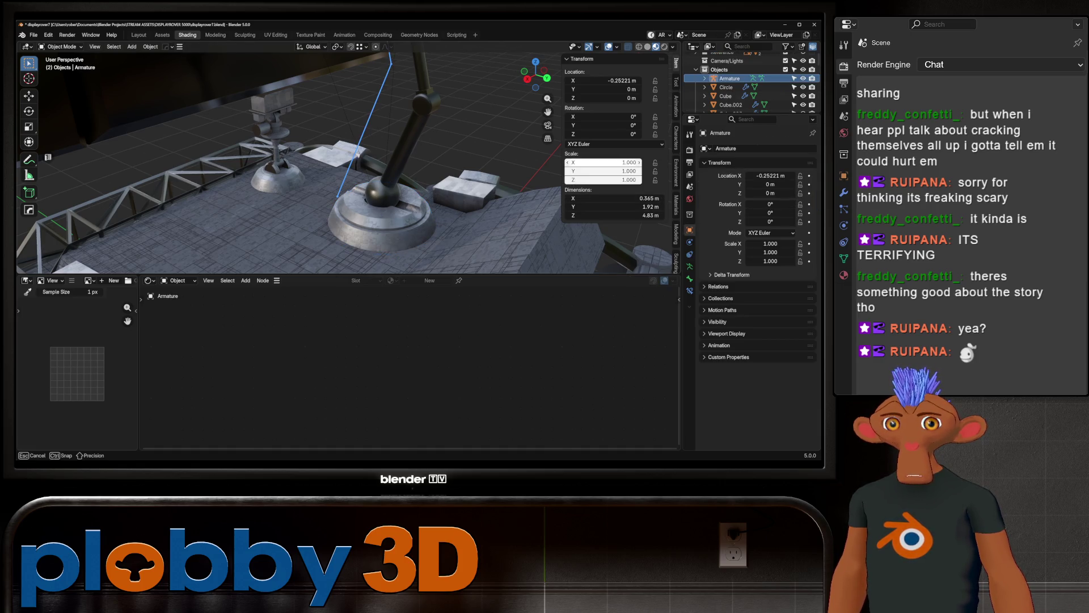
key(BackSpace)
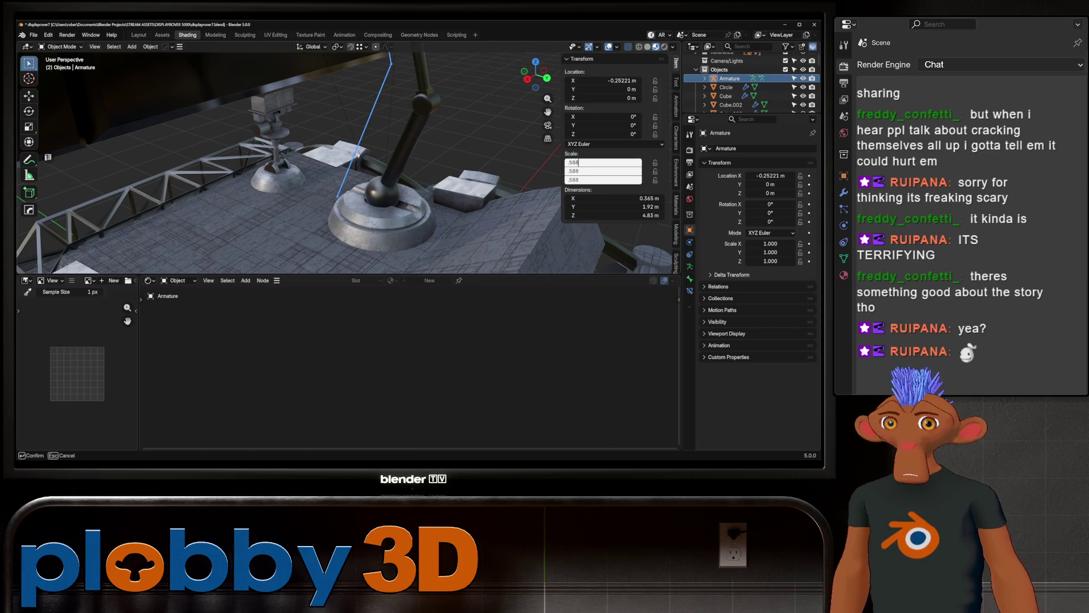
key(Escape)
middle_drag(341, 170, 379, 154)
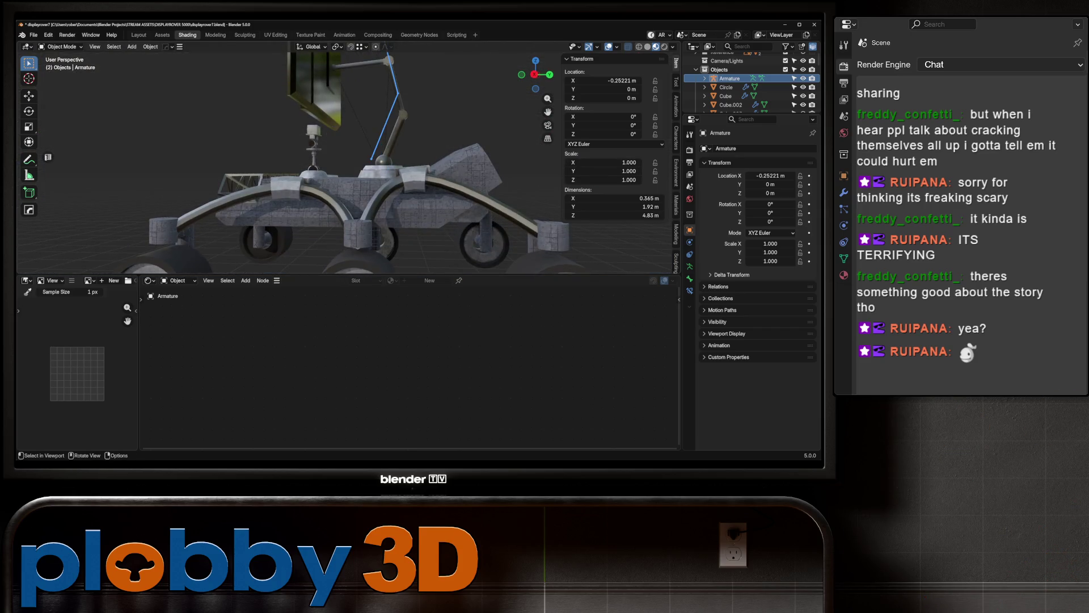
scroll(340, 170, up, 3)
key(s)
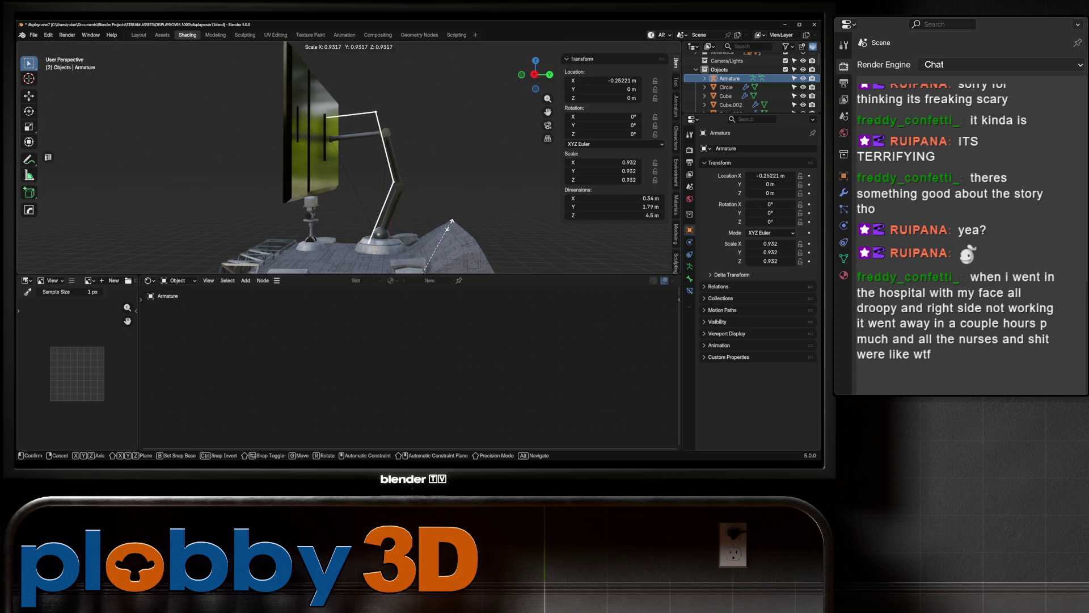
key(Escape)
middle_drag(450, 223, 409, 213)
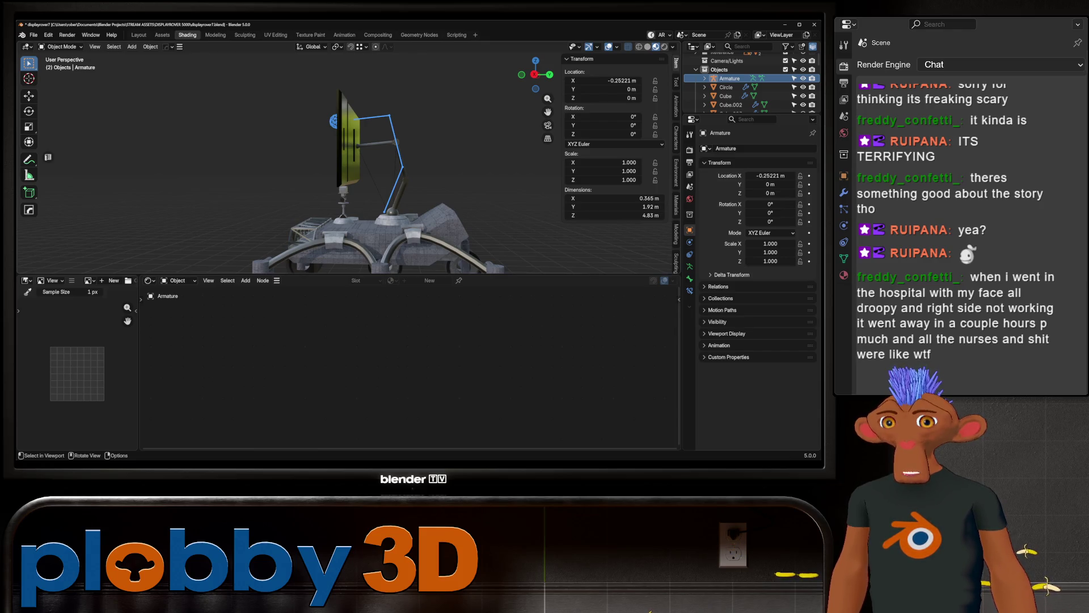
key(s)
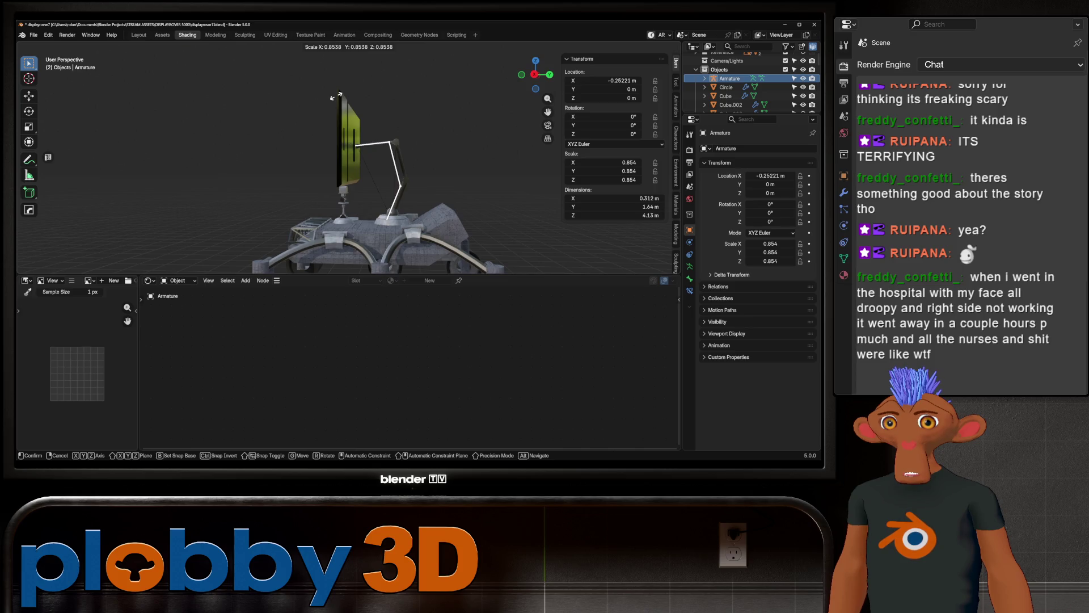
key(Escape)
Step: After more cancelled scaling tries, snap the armature to the 3D cursor at location 0, 0, 0
mouse_move(340, 162)
middle_down()
mouse_move(400, 149)
mouse_move(357, 183)
mouse_move(387, 231)
mouse_move(401, 170)
mouse_move(441, 136)
middle_up()
scroll(341, 162, up, 2)
scroll(340, 162, up, 2)
key(s)
right_click(417, 211)
key(s)
right_click(387, 243)
middle_drag(388, 243, 370, 258)
key(q)
click(411, 128)
mouse_move(410, 128)
middle_down()
mouse_move(401, 171)
mouse_move(378, 154)
mouse_move(448, 160)
middle_up()
Step: In right ortho view, shrink the armature to 0.867 against the reference and apply its scale
key(s)
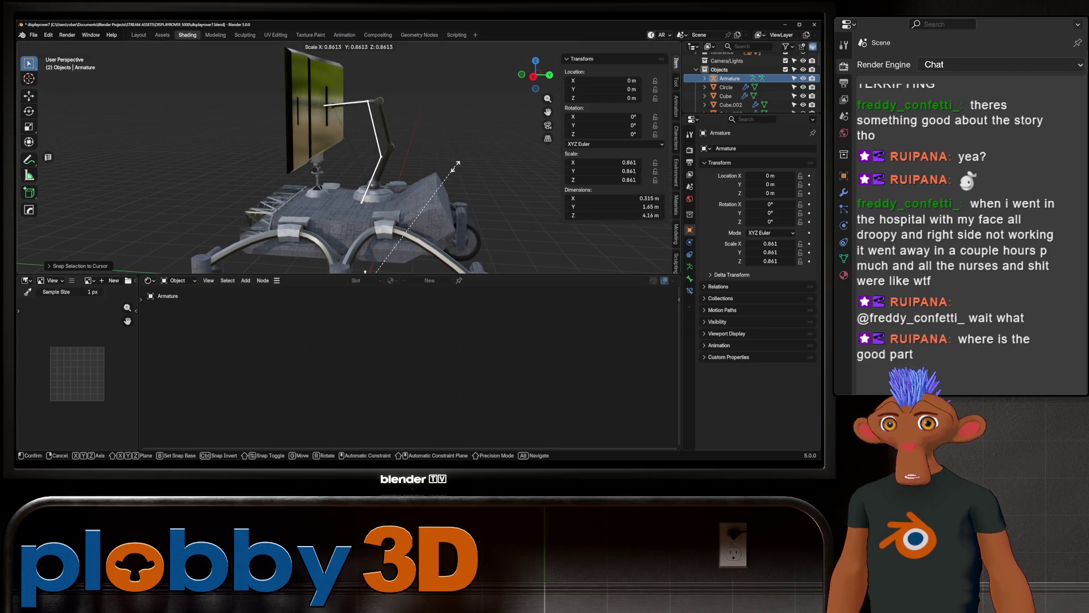
scroll(455, 165, down, 2)
key(Escape)
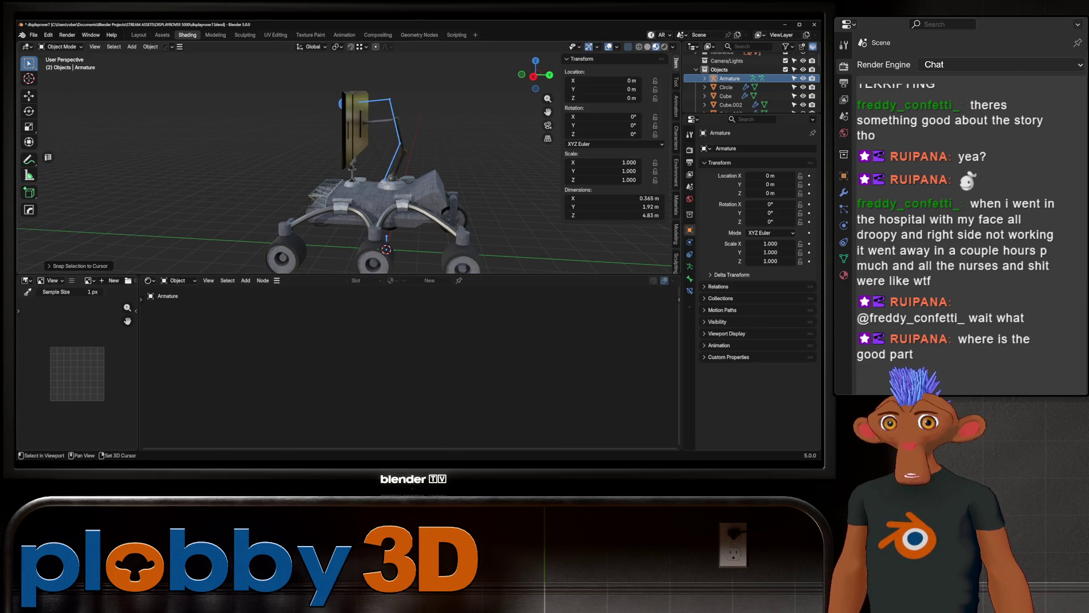
key(KP_3)
key(s)
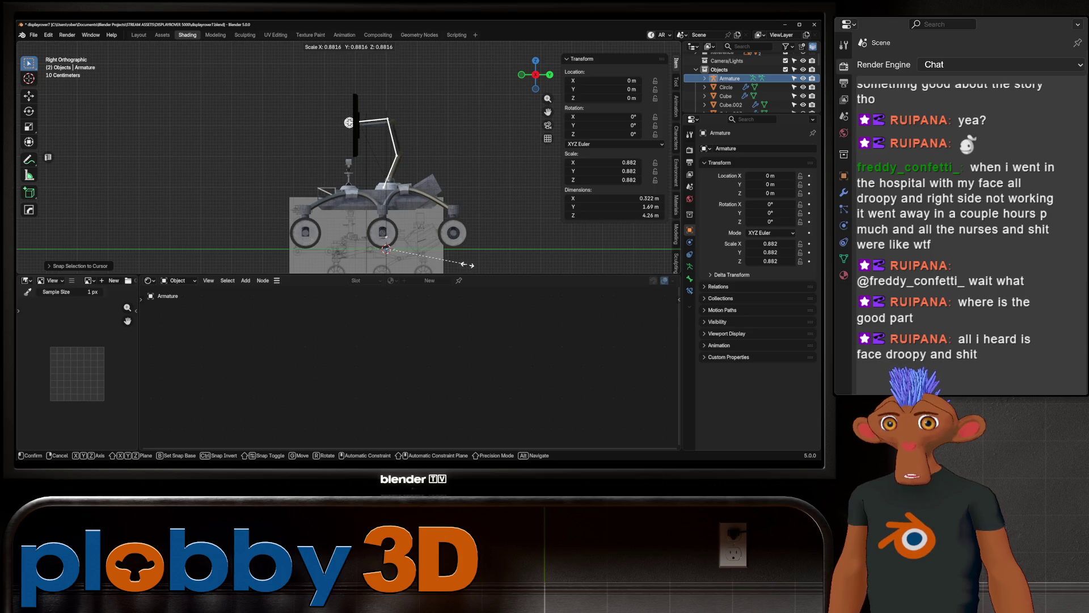
key(Escape)
key(s)
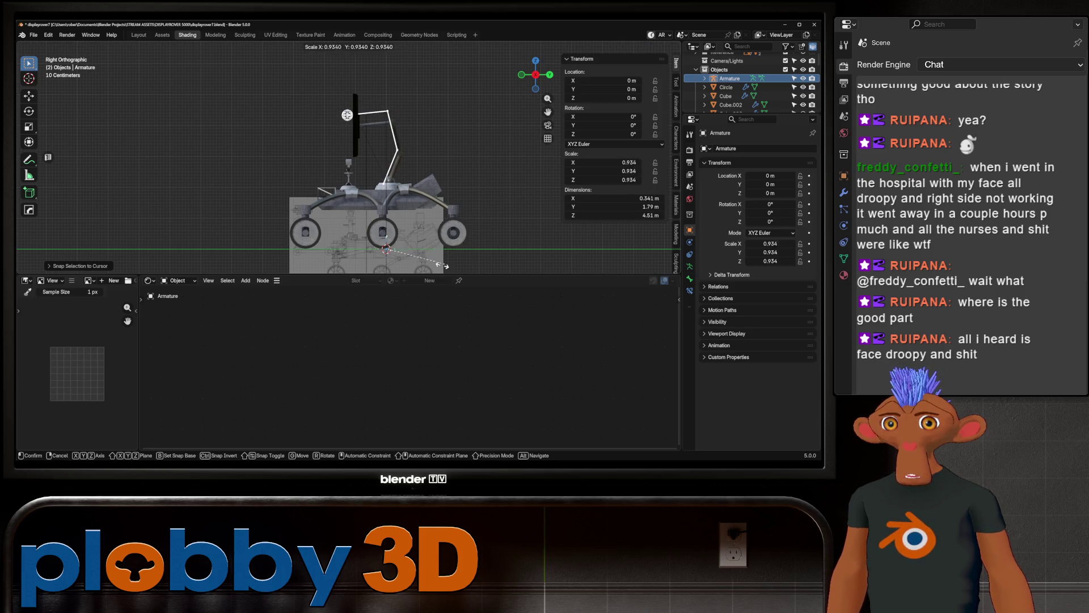
click(366, 104)
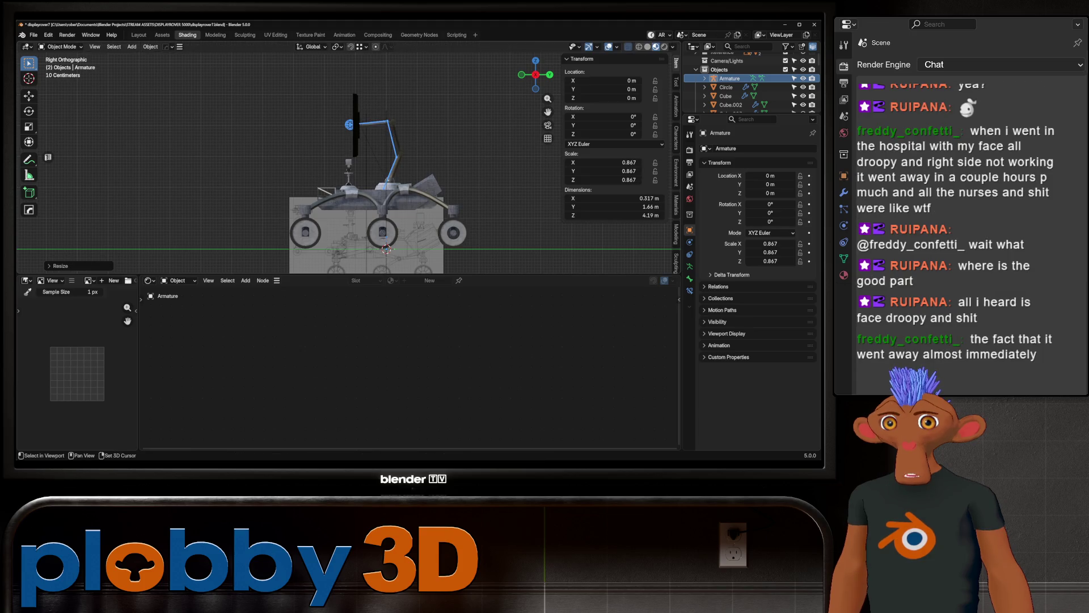
mouse_move(366, 104)
middle_down()
mouse_move(409, 171)
mouse_move(340, 175)
middle_up()
key(ctrl+a)
click(425, 189)
Step: In Edit Mode, box-select the mount_pivot bone and trial an X move, cancelling it
key(Tab)
drag(321, 122, 328, 128)
middle_drag(328, 128, 353, 195)
middle_drag(353, 261, 366, 221)
scroll(367, 213, up, 4)
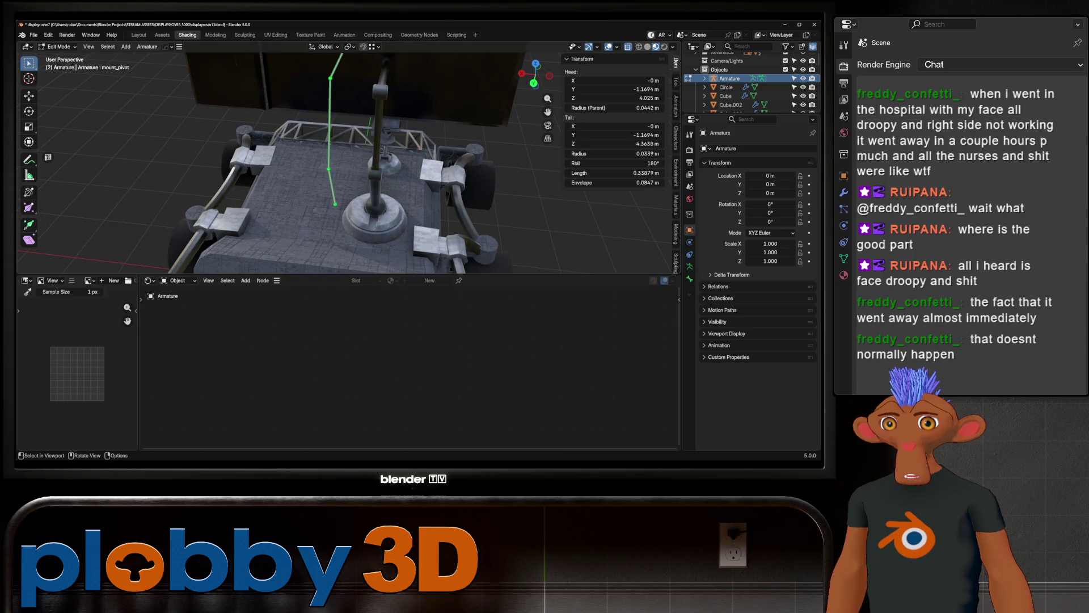
key(g)
key(x)
key(Escape)
mouse_move(340, 158)
middle_down()
mouse_move(281, 170)
mouse_move(366, 171)
middle_up()
scroll(341, 158, up, 3)
scroll(366, 171, down, 2)
scroll(360, 117, up, 2)
Step: Shift the mount_pivot bone along X in two moves, checking it around the arm pedestal
key(g)
key(x)
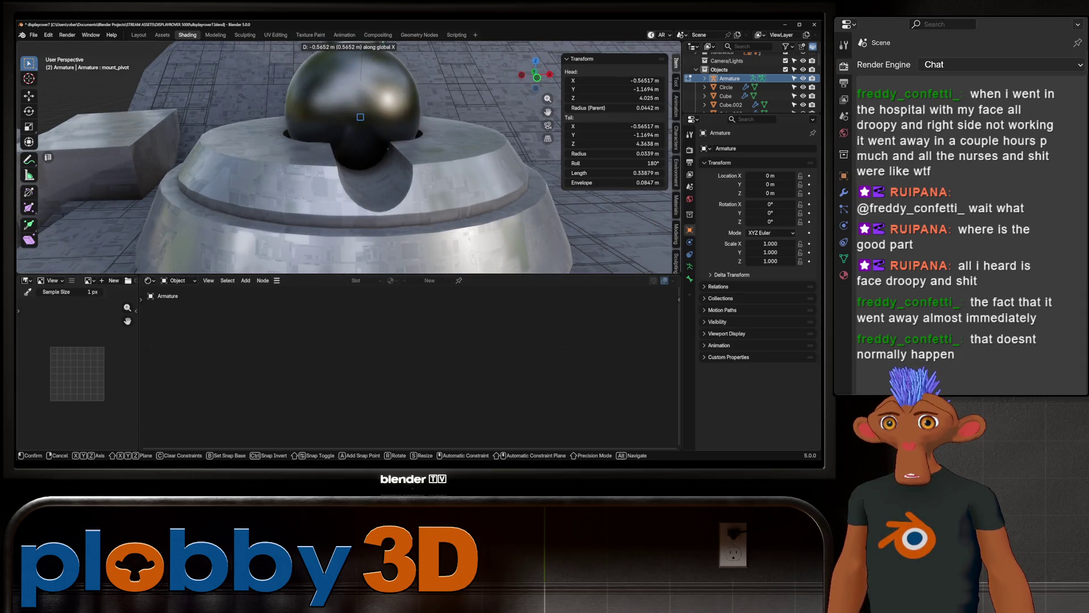
click(360, 117)
mouse_move(360, 117)
middle_down()
mouse_move(409, 128)
mouse_move(324, 136)
middle_up()
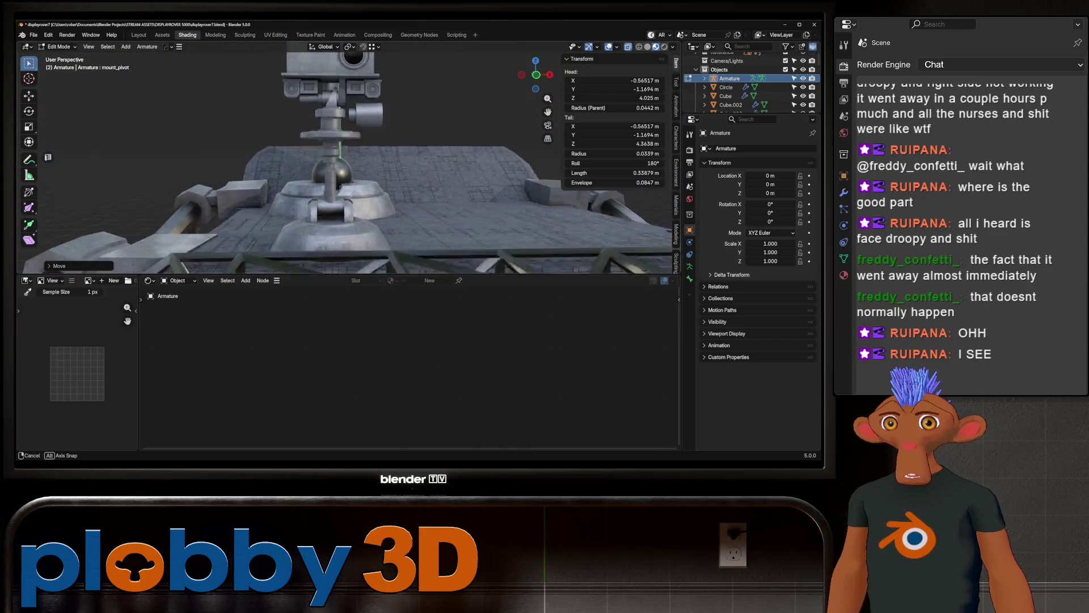
key(g)
key(x)
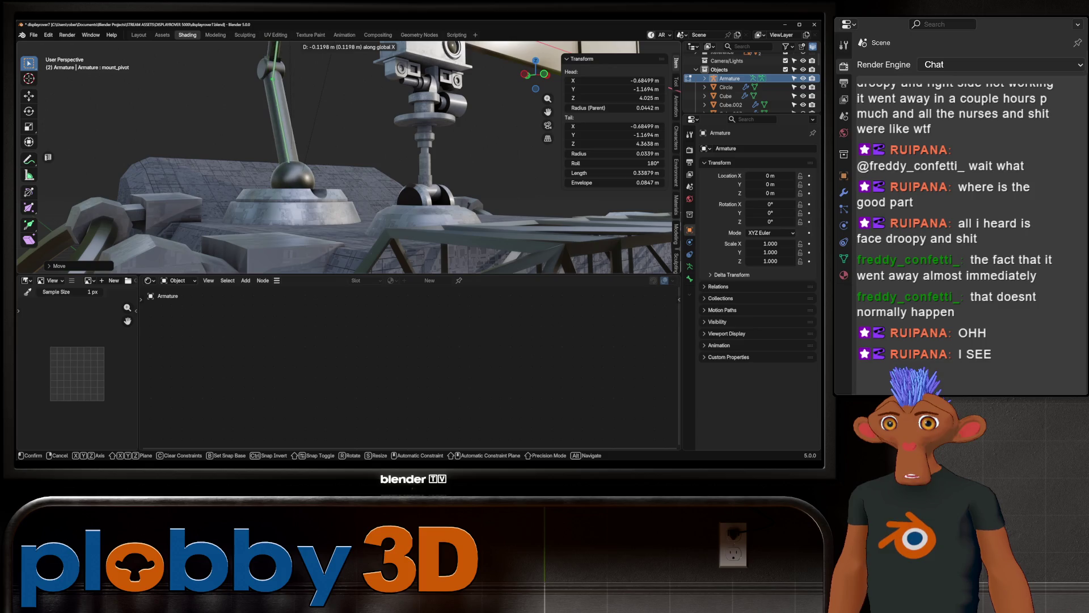
click(323, 137)
middle_drag(323, 137, 400, 136)
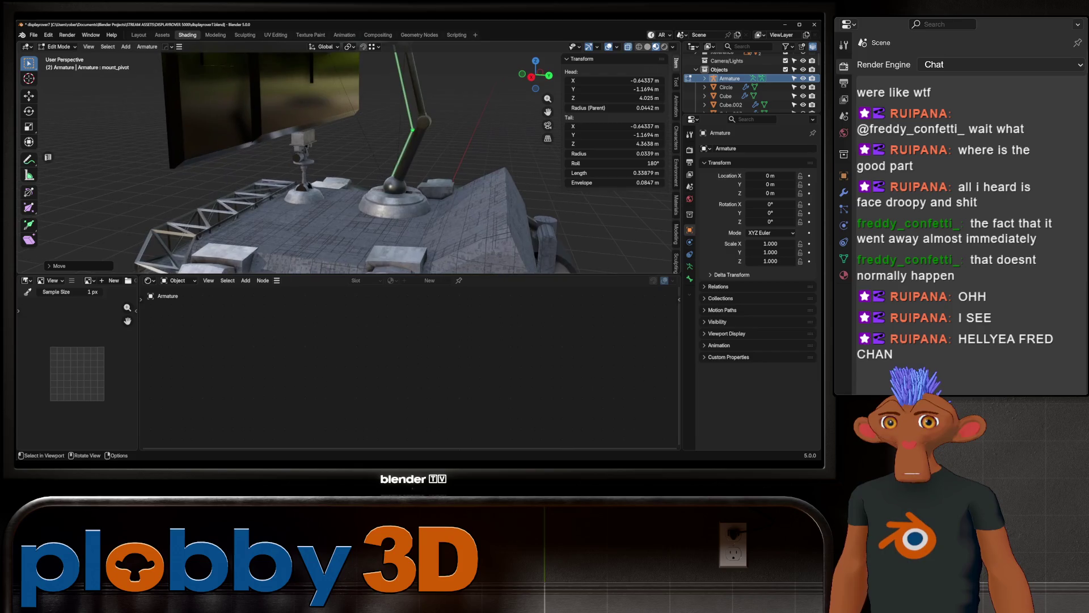
Step: Leave Edit Mode and delete the armature from the scene
key(Tab)
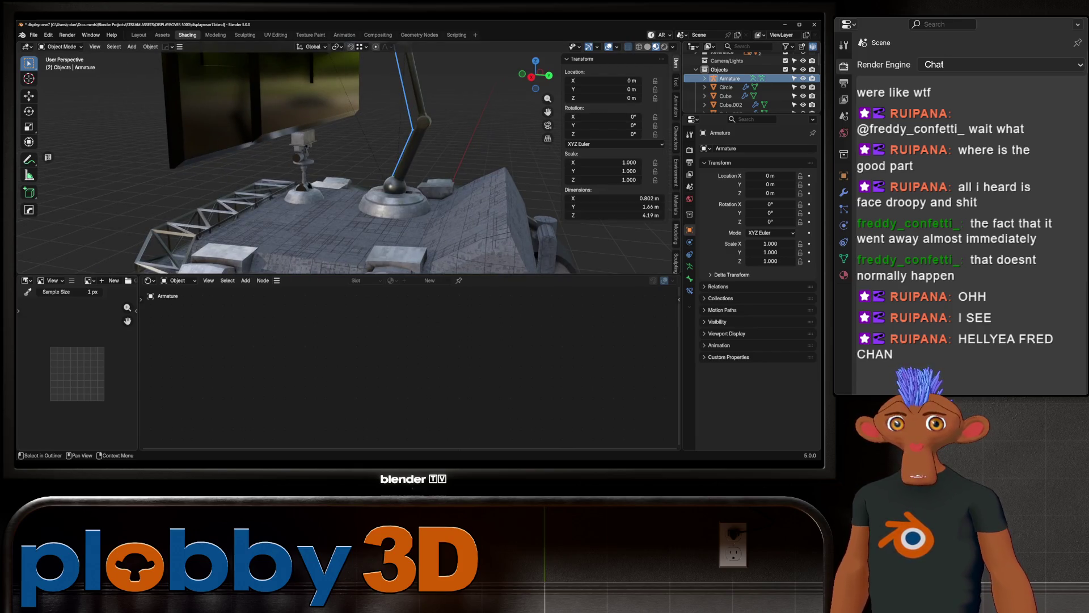
key(Delete)
scroll(341, 161, down, 5)
mouse_move(341, 162)
middle_down()
mouse_move(351, 215)
mouse_move(381, 226)
mouse_move(357, 204)
middle_up()
scroll(358, 205, up, 3)
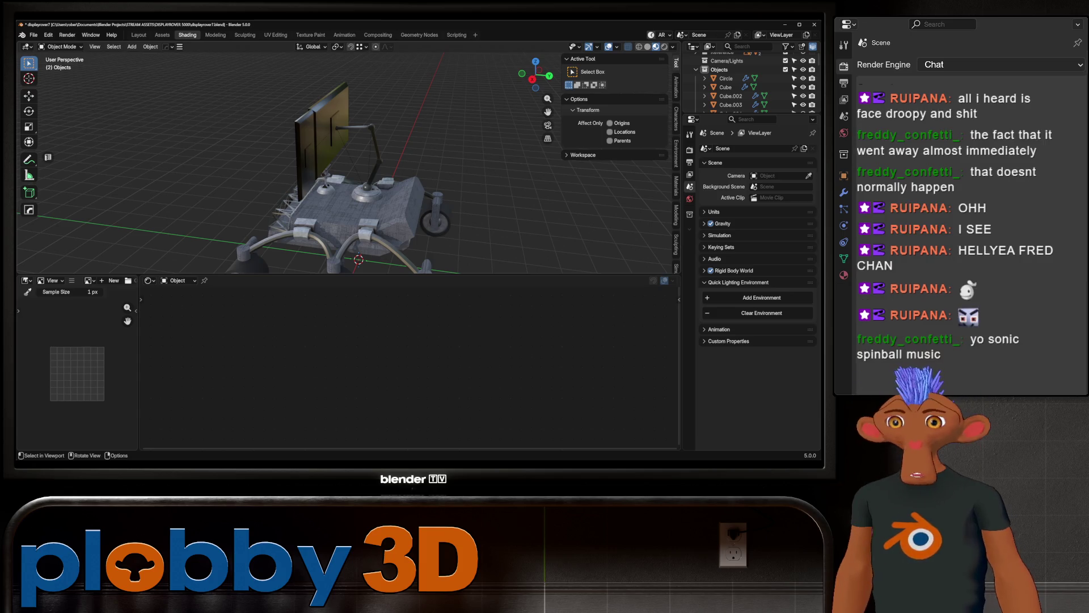
Step: Raise the Cylinder.008 base under the arm vertically so it sits higher on the deck
middle_drag(340, 171, 408, 171)
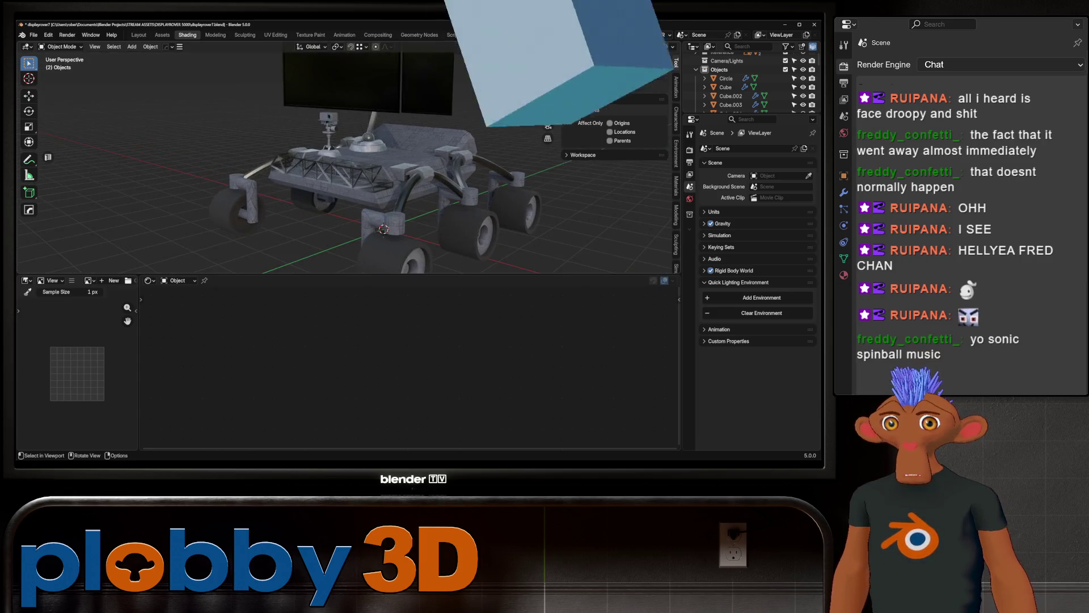
mouse_move(340, 162)
middle_down()
mouse_move(338, 201)
mouse_move(409, 170)
middle_up()
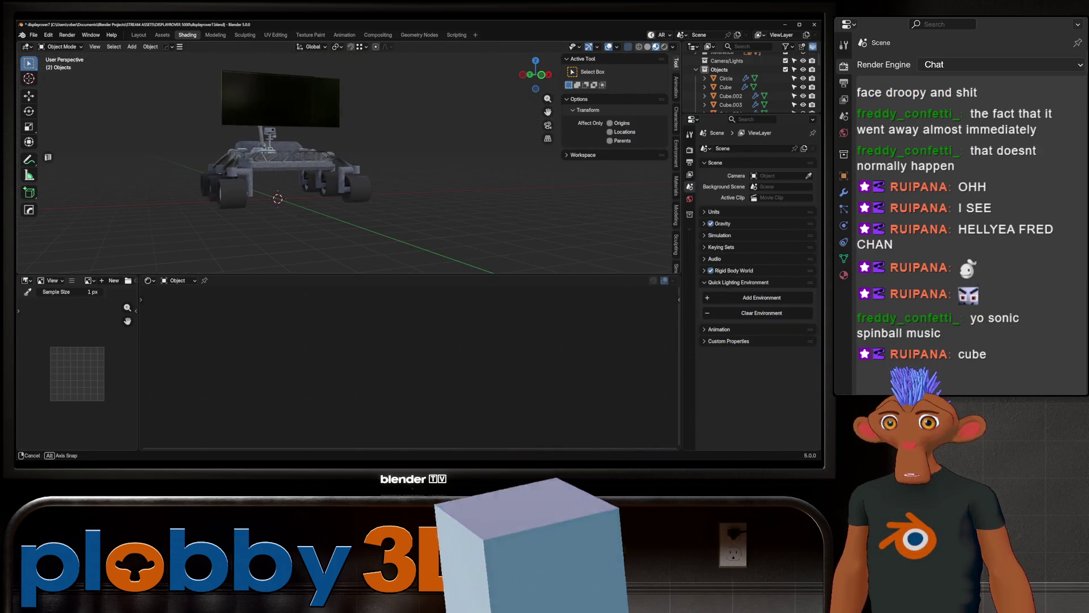
mouse_move(340, 171)
middle_down()
mouse_move(289, 174)
mouse_move(315, 174)
middle_up()
scroll(341, 171, up, 5)
click(353, 140)
key(g)
key(z)
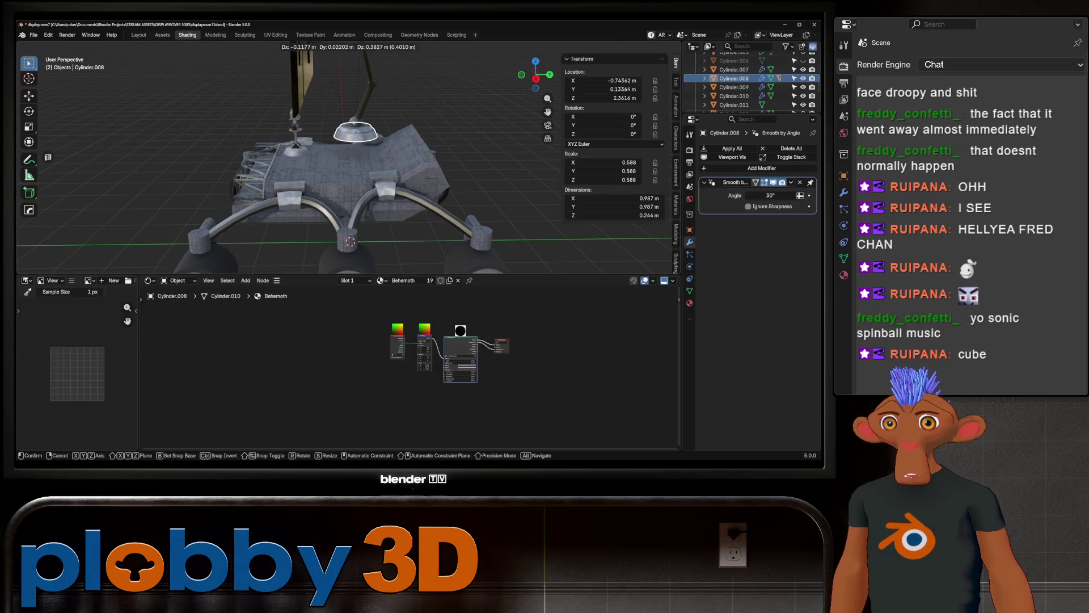
mouse_move(354, 140)
middle_down()
mouse_move(380, 137)
mouse_move(316, 162)
mouse_move(358, 162)
middle_up()
key(Return)
Step: Apply the body Cube's Hops_Mirror modifier and reopen its mesh in face select with nothing selected
click(341, 162)
key(Tab)
scroll(341, 162, up, 4)
scroll(340, 163, down, 4)
key(Tab)
key(ctrl+a)
key(Tab)
key(alt+a)
scroll(345, 147, up, 5)
key(3)
click(378, 158)
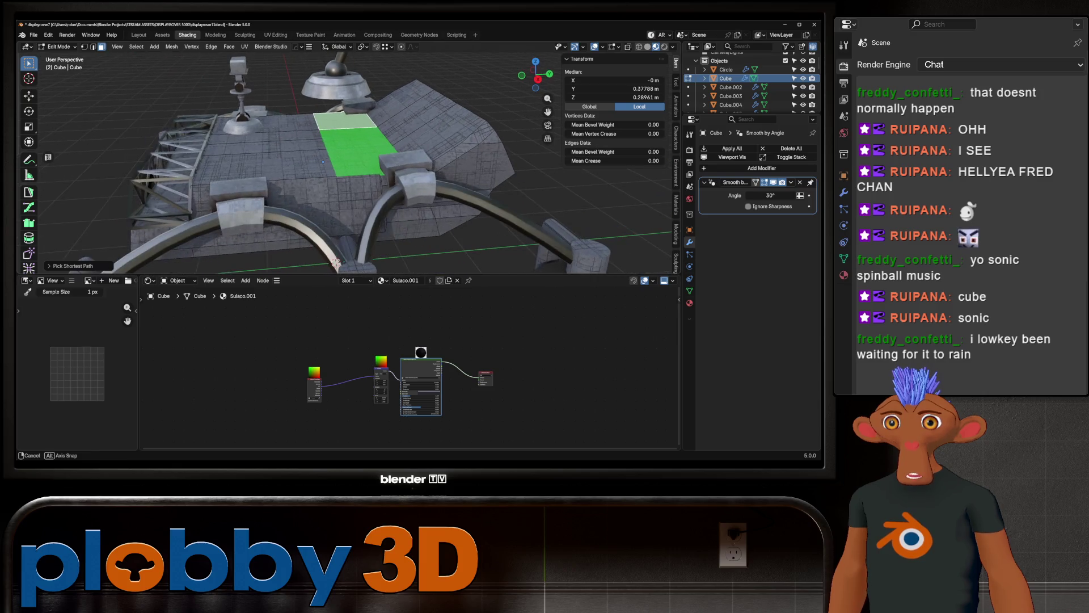
Step: Select the run of top deck faces between the picked faces on the body
key(g)
key(z)
key(Escape)
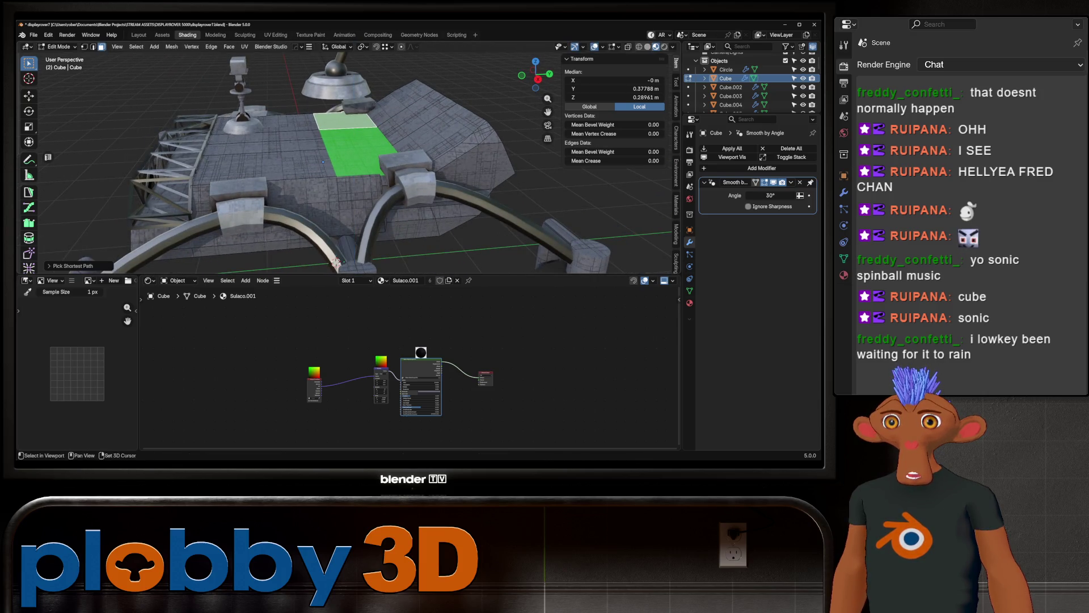
ctrl+click(400, 102)
key(g)
key(z)
key(z)
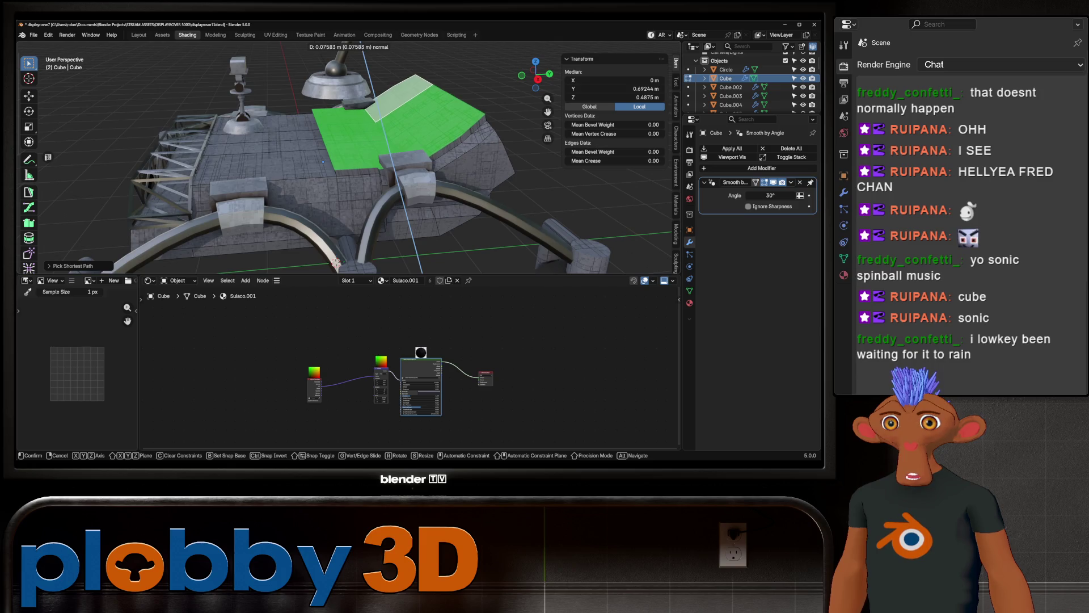
key(Escape)
Step: Extrude the selected top faces and shrink/fatten them into a raised block
key(e)
key(Return)
key(alt+s)
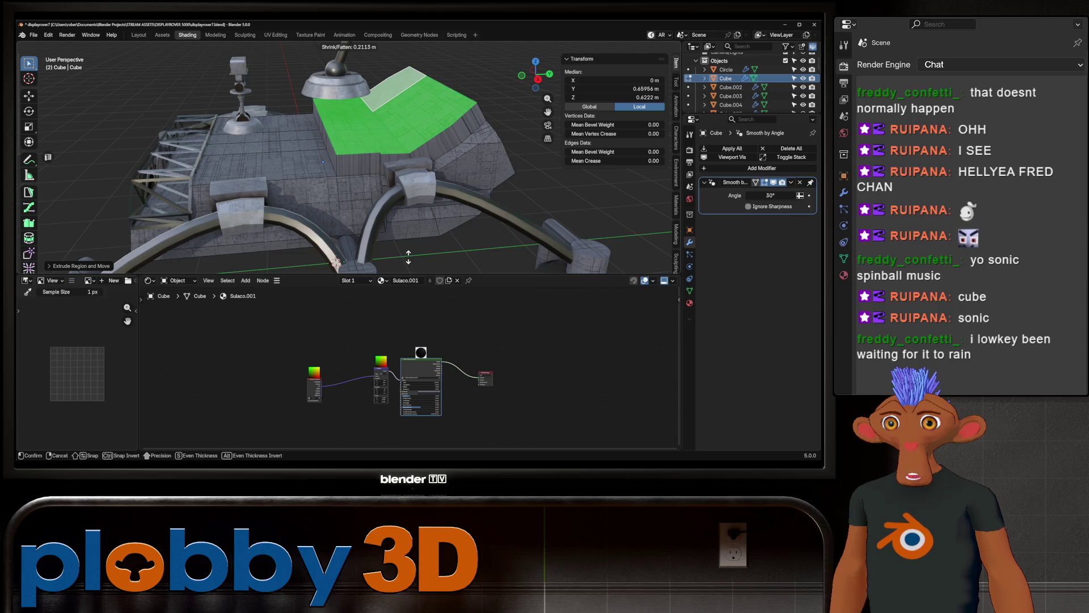
click(400, 188)
Step: Switch the viewport to solid shading and pick a strip of top faces by shortest path
middle_drag(401, 188, 451, 205)
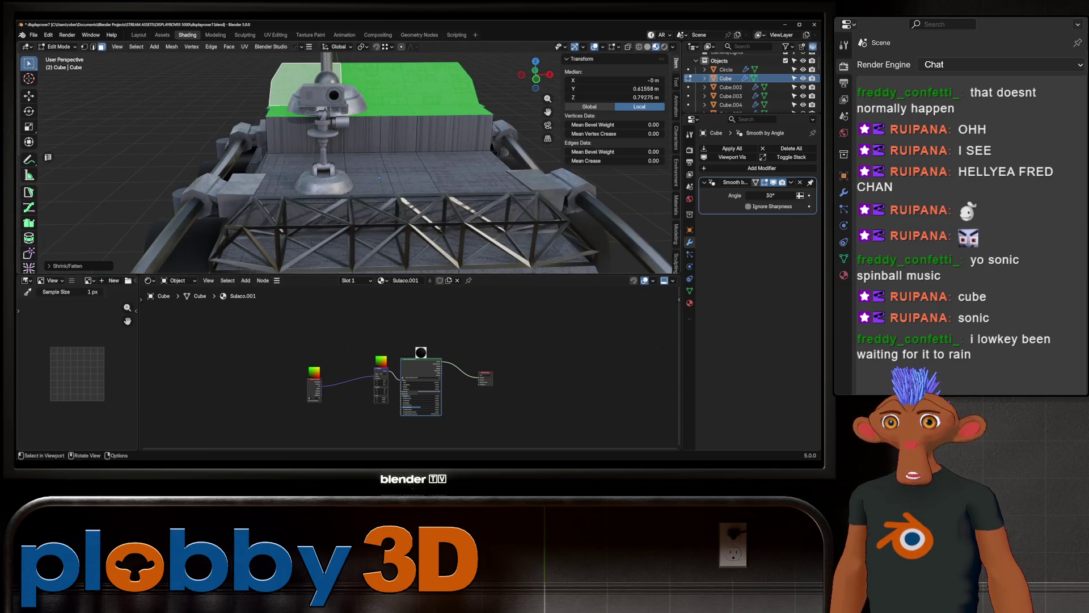
mouse_move(425, 170)
middle_down()
mouse_move(434, 174)
mouse_move(417, 159)
mouse_move(393, 166)
mouse_move(365, 229)
middle_up()
key(z)
key(q)
key(Escape)
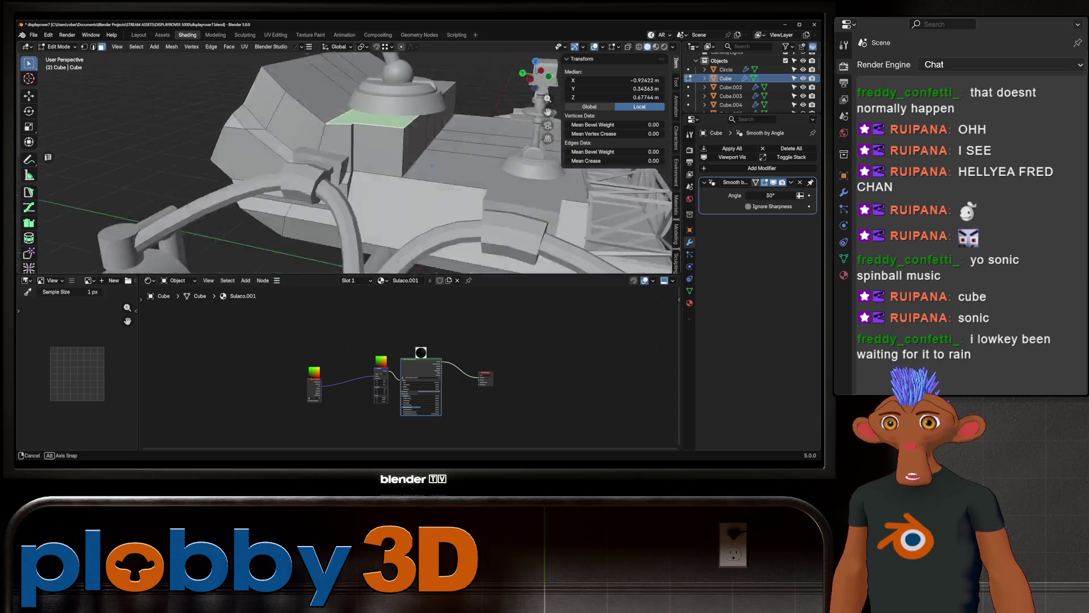
ctrl+click(477, 149)
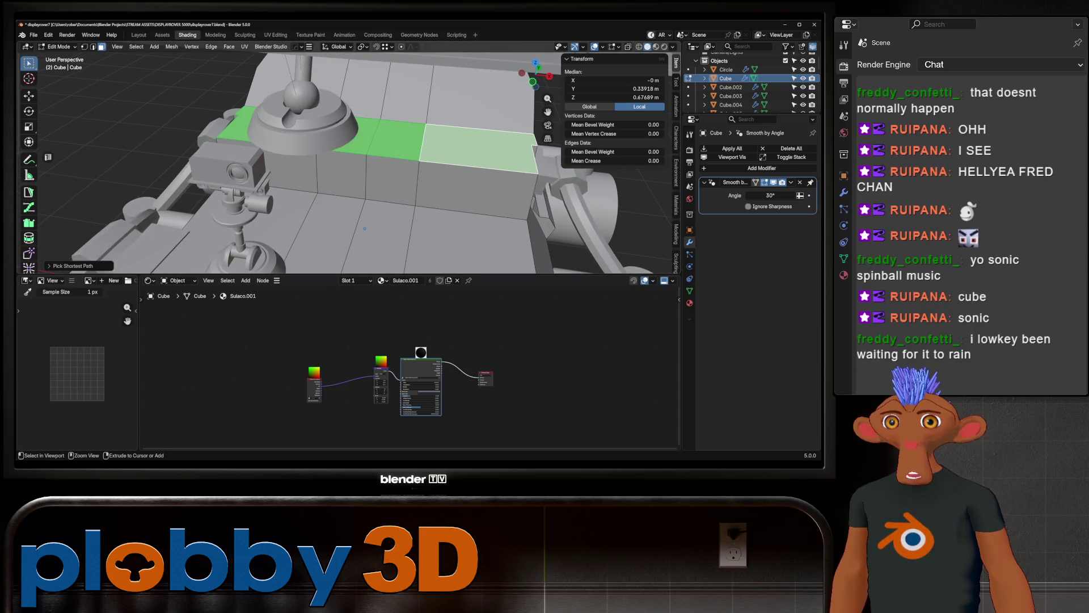
key(q)
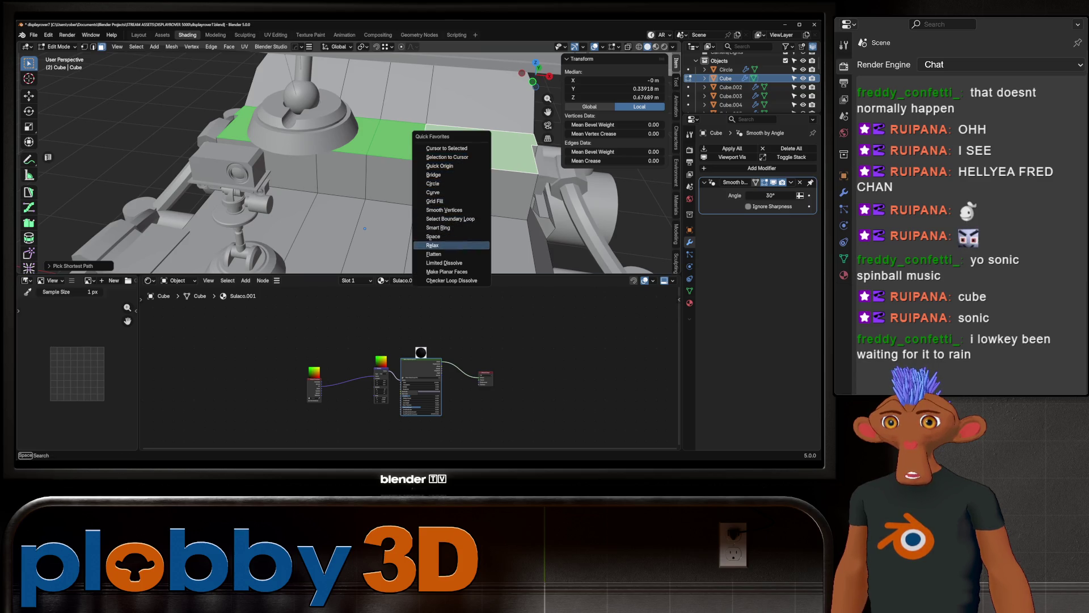
Step: Extend the selection over the sloped top panels and flatten them via Quick Favorites
key(Escape)
middle_drag(364, 228, 344, 209)
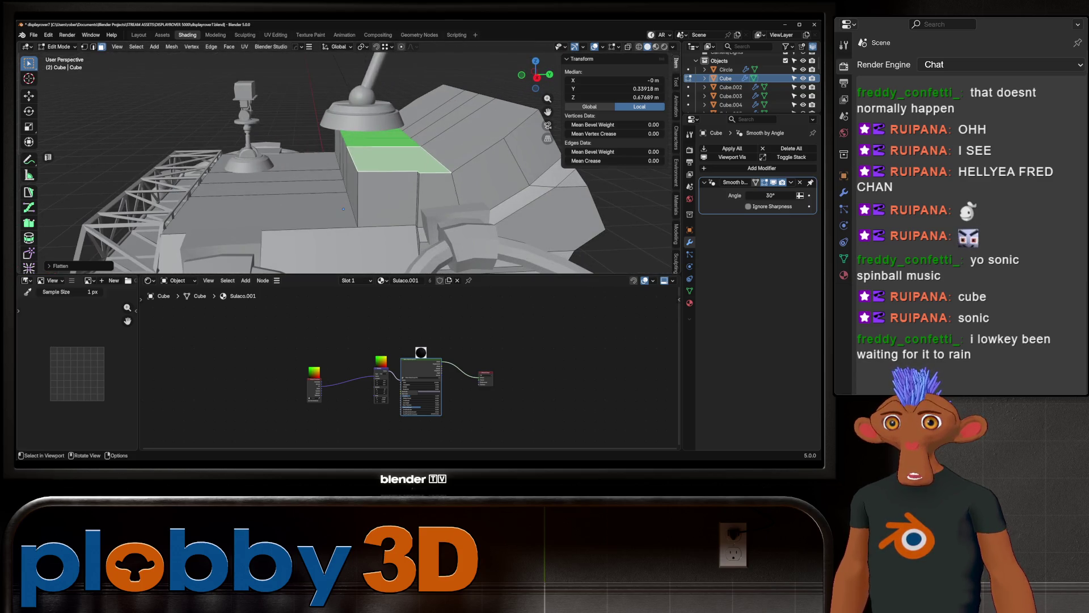
ctrl+click(464, 85)
key(q)
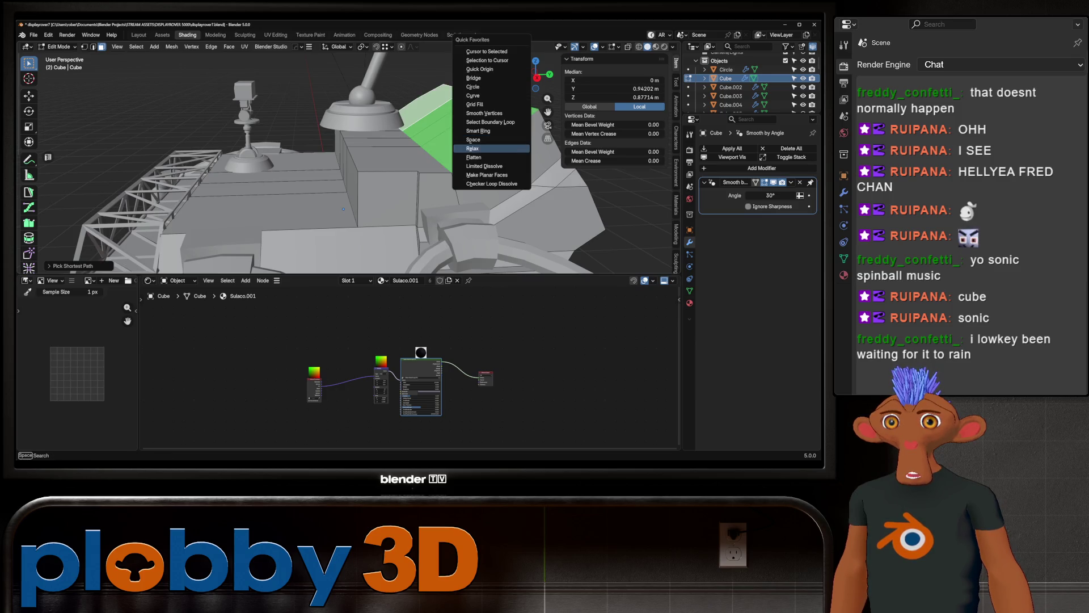
click(476, 157)
mouse_move(475, 156)
middle_down()
mouse_move(460, 239)
mouse_move(448, 193)
middle_up()
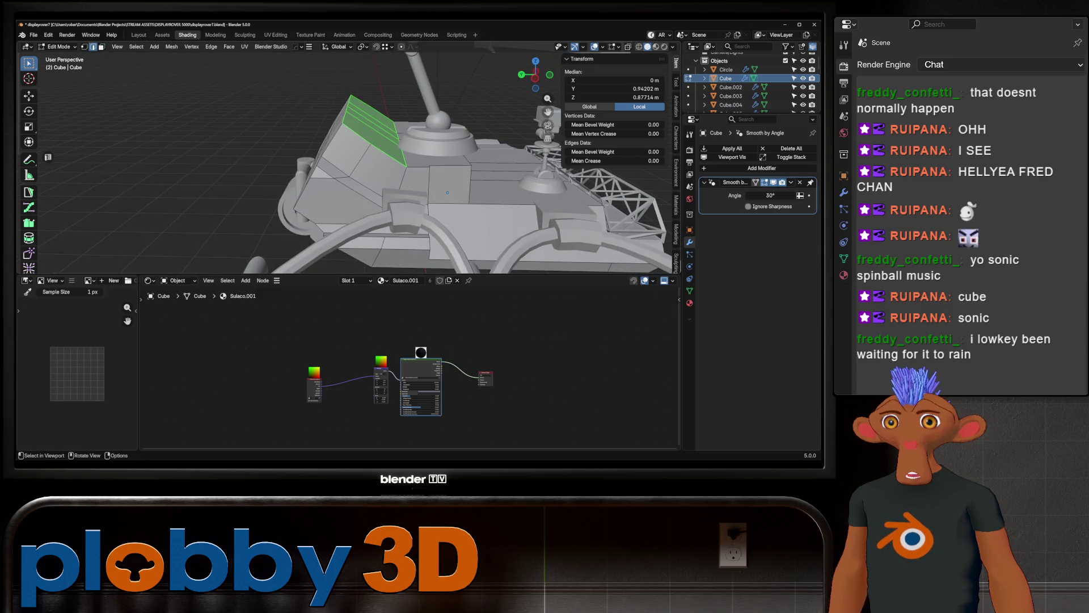
Step: Push the flattened faces along the global Y axis
key(g)
key(Escape)
key(g)
key(y)
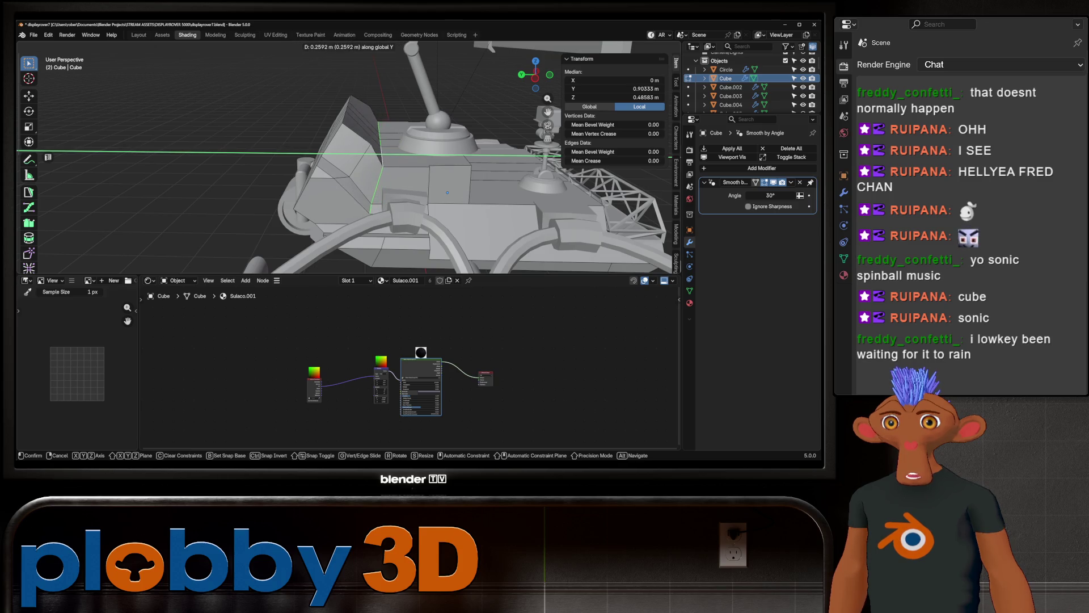
click(446, 193)
mouse_move(447, 193)
middle_down()
mouse_move(418, 235)
mouse_move(407, 196)
middle_up()
Step: Bevel the edge of the raised top block and return the body to Object Mode
key(ctrl+b)
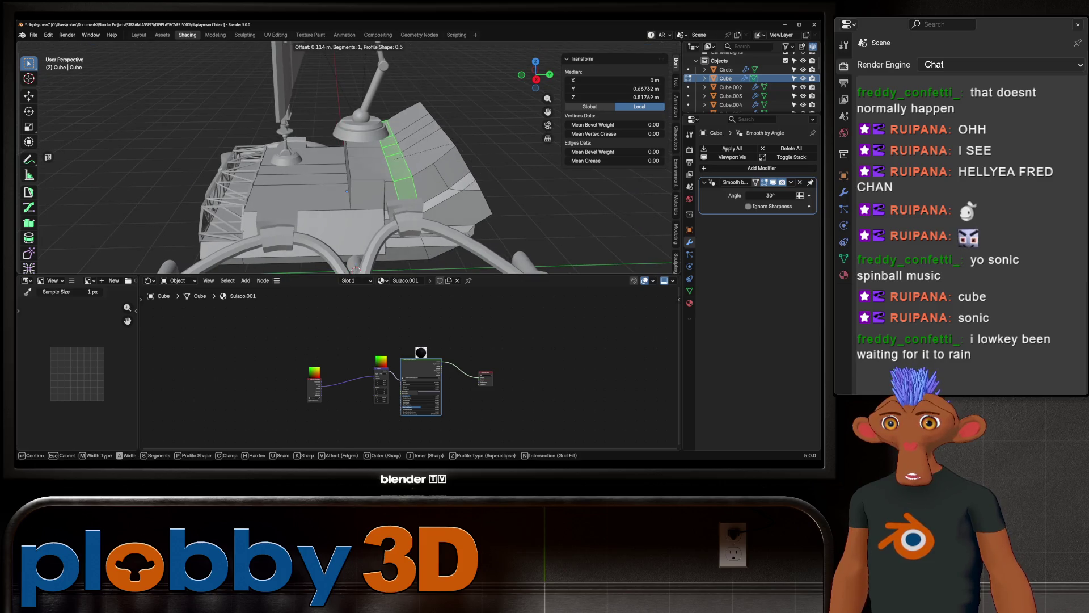
click(502, 129)
middle_drag(503, 130, 476, 170)
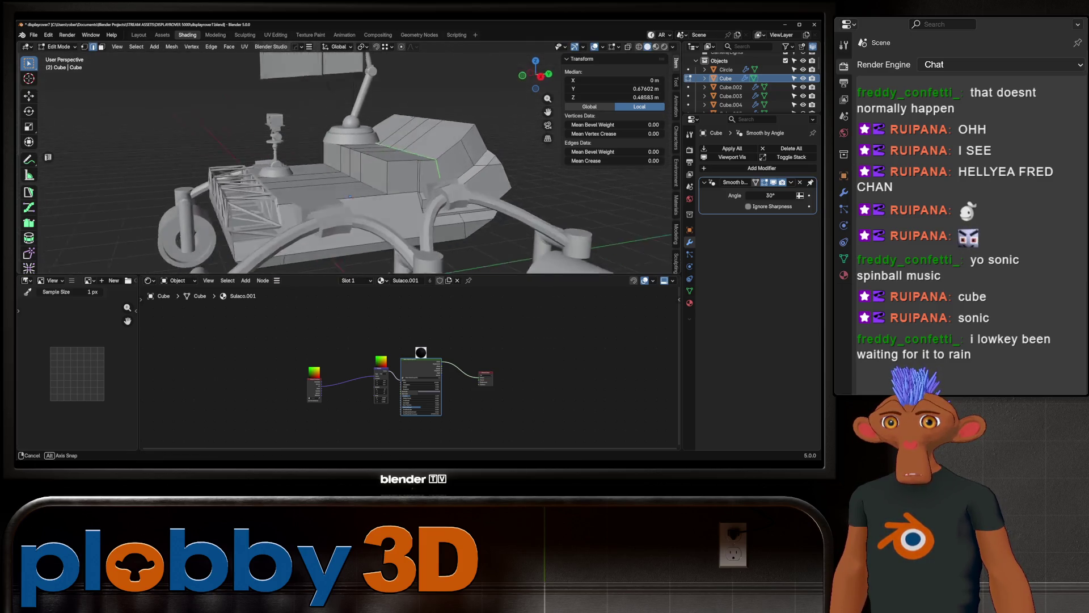
scroll(349, 162, down, 8)
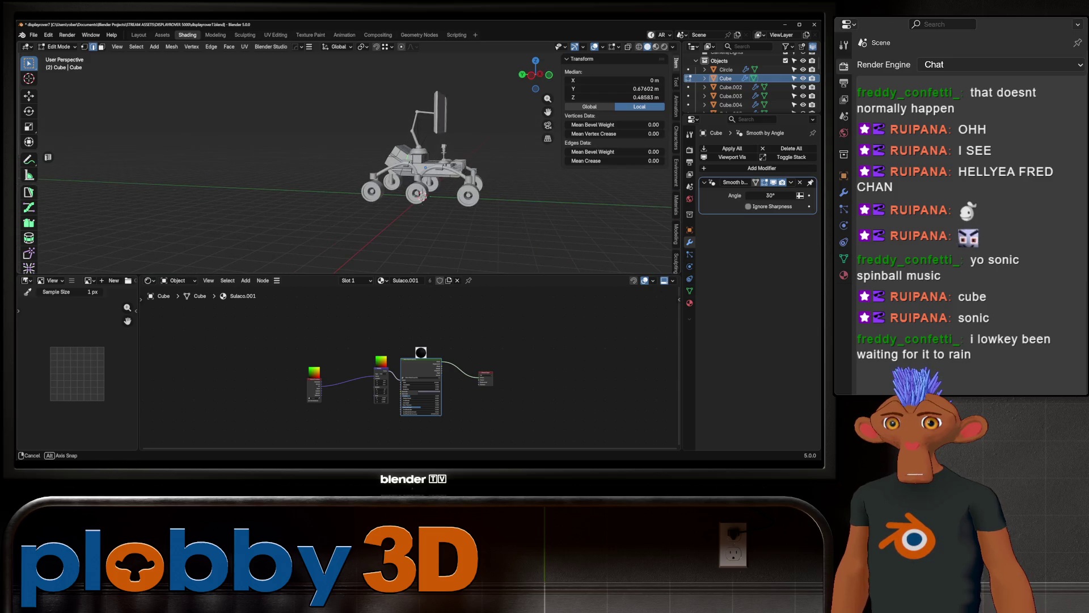
scroll(425, 170, up, 5)
middle_drag(425, 171, 459, 157)
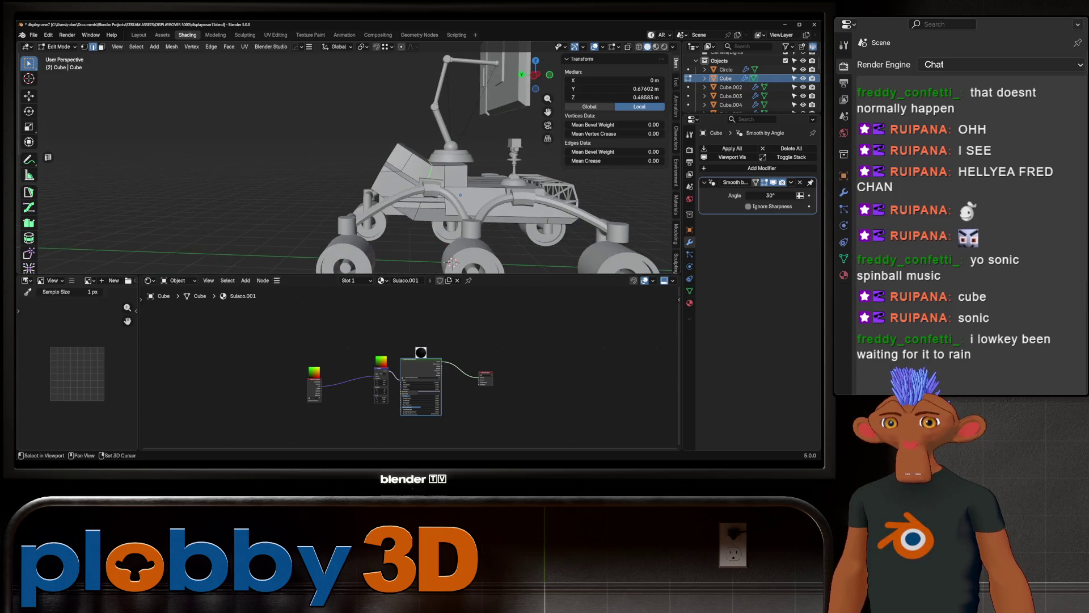
middle_drag(460, 158, 367, 170)
scroll(383, 161, up, 4)
key(Tab)
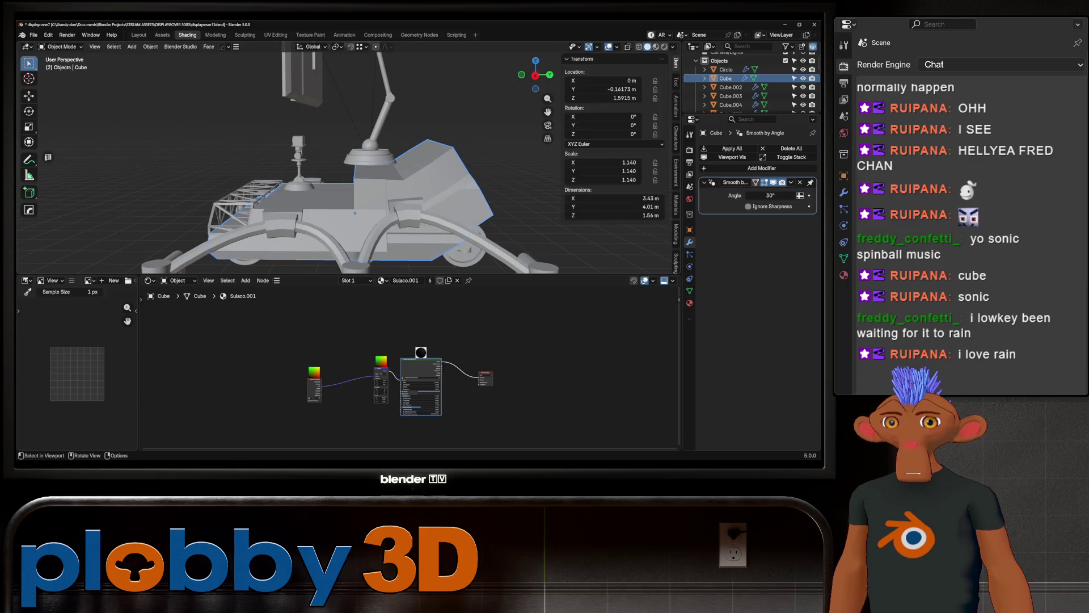
Step: Scale the lamp head Cylinder.008 down
click(370, 156)
key(s)
click(202, 164)
mouse_move(201, 164)
middle_down()
mouse_move(340, 171)
mouse_move(255, 175)
mouse_move(273, 175)
middle_up()
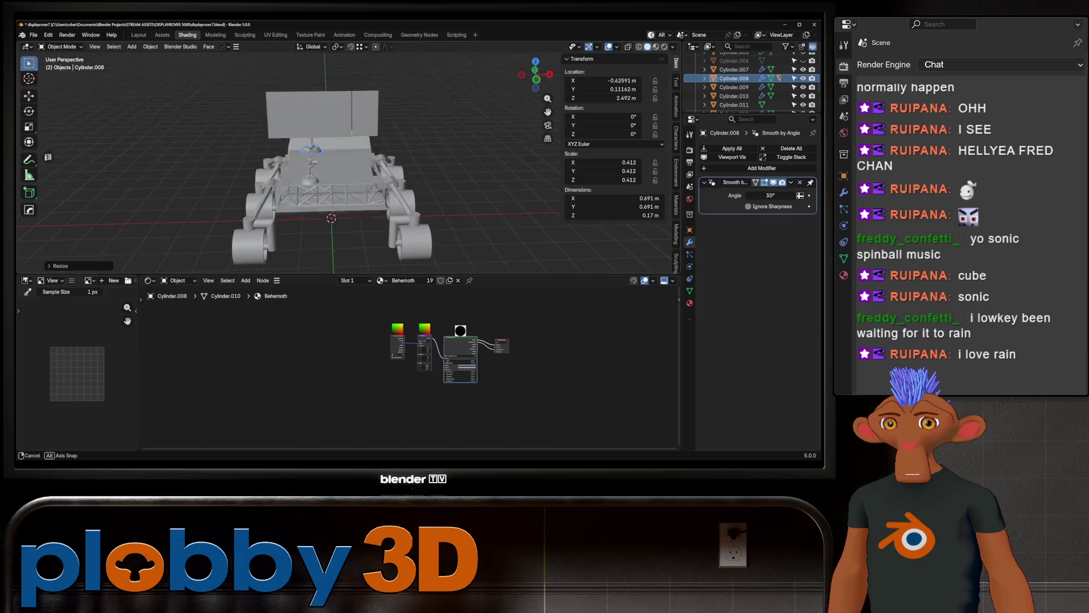
middle_drag(272, 175, 332, 158)
Step: Narrow the rover body Cube along X to about 2.76 m wide
click(332, 157)
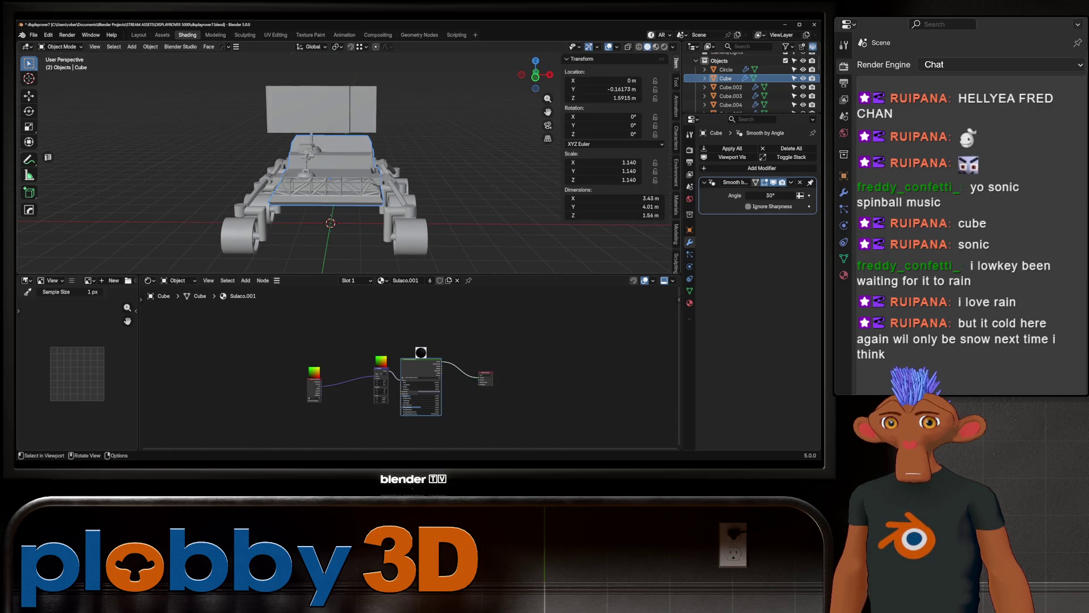
key(s)
key(x)
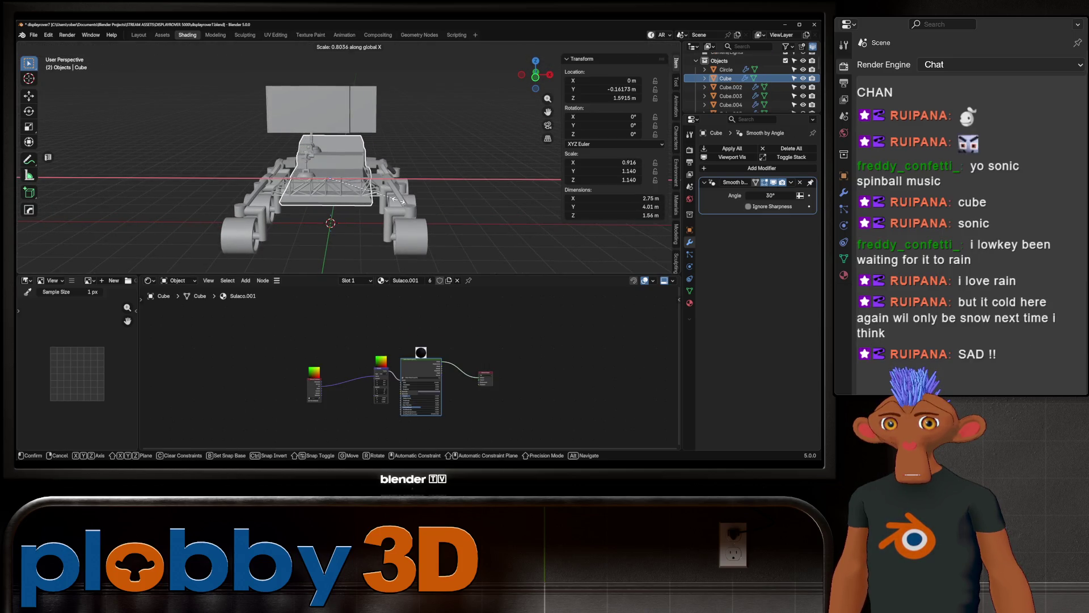
click(397, 199)
mouse_move(397, 199)
middle_down()
mouse_move(460, 204)
mouse_move(366, 197)
mouse_move(335, 236)
middle_up()
Step: Select the wheels and NurbsPath arm, go to front view and enter Edit Mode with see-through display
click(366, 215)
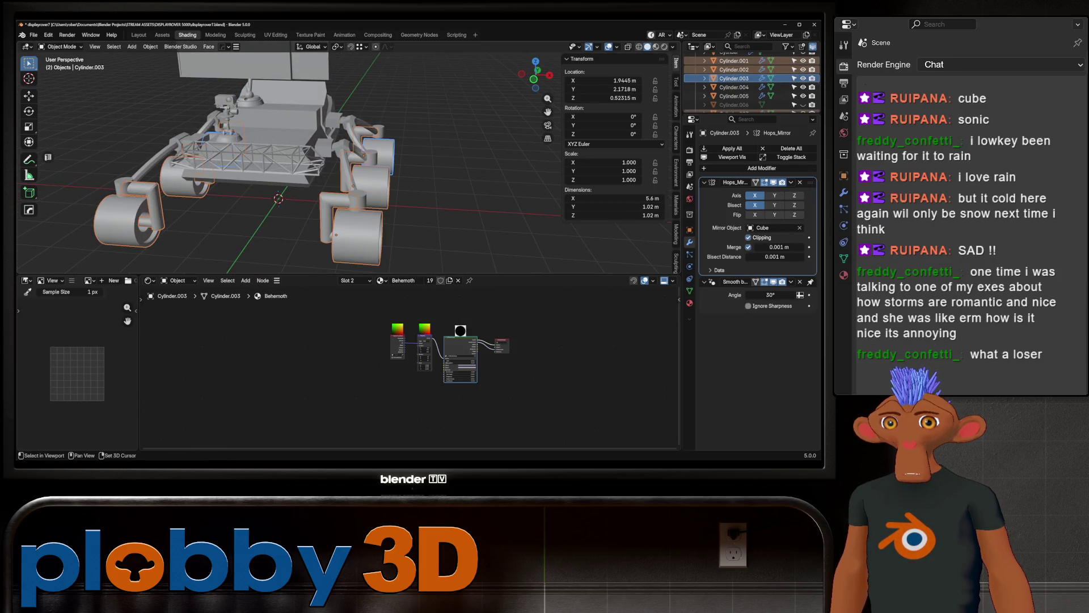
shift+click(340, 141)
click(731, 90)
key(KP_1)
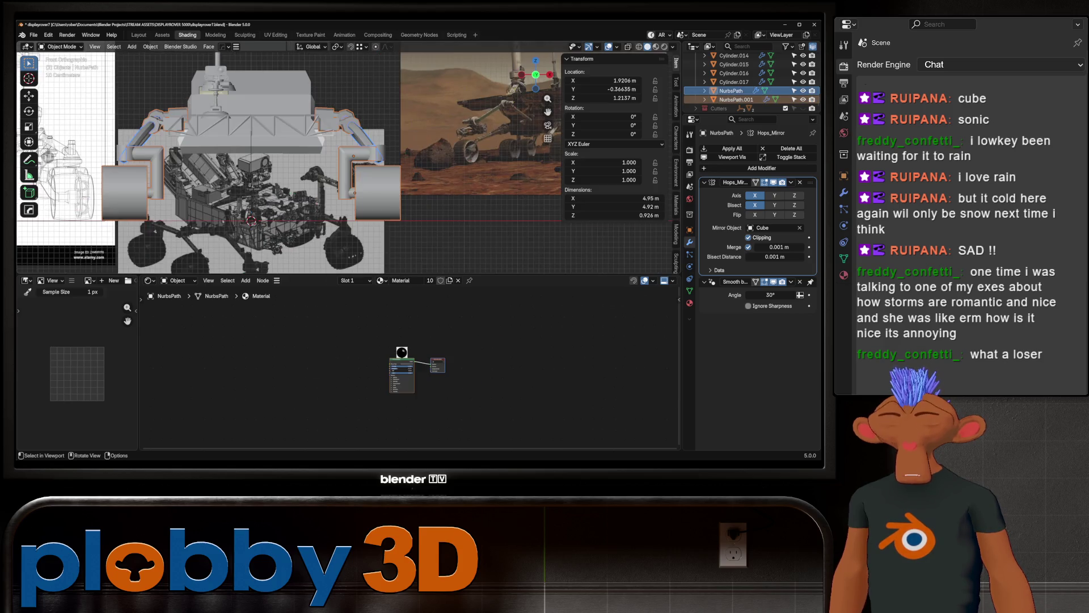
key(Tab)
key(alt+z)
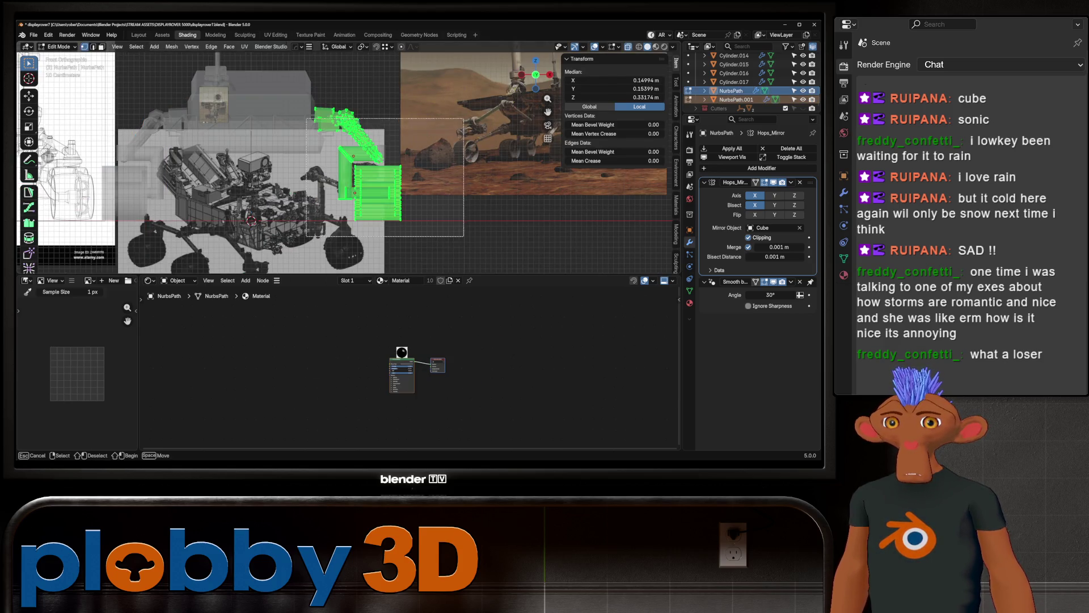
Step: Make the wheel Cylinder the active object and re-enter Edit Mode on the wheel parts
key(alt+z)
middle_drag(341, 170, 281, 195)
key(g)
key(x)
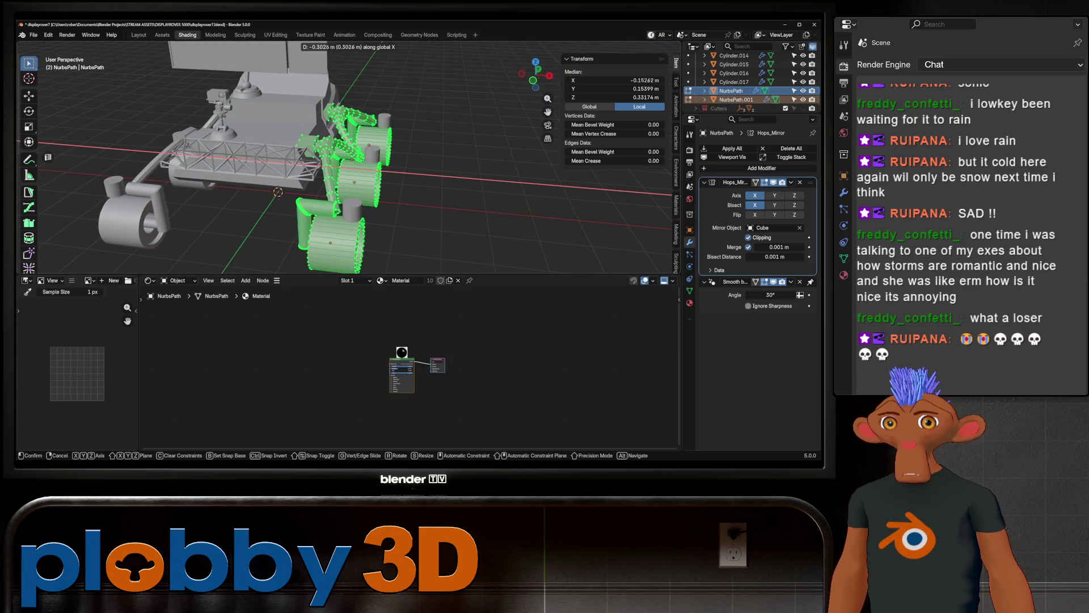
key(Escape)
middle_drag(340, 170, 323, 179)
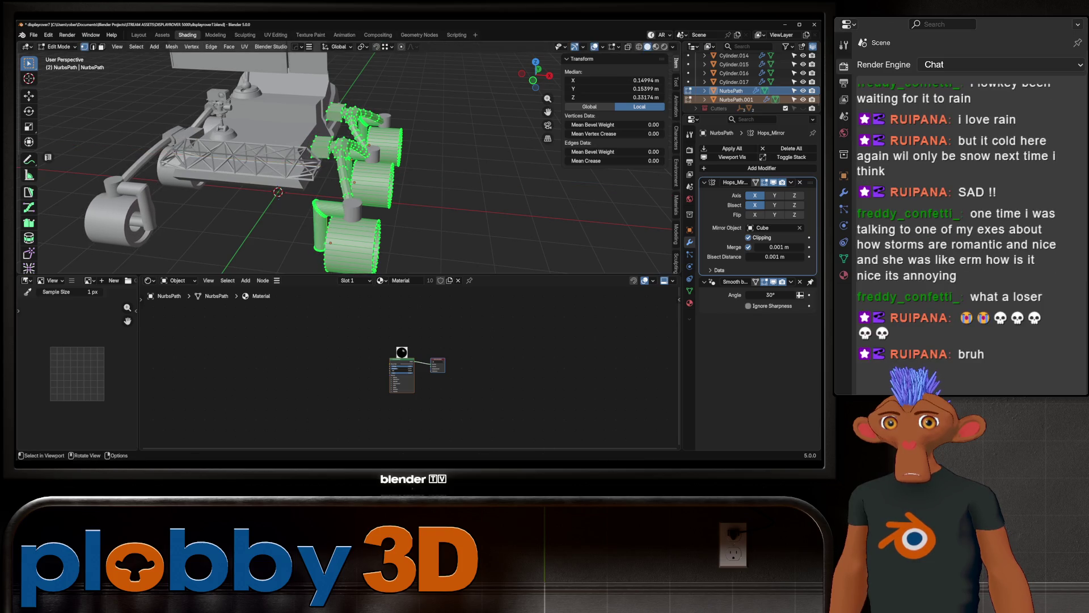
key(alt+q)
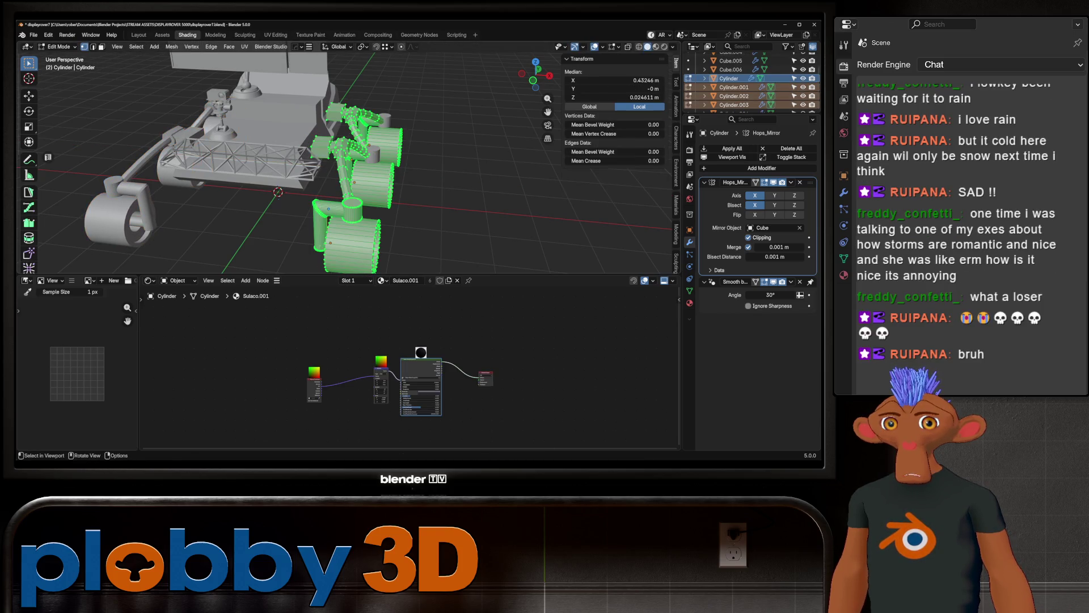
key(Tab)
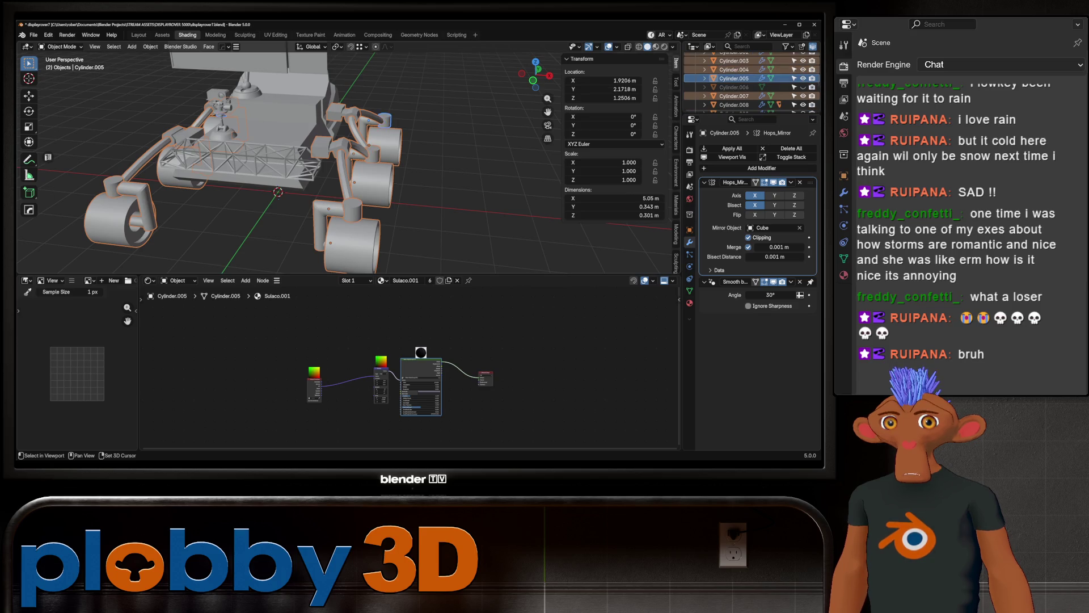
key(Tab)
Step: Move the wheel geometry about 0.42 m inward along X and return to Object Mode with nothing selected
key(g)
key(x)
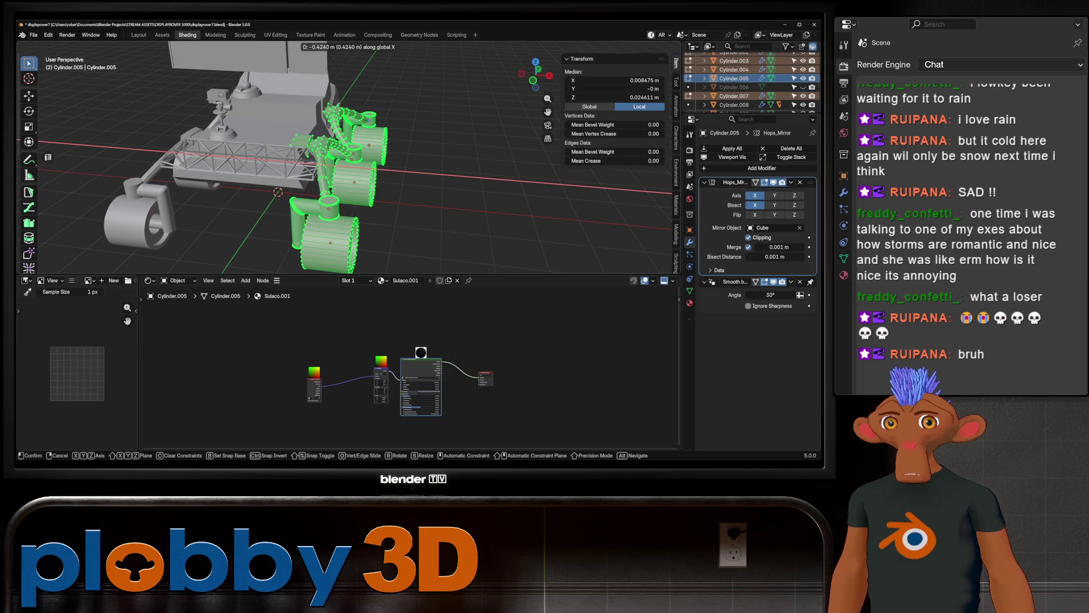
key(Return)
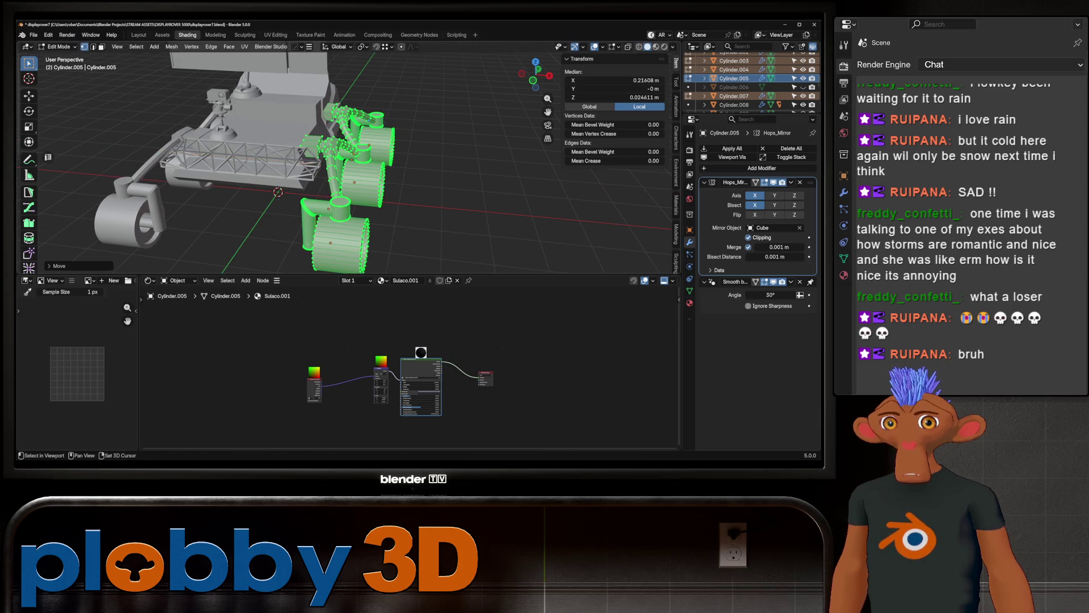
key(Tab)
key(alt+a)
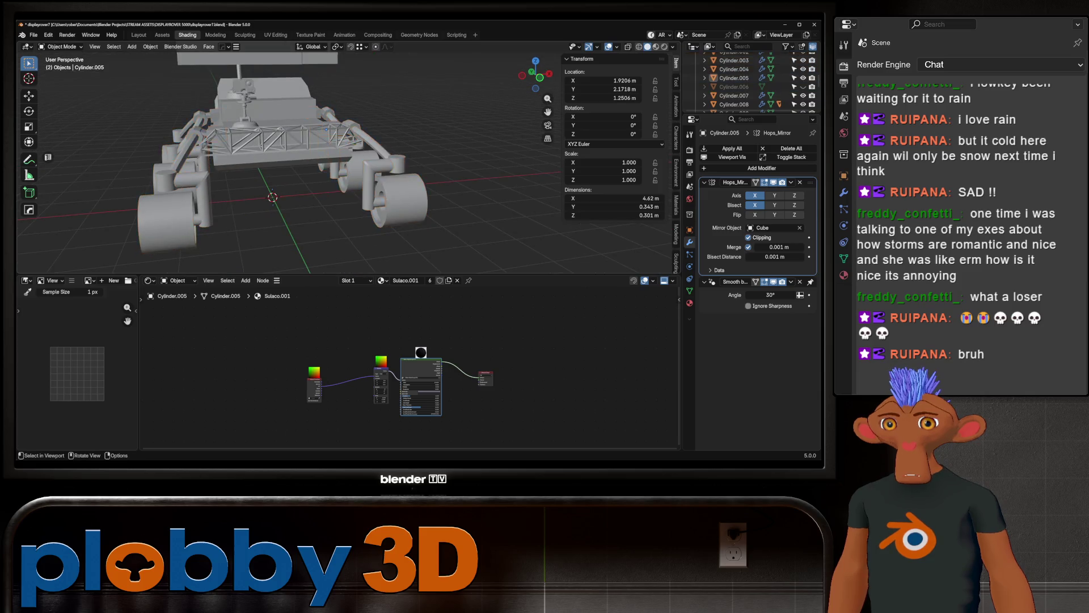
middle_drag(340, 162, 408, 171)
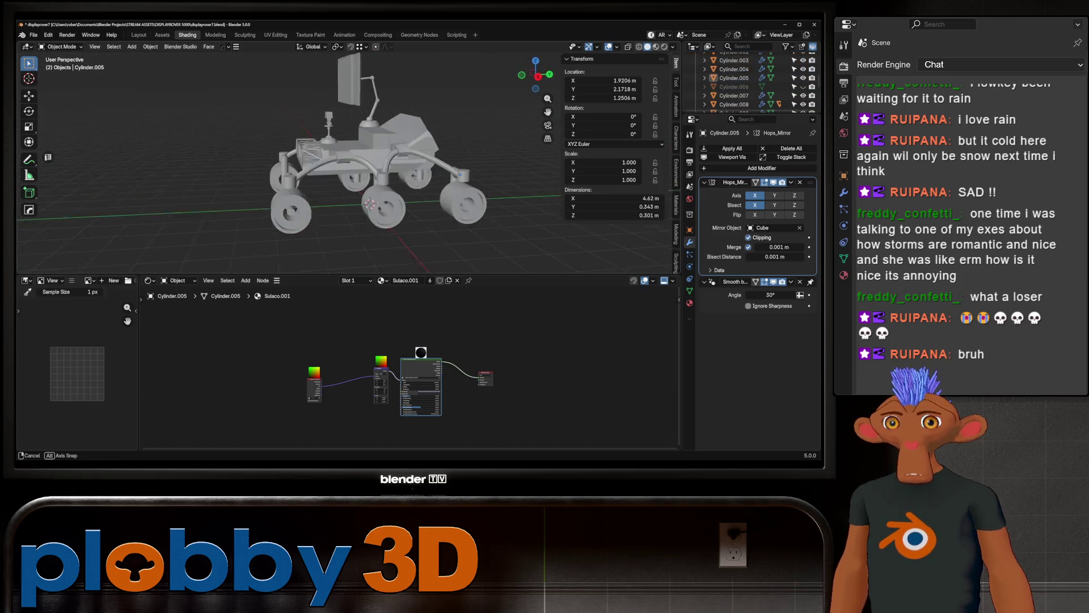
middle_drag(409, 170, 476, 174)
mouse_move(357, 162)
middle_down()
mouse_move(442, 170)
mouse_move(375, 175)
mouse_move(477, 174)
middle_up()
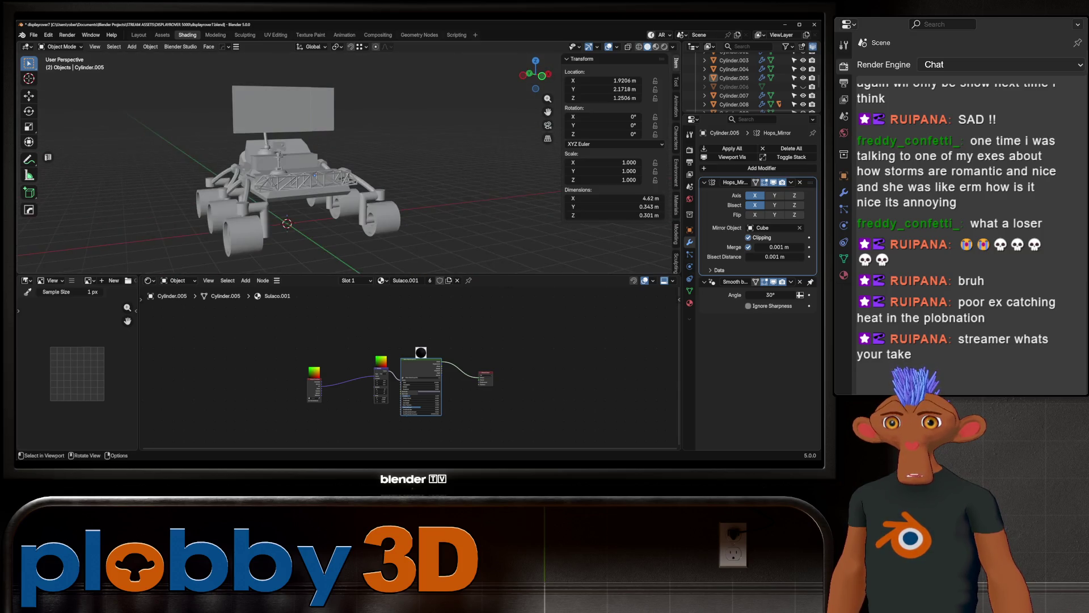
Step: Select the arm-base dome Cylinder.008 from a front view, then pick the sloped face on the body
middle_drag(345, 204, 383, 222)
scroll(407, 243, up, 4)
scroll(340, 162, up, 2)
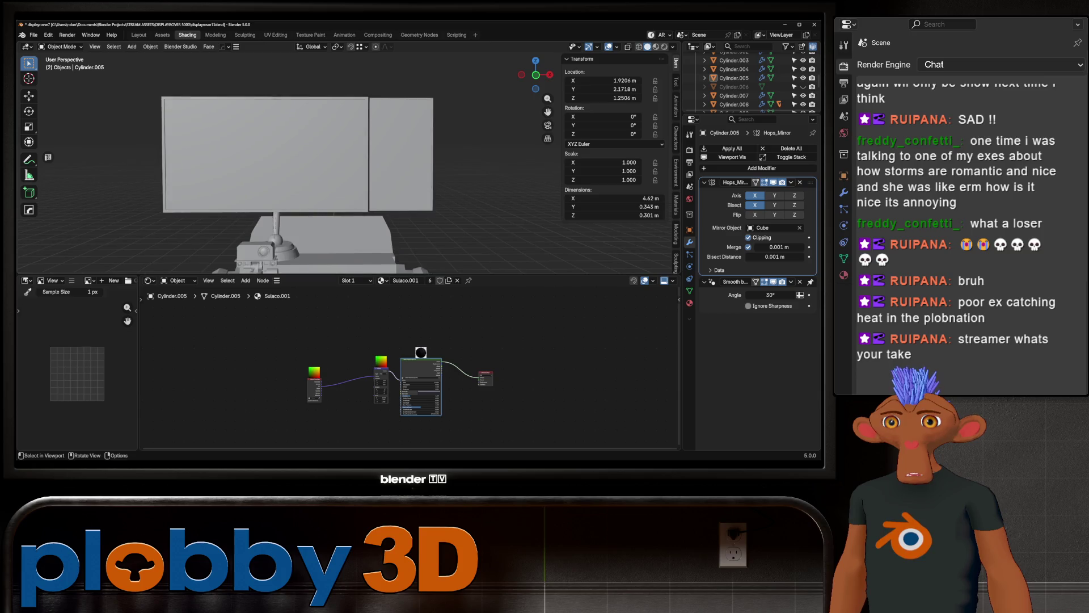
scroll(340, 162, up, 2)
scroll(340, 162, down, 3)
scroll(340, 163, down, 2)
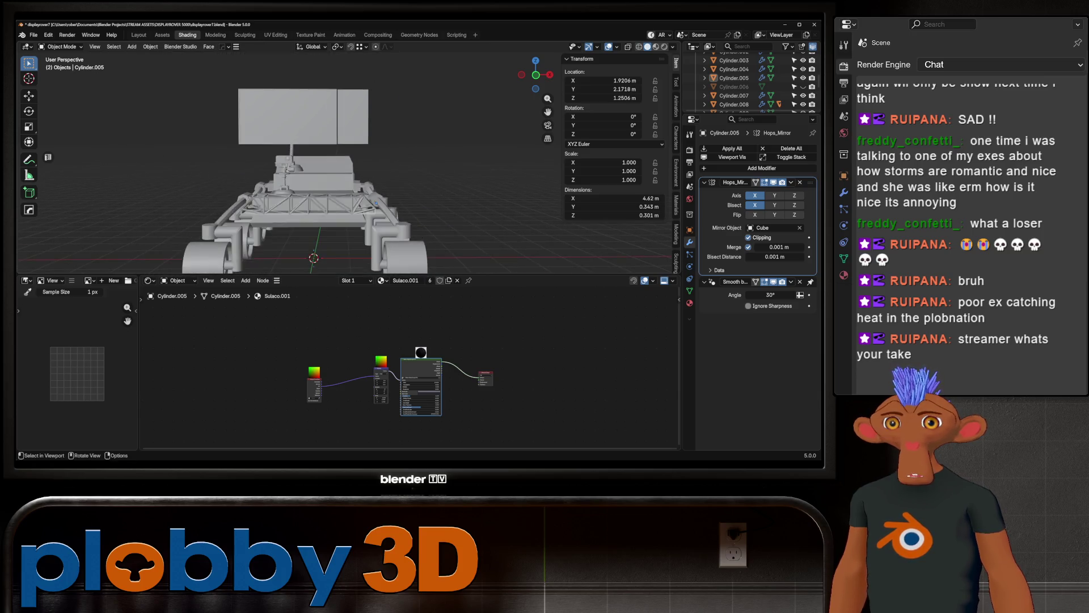
middle_drag(341, 162, 400, 170)
scroll(357, 170, down, 2)
scroll(357, 171, down, 2)
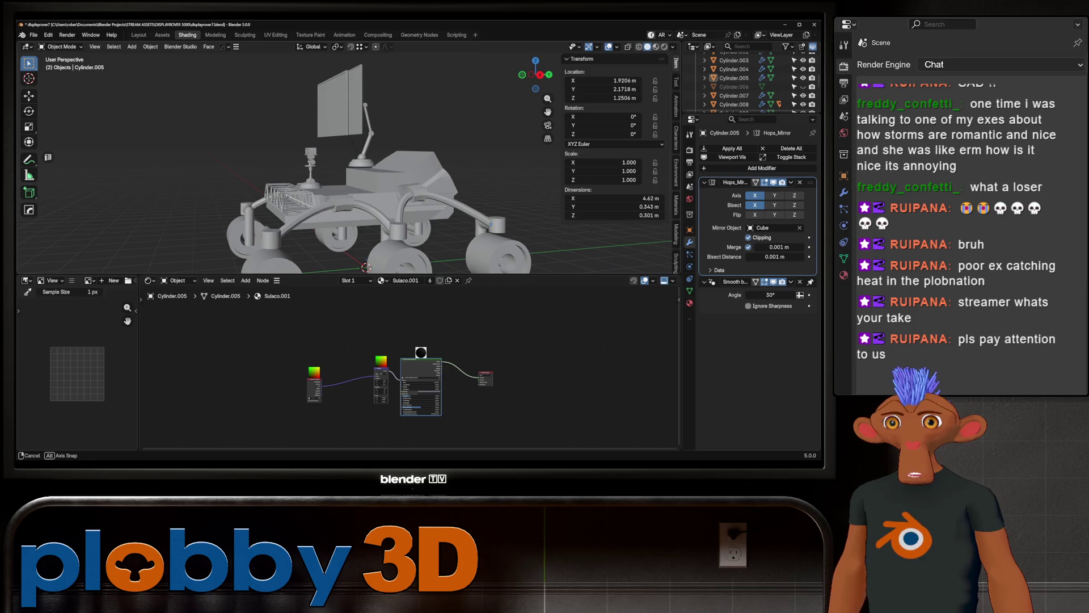
scroll(358, 171, down, 1)
mouse_move(401, 170)
middle_down()
mouse_move(357, 171)
mouse_move(374, 165)
middle_up()
click(333, 161)
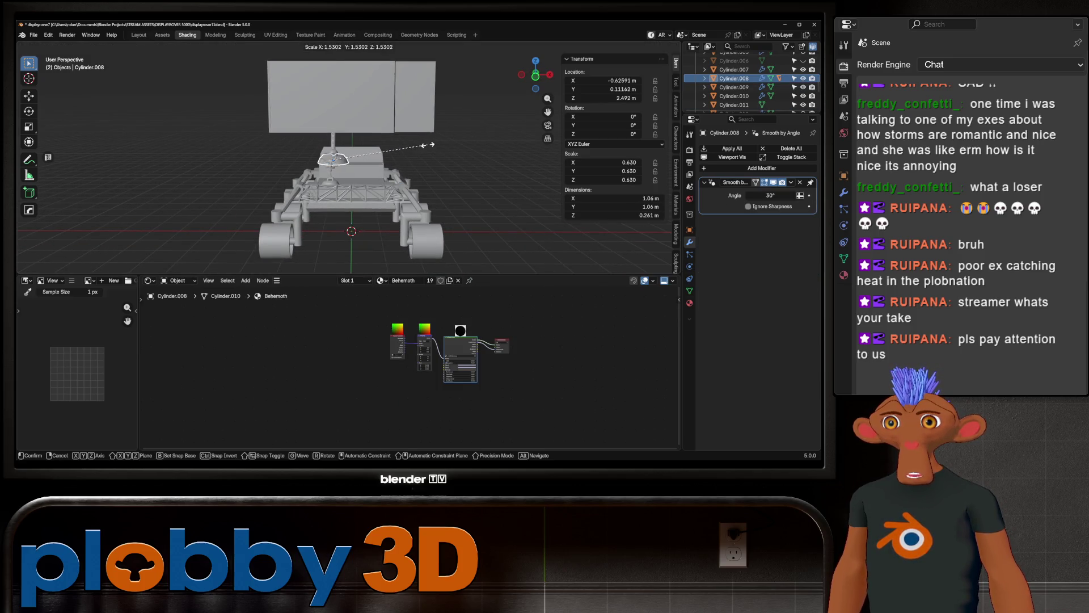
scroll(352, 230, up, 2)
scroll(352, 229, up, 2)
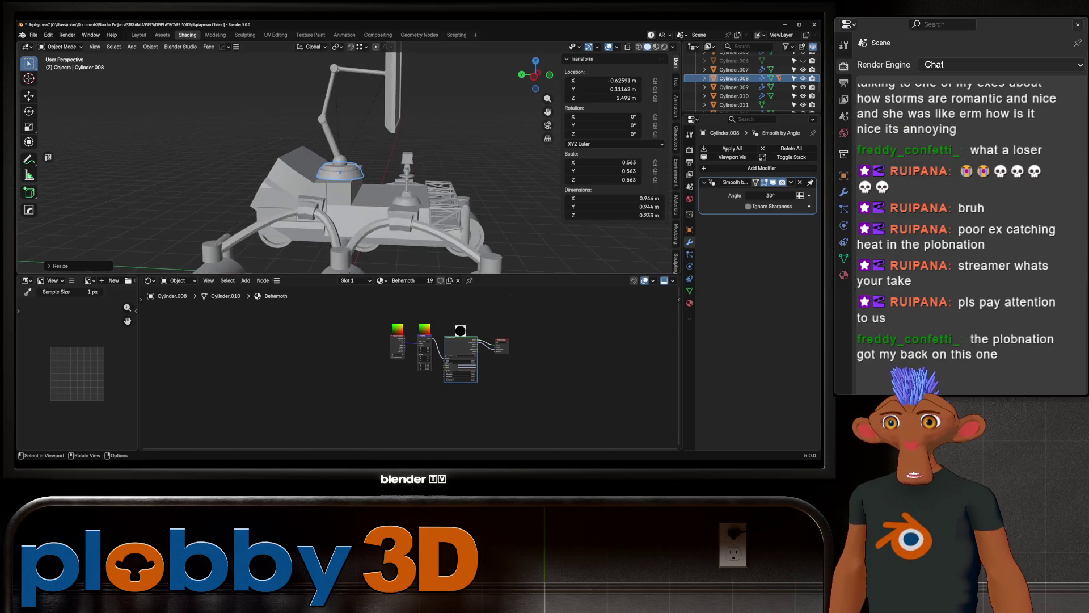
scroll(353, 230, up, 2)
key(Tab)
key(Tab)
click(281, 179)
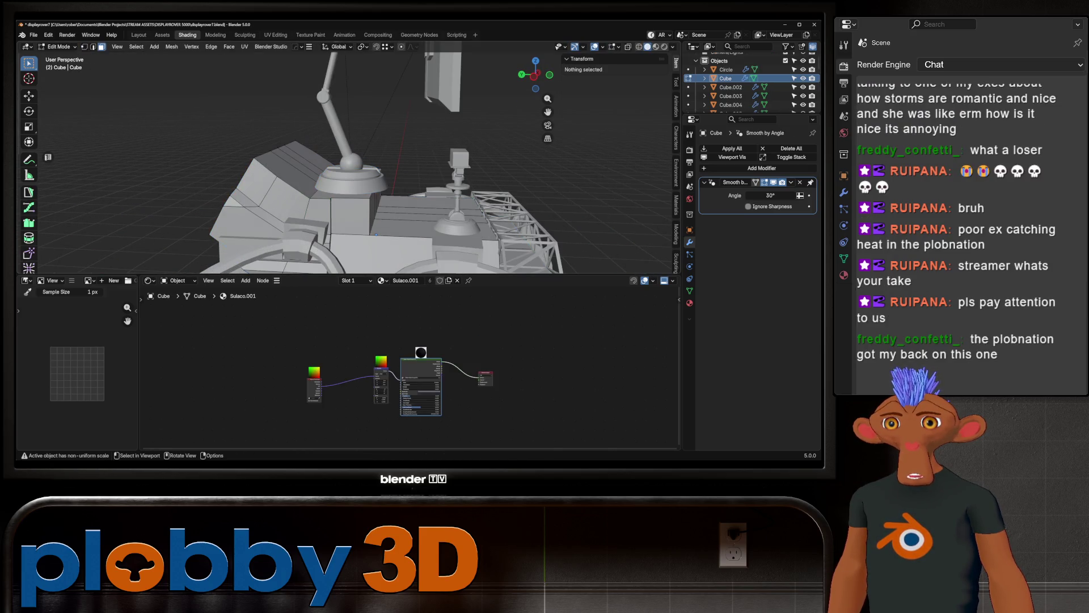
key(Tab)
Step: Vertex-slide the sloped front face's edge, add the adjacent face and scale both down
middle_drag(281, 195, 290, 213)
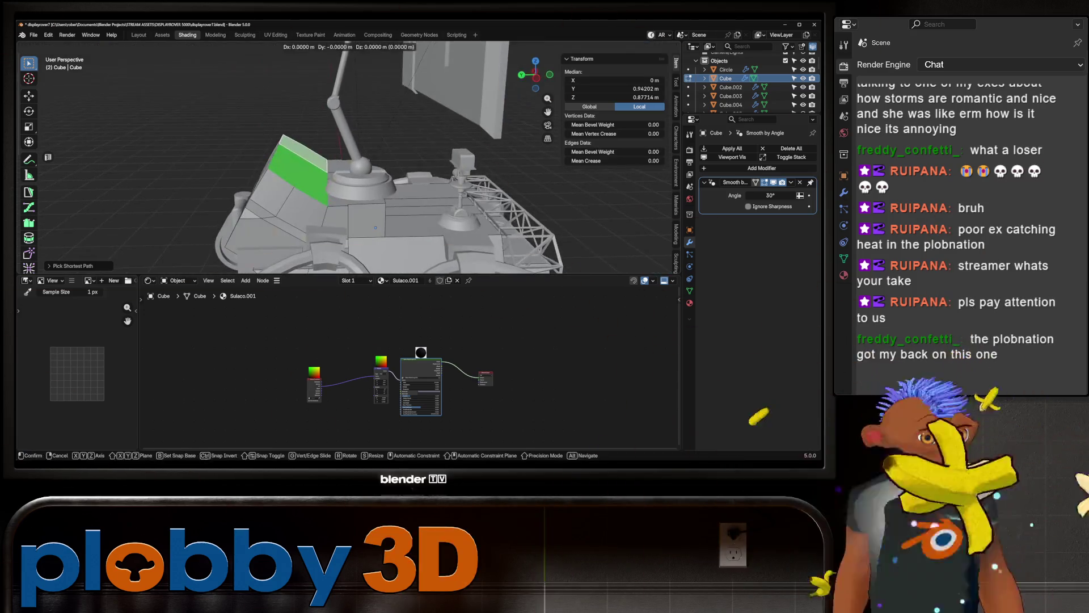
key(shift+v)
click(290, 212)
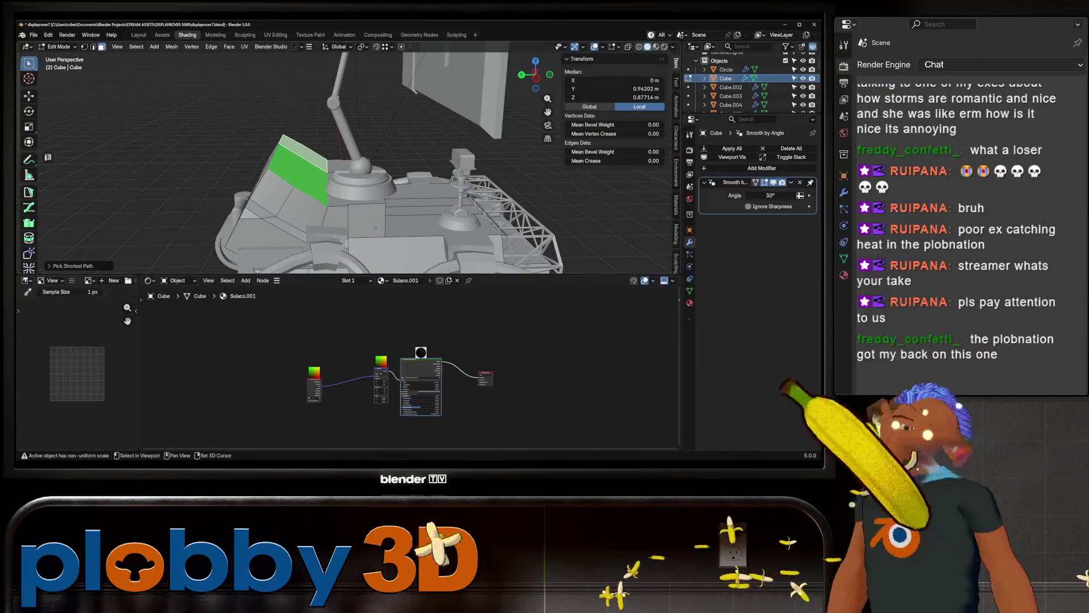
ctrl+click(358, 183)
key(s)
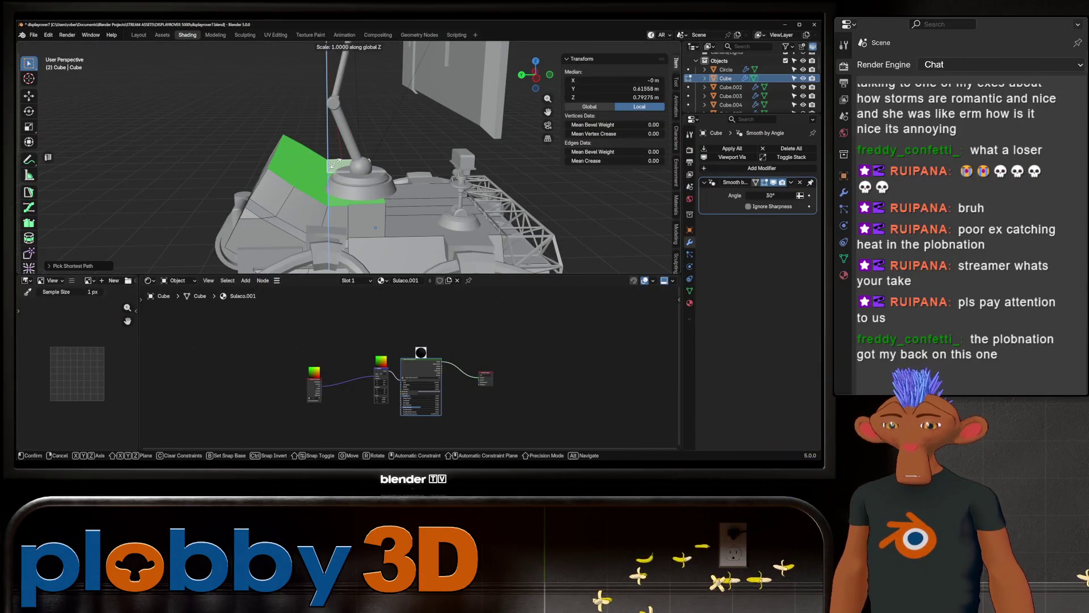
click(375, 228)
Step: Lower the selected faces about 0.16 m along Z and finish editing the body mesh
middle_drag(375, 228, 375, 230)
key(g)
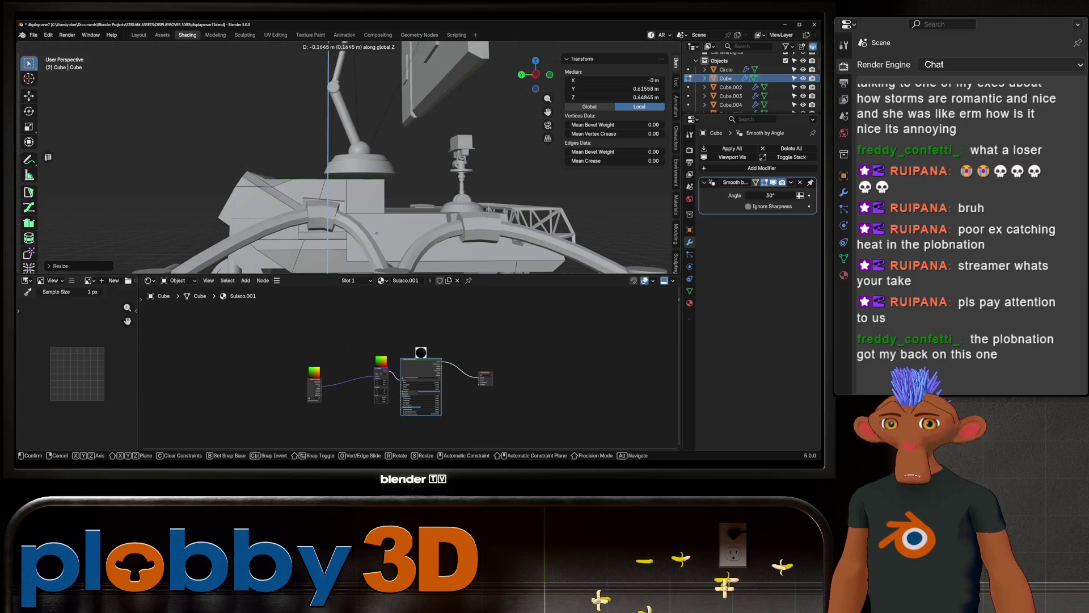
key(z)
click(376, 230)
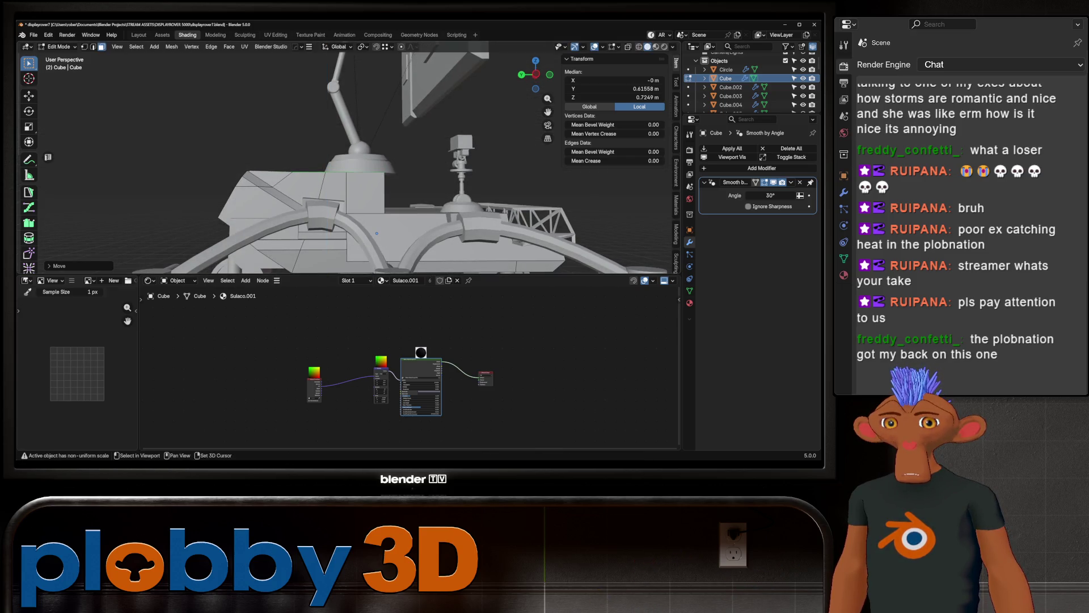
middle_drag(375, 231, 375, 228)
scroll(375, 228, down, 2)
scroll(376, 228, down, 2)
scroll(375, 228, down, 1)
scroll(376, 228, down, 2)
middle_drag(376, 228, 376, 228)
key(Tab)
scroll(375, 228, up, 3)
click(331, 183)
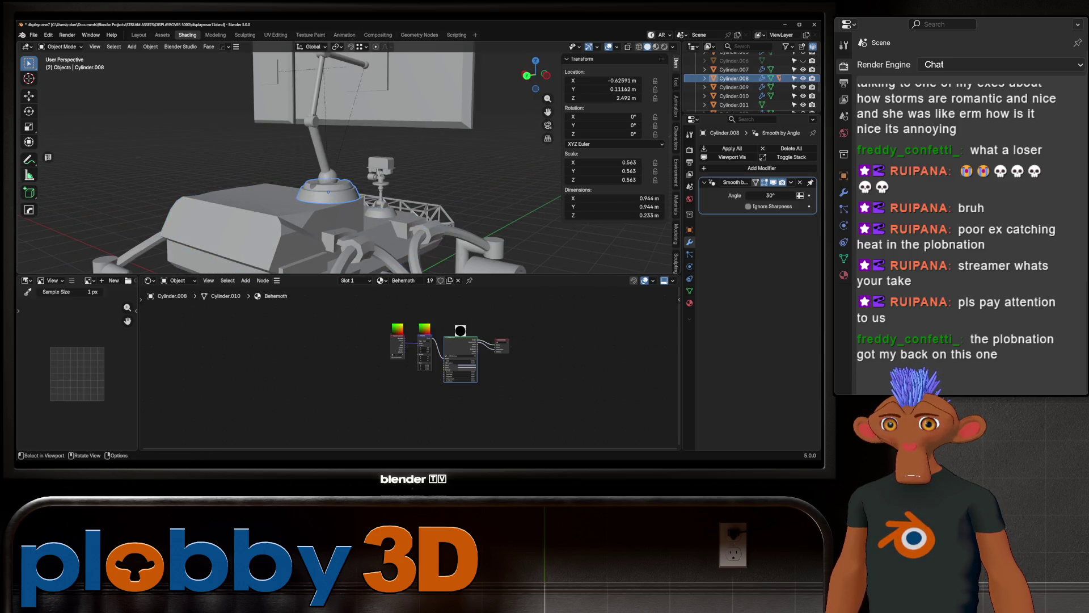
scroll(328, 191, up, 2)
Step: Move the dome Cylinder.008 along Y to about 0.51 m
key(g)
key(y)
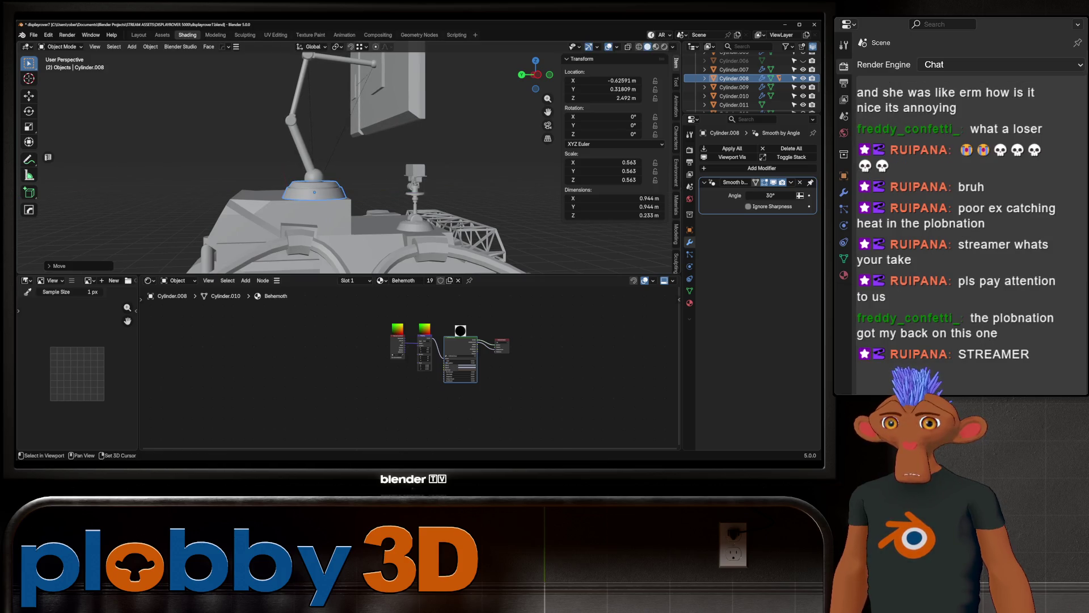
scroll(340, 162, down, 5)
middle_drag(340, 162, 255, 171)
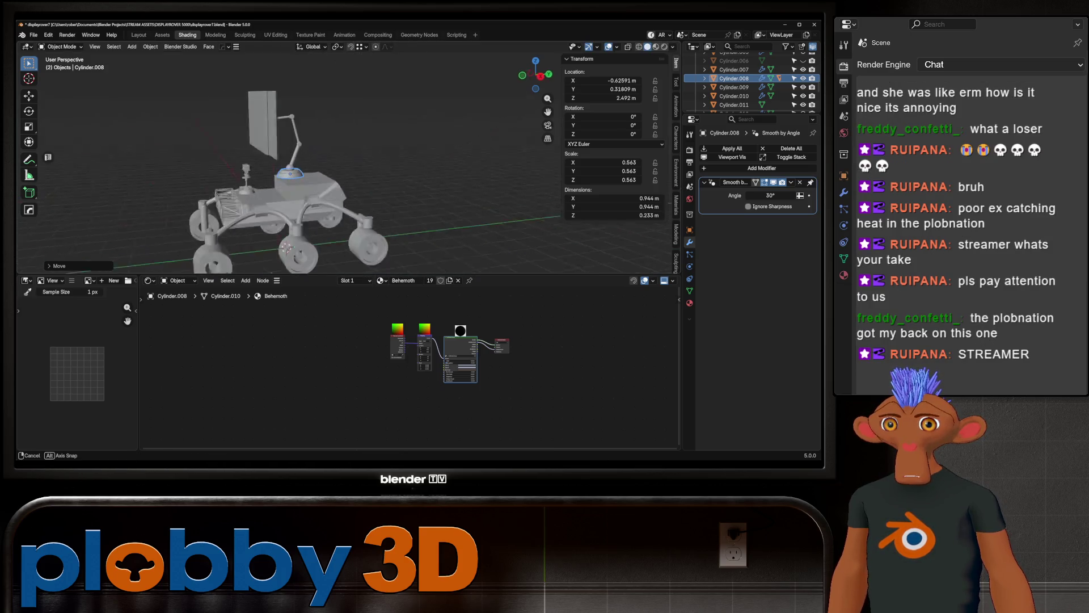
middle_drag(340, 162, 357, 170)
scroll(340, 161, up, 3)
key(g)
key(y)
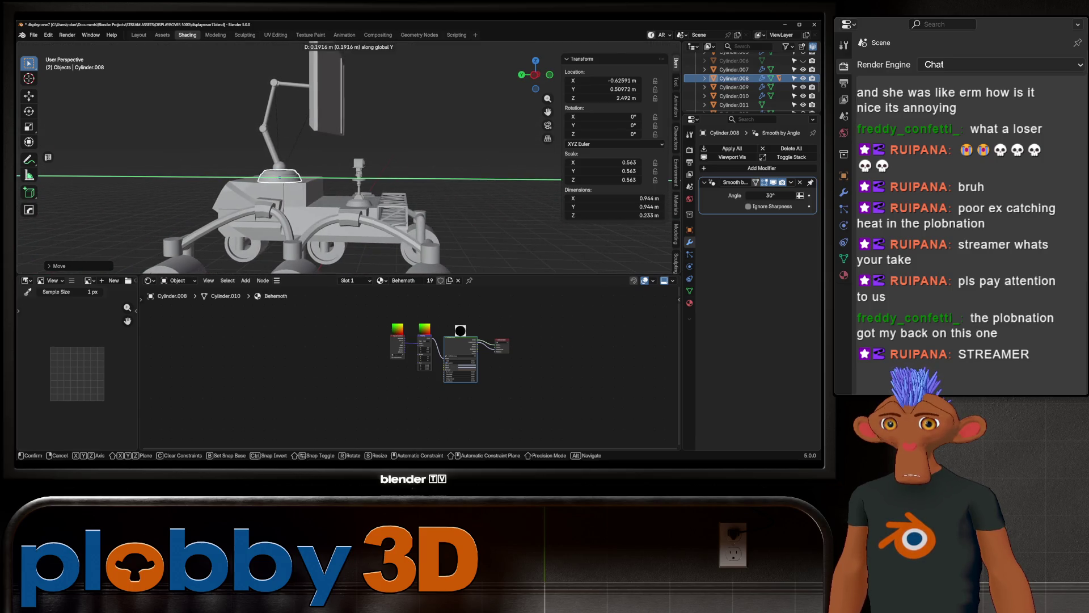
key(Return)
scroll(340, 162, up, 4)
Step: Select the rover body Cube and enter mesh editing
click(358, 188)
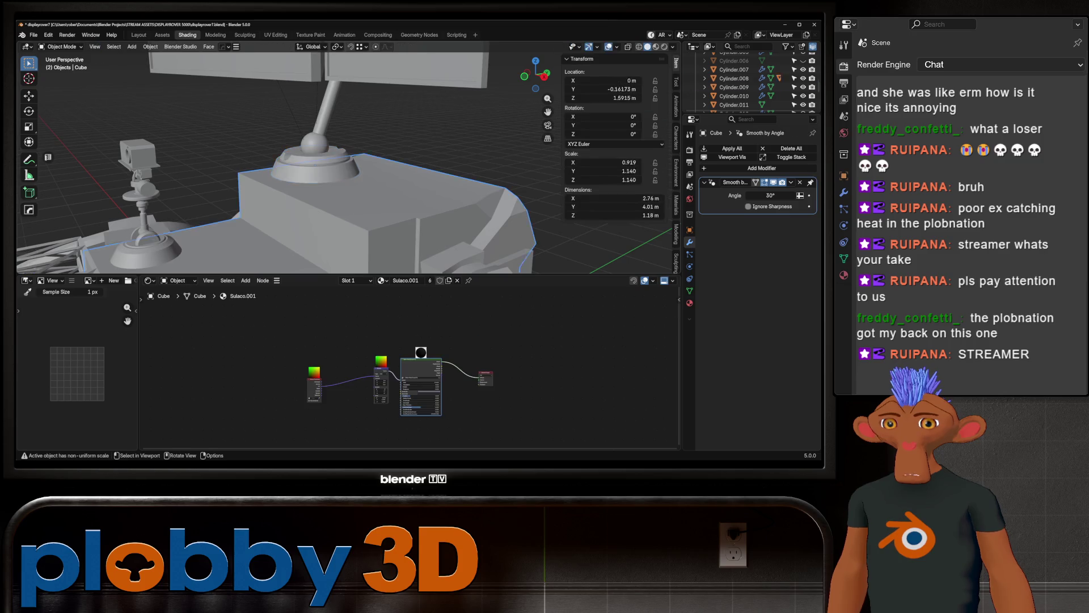
key(Tab)
key(Tab)
middle_drag(324, 204, 277, 258)
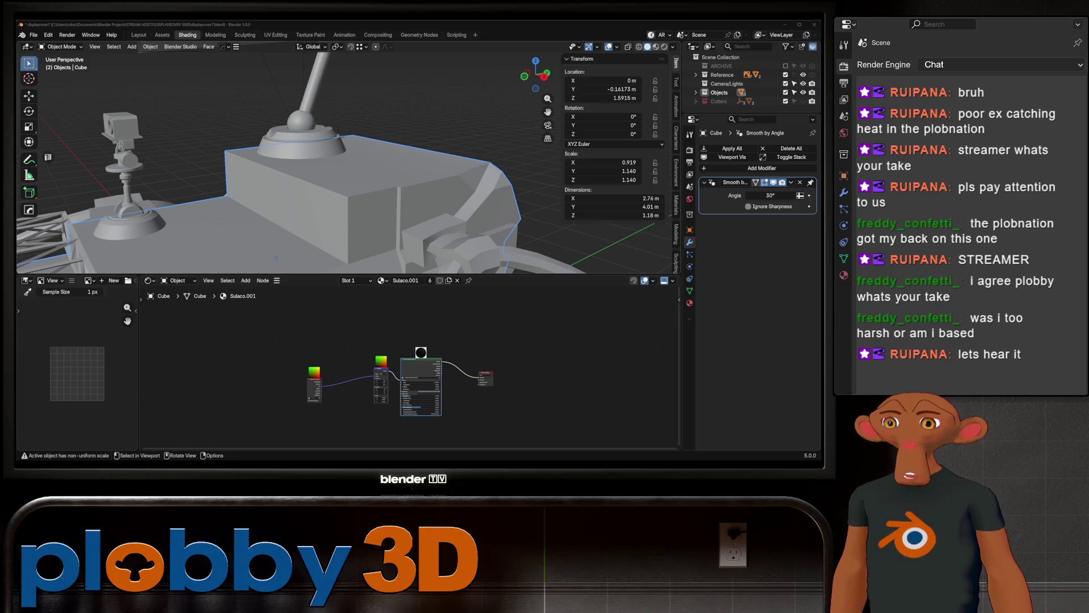
middle_drag(340, 171, 306, 170)
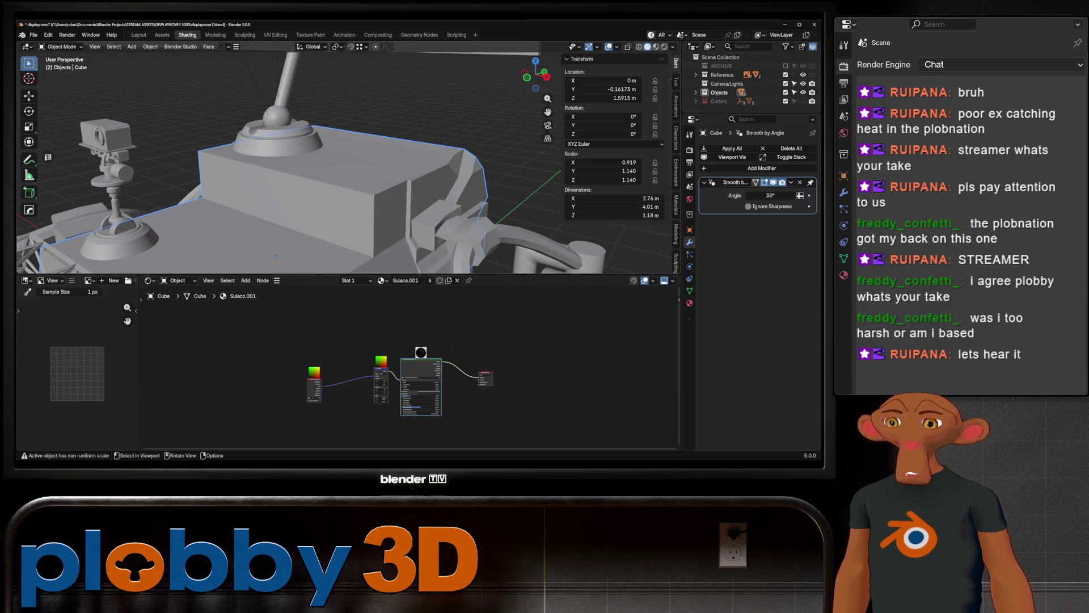
scroll(341, 162, down, 5)
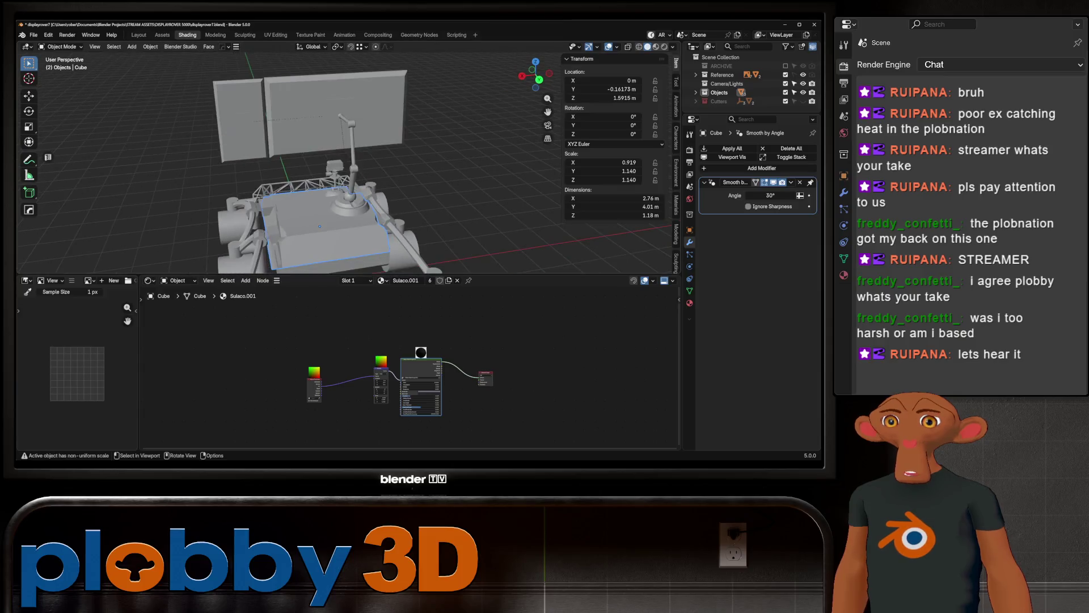
middle_drag(340, 162, 246, 174)
scroll(341, 162, down, 4)
scroll(341, 162, up, 2)
scroll(341, 162, up, 2)
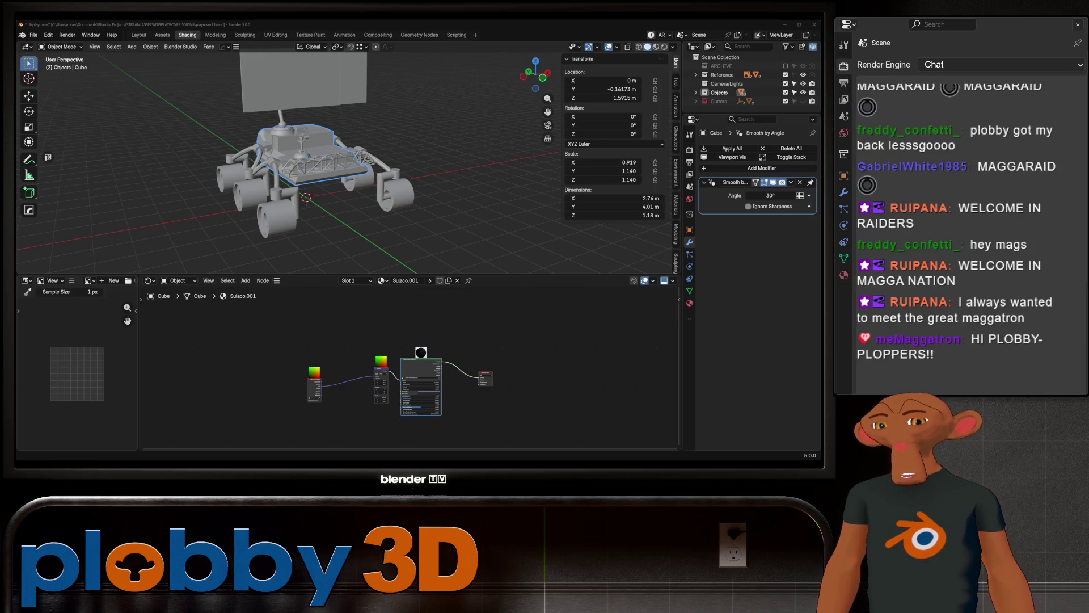
Step: Switch to the Layout workspace and cube-project the body's UVs so the panel texture wraps it
middle_drag(341, 171, 357, 196)
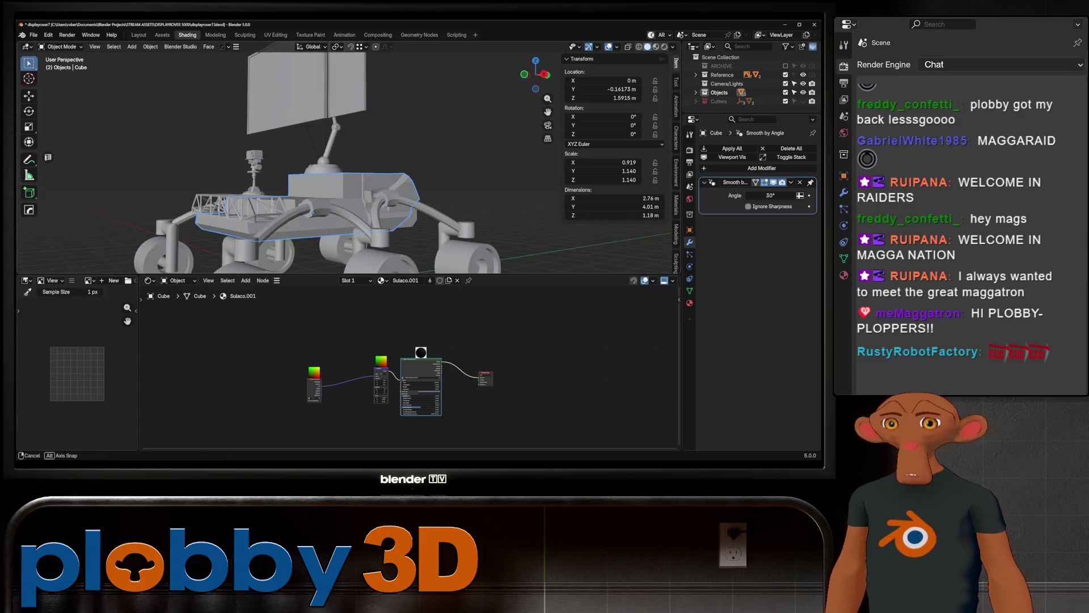
click(138, 36)
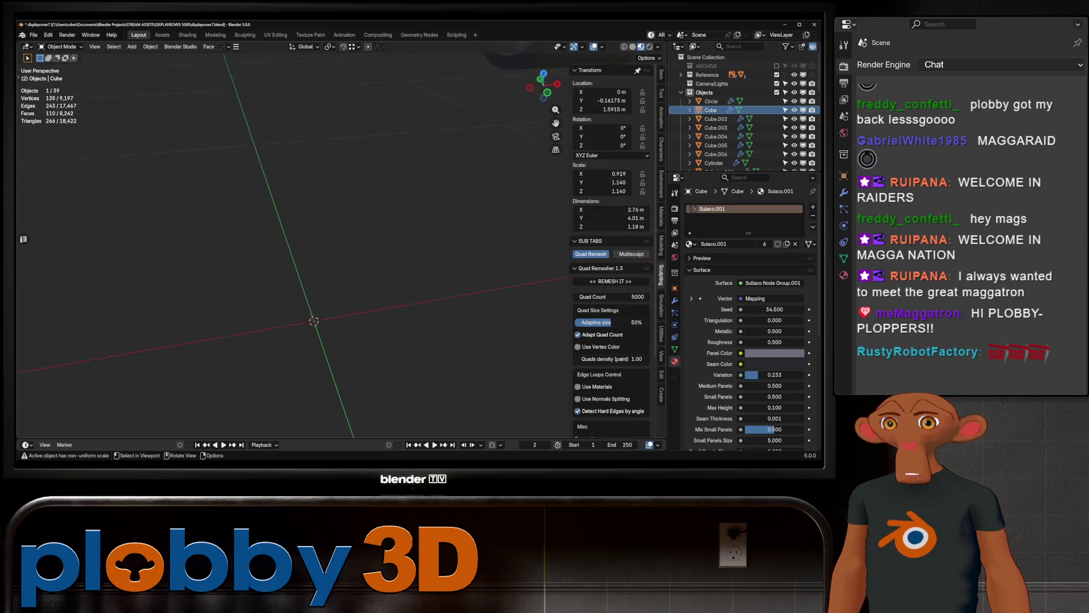
scroll(315, 256, down, 3)
scroll(315, 255, down, 3)
scroll(316, 255, down, 2)
scroll(315, 256, down, 2)
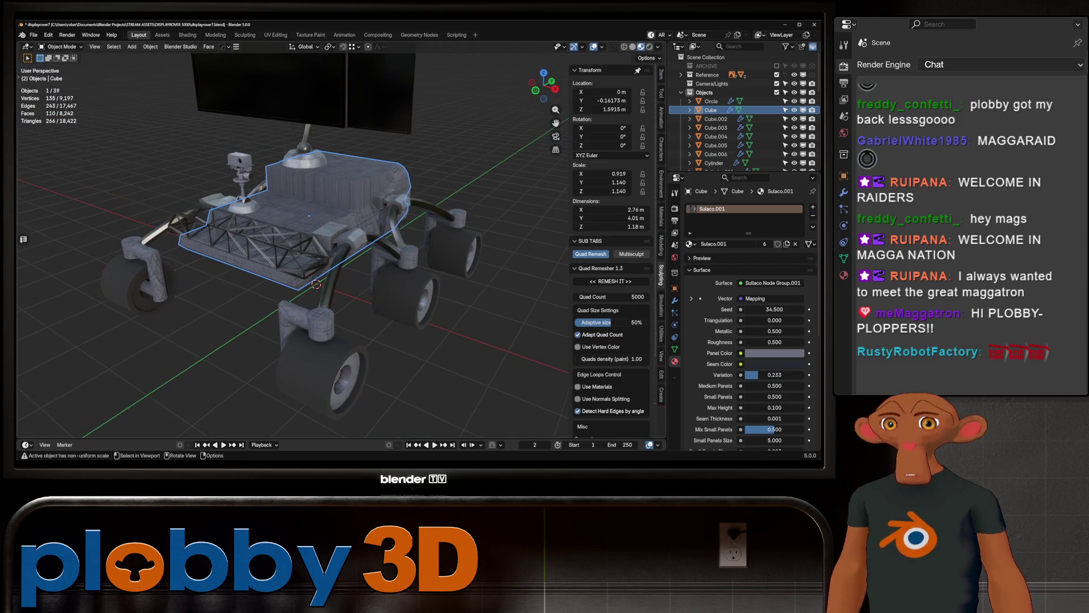
key(Tab)
key(u)
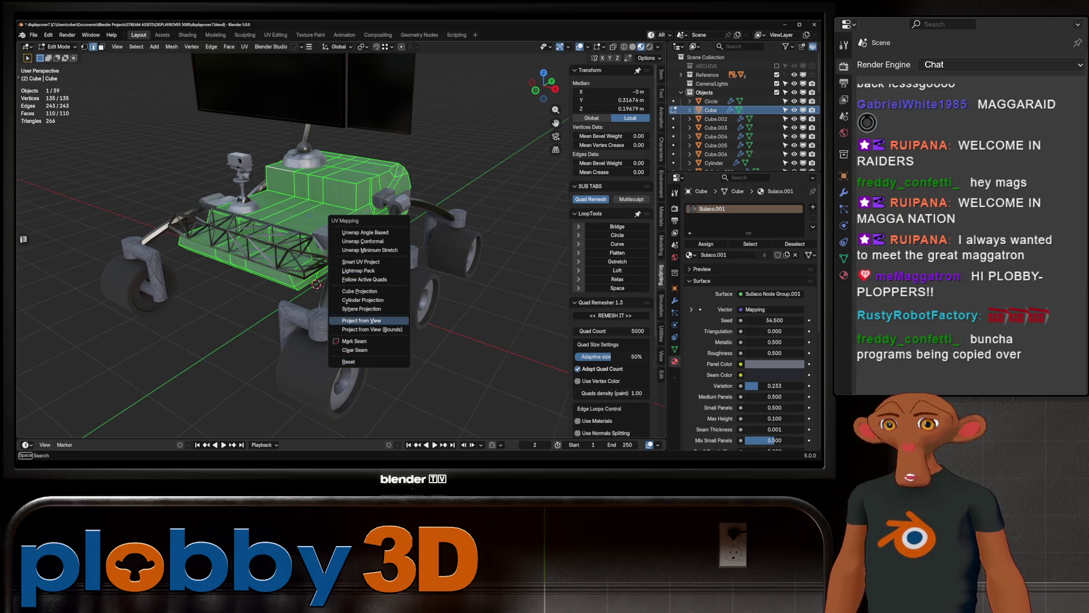
click(359, 291)
key(Tab)
Step: Orbit around the textured rover to inspect the body from the side and above
mouse_move(294, 247)
middle_down()
mouse_move(357, 247)
mouse_move(341, 221)
mouse_move(294, 281)
middle_up()
scroll(293, 247, down, 3)
scroll(293, 247, up, 3)
scroll(294, 247, down, 3)
scroll(348, 307, up, 4)
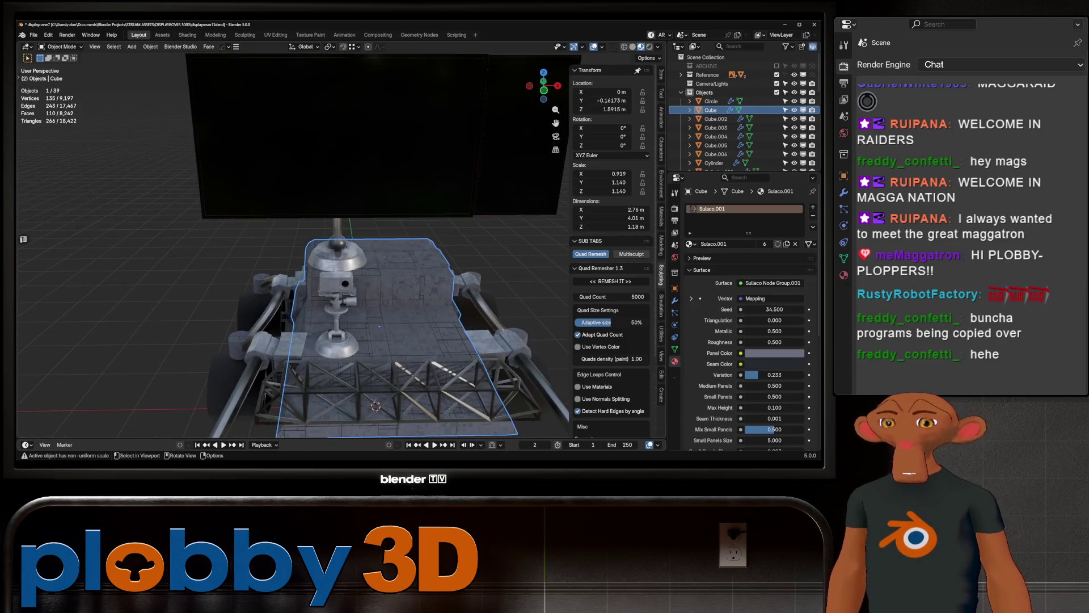
middle_drag(349, 307, 391, 323)
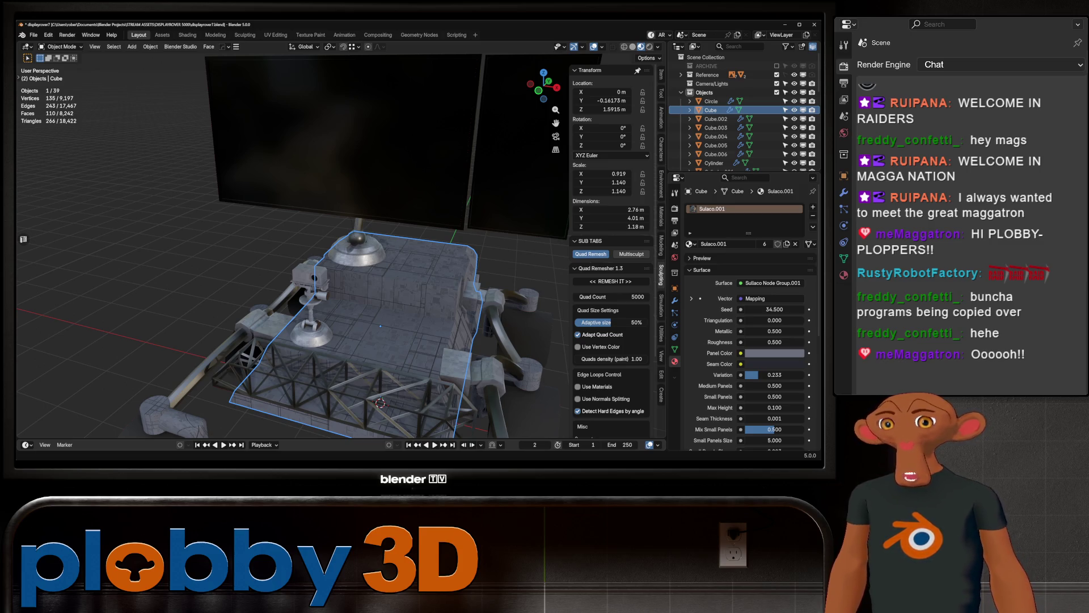
scroll(290, 247, down, 5)
middle_drag(289, 246, 340, 255)
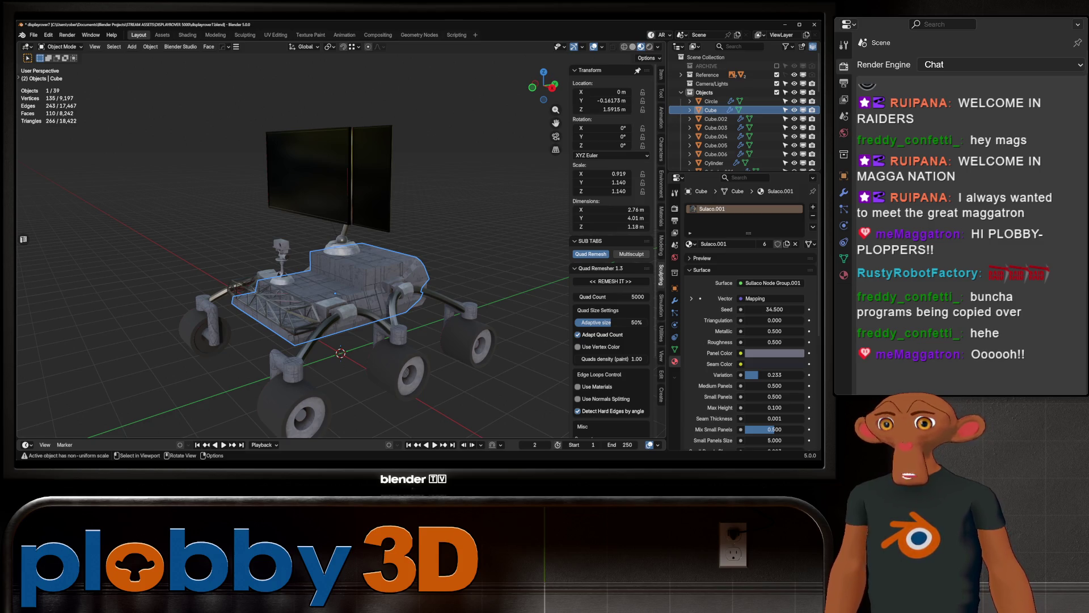
Step: Turn the rover to a more side-on view before leaving for the Warudo node editor
middle_drag(340, 255, 306, 255)
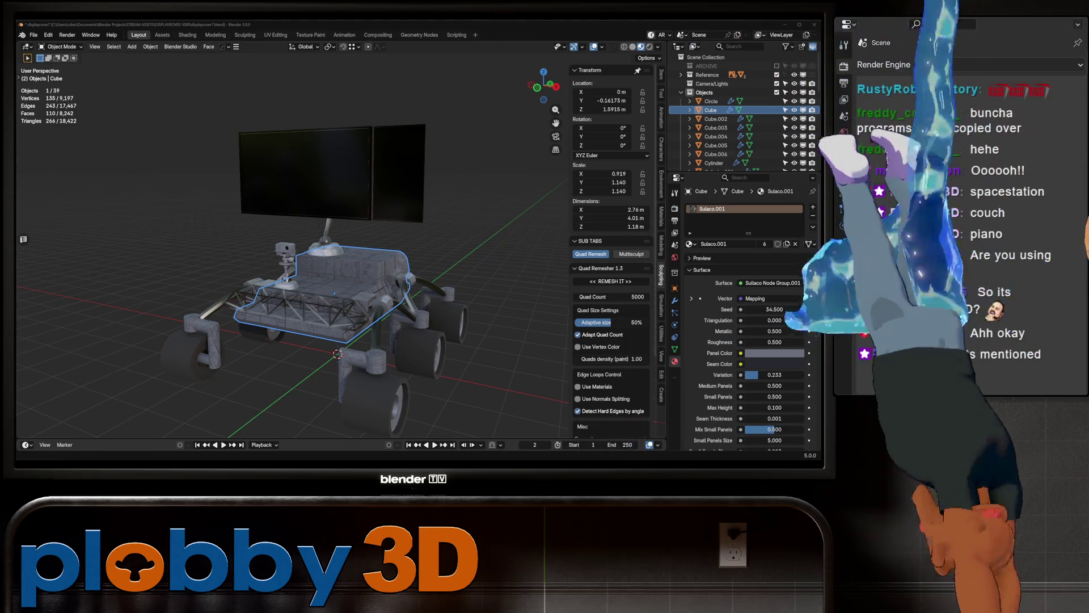
scroll(392, 293, down, 3)
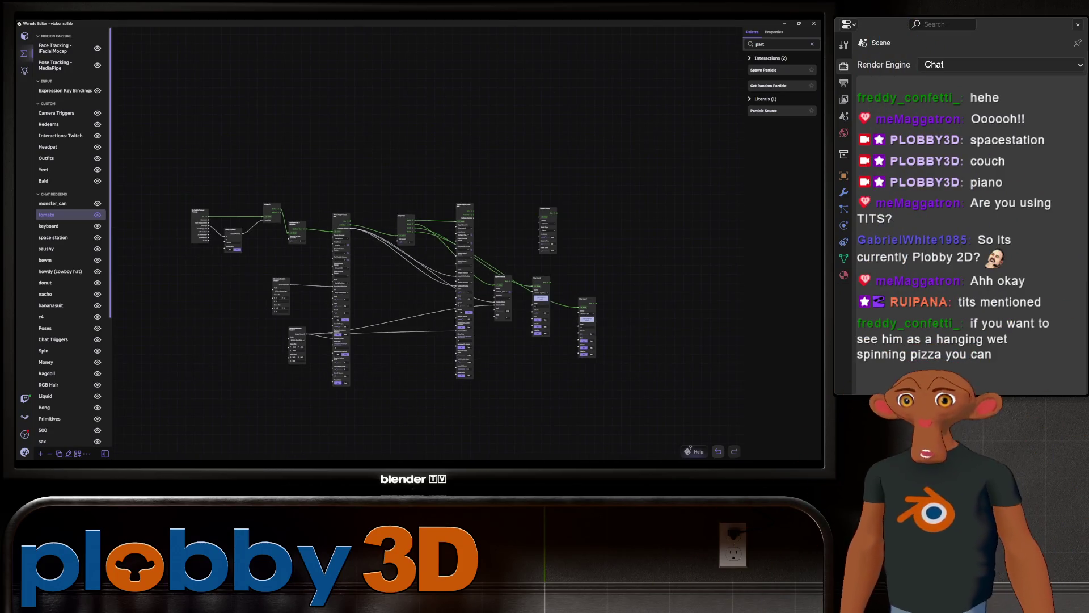
scroll(385, 246, up, 1)
scroll(386, 247, up, 1)
scroll(385, 247, up, 2)
drag(385, 246, 543, 235)
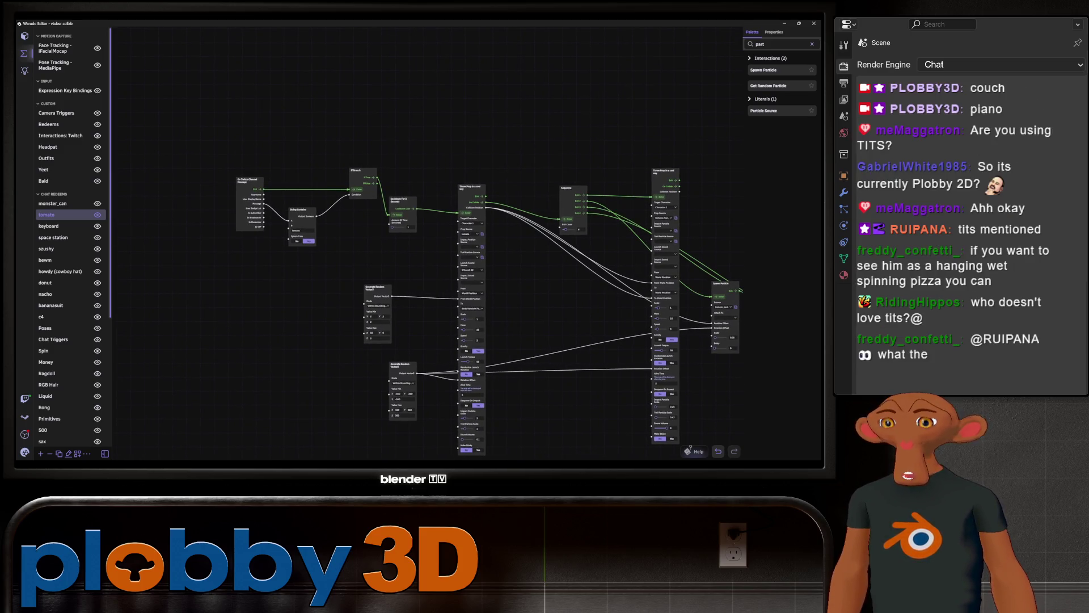
scroll(241, 142, up, 1)
scroll(242, 142, up, 1)
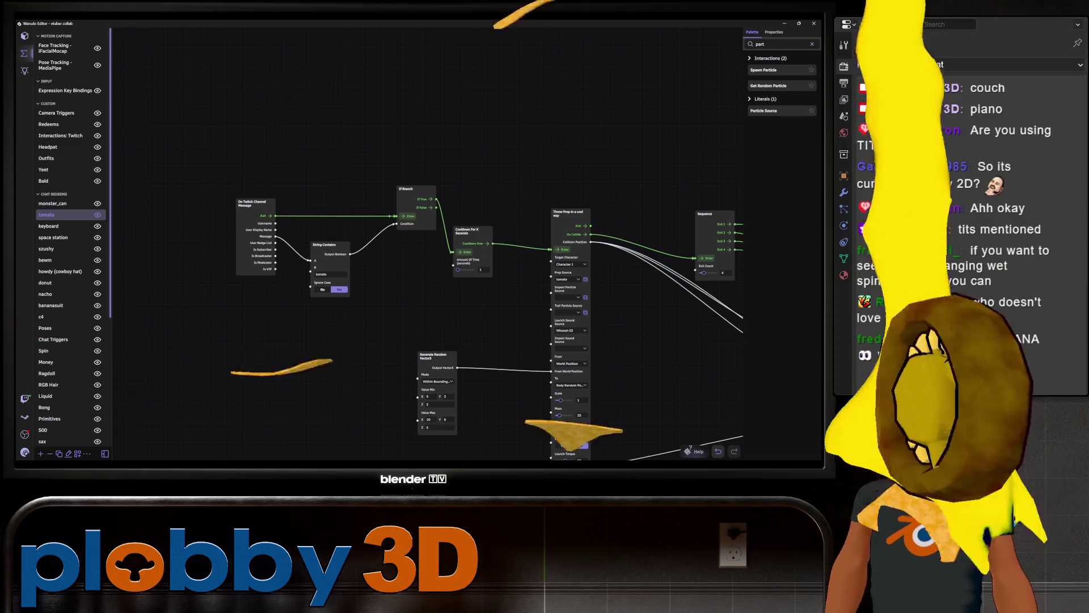
scroll(315, 272, down, 1)
scroll(426, 324, down, 2)
scroll(340, 298, up, 1)
scroll(340, 298, down, 1)
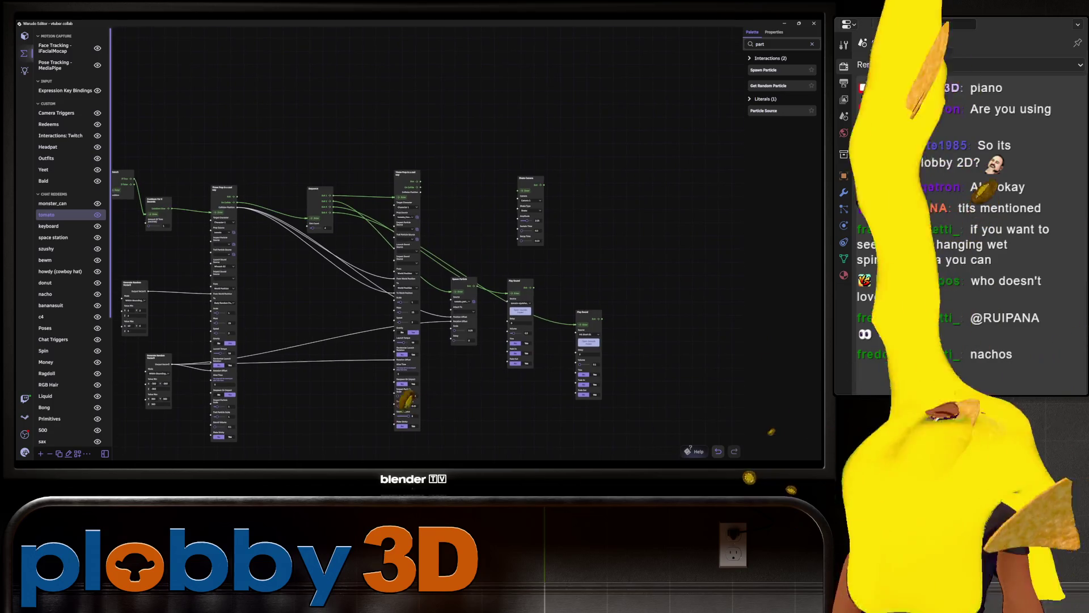
drag(425, 128, 565, 139)
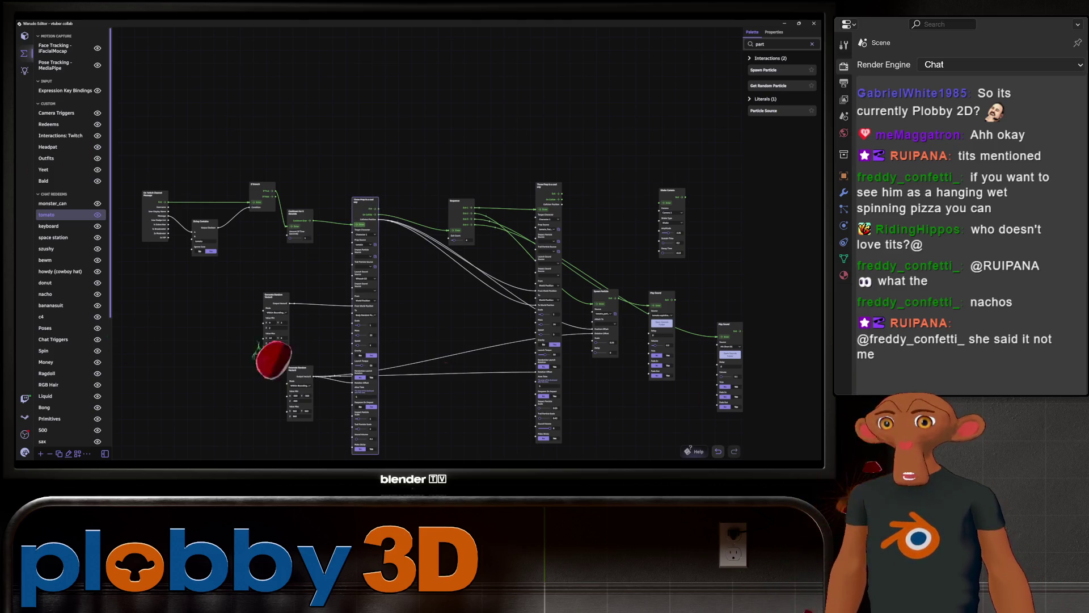
drag(477, 128, 544, 96)
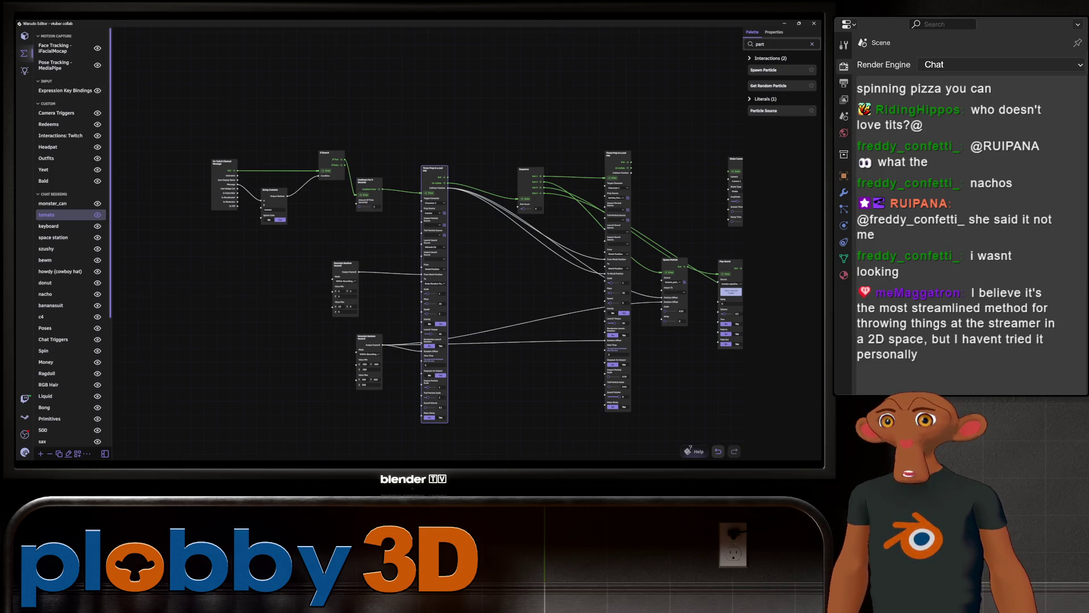
click(25, 36)
Step: Load the Forest_test environment as the scene's environment source in Warudo's Assets panel
click(62, 105)
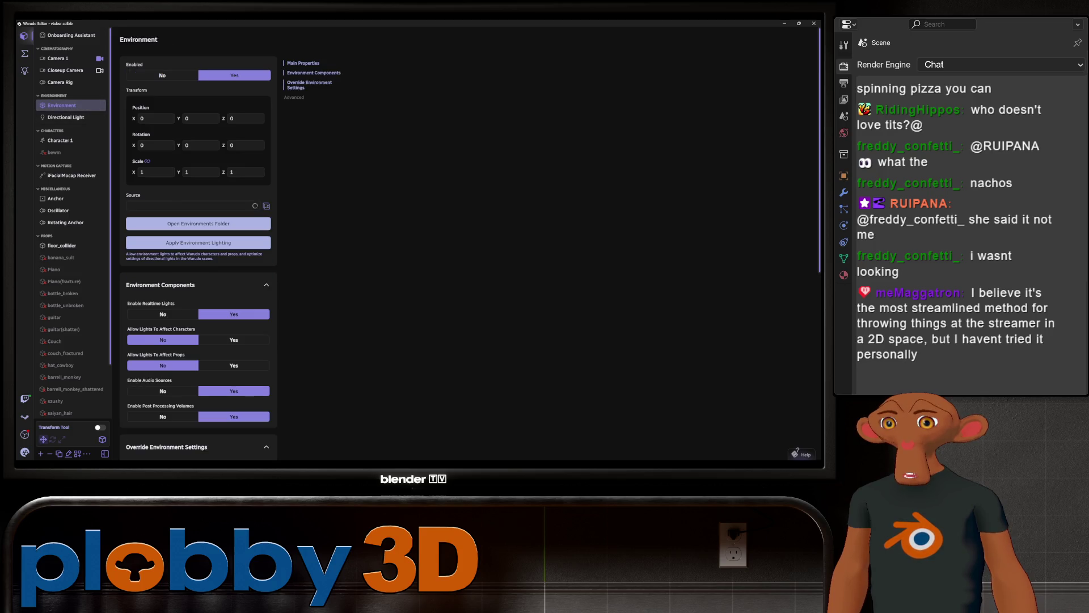
click(192, 205)
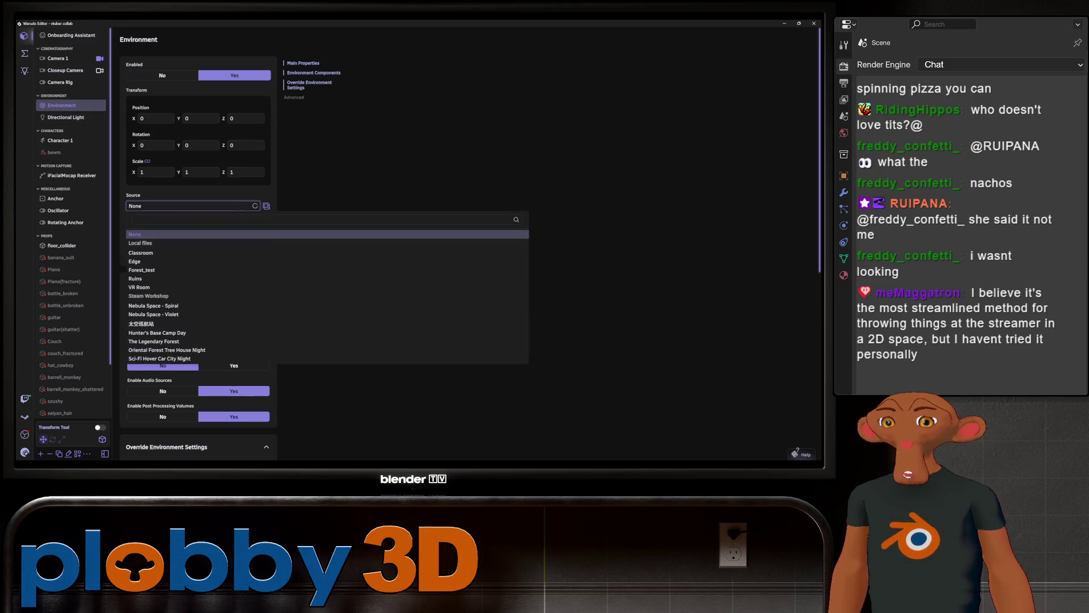
click(141, 253)
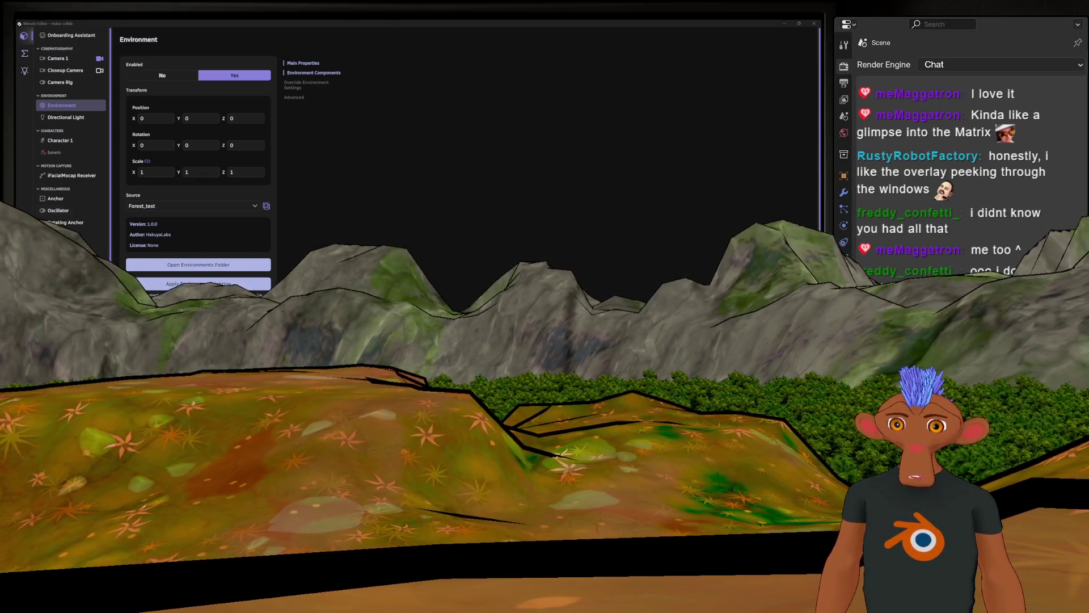
click(192, 206)
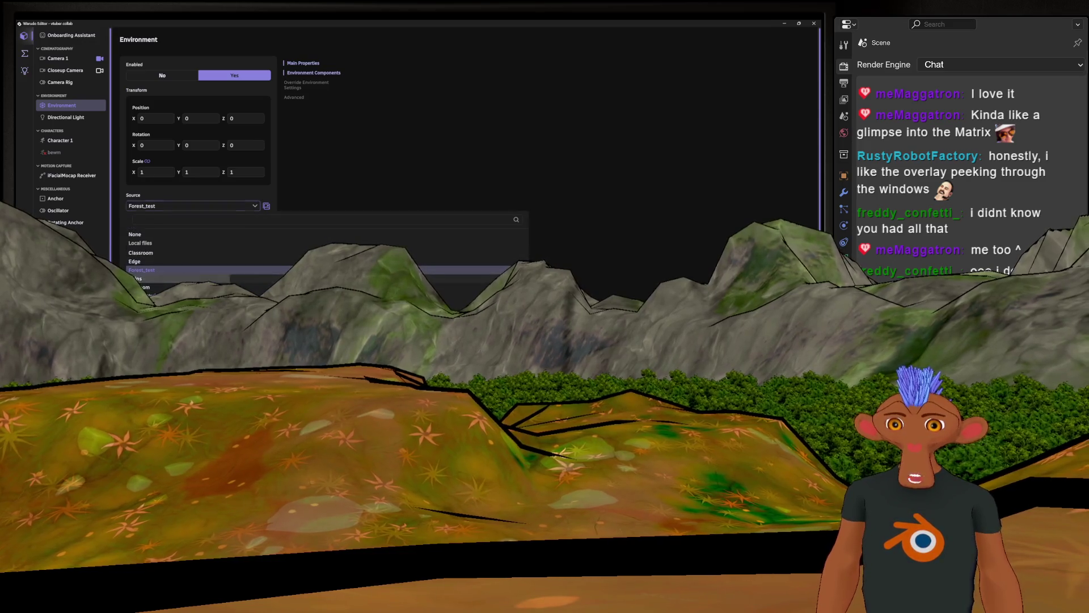
Step: Switch the Warudo environment source from Forest_test to Ruins
click(140, 278)
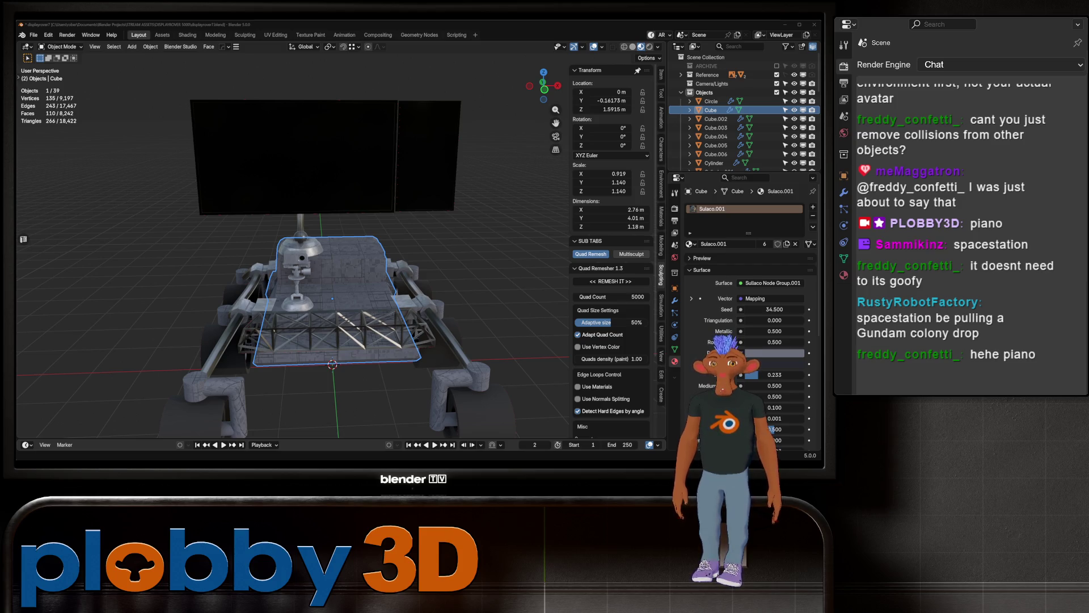
middle_drag(341, 298, 383, 280)
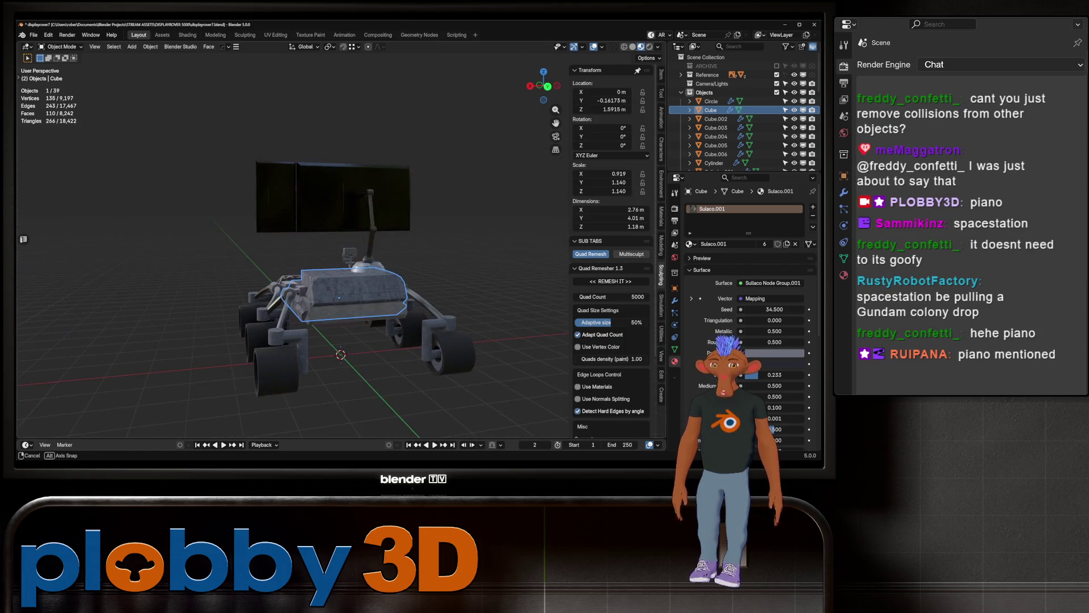
middle_drag(341, 256, 358, 272)
scroll(341, 256, up, 5)
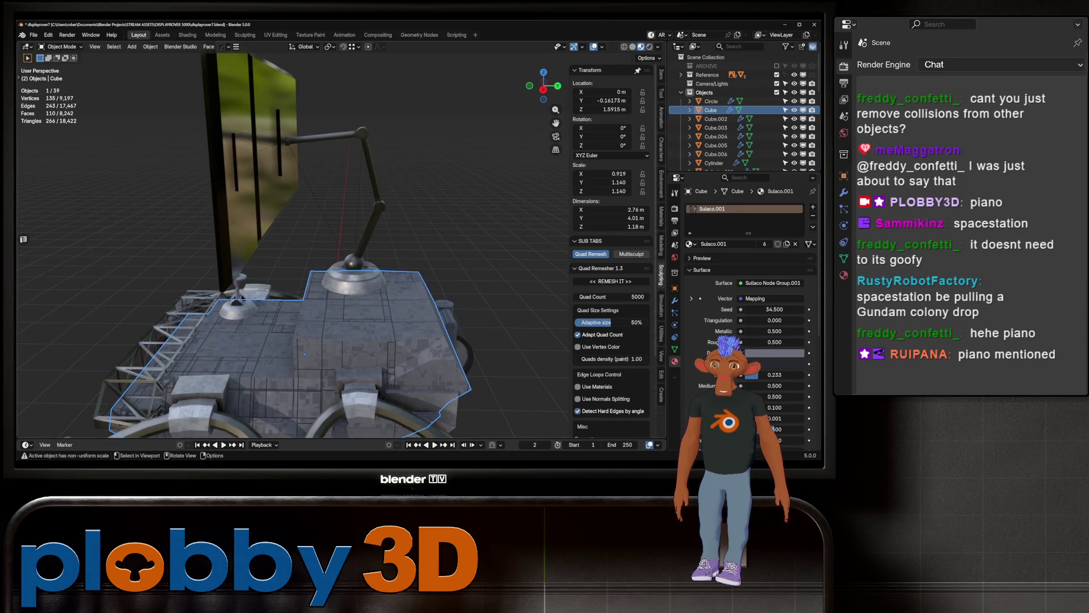
click(323, 136)
key(r)
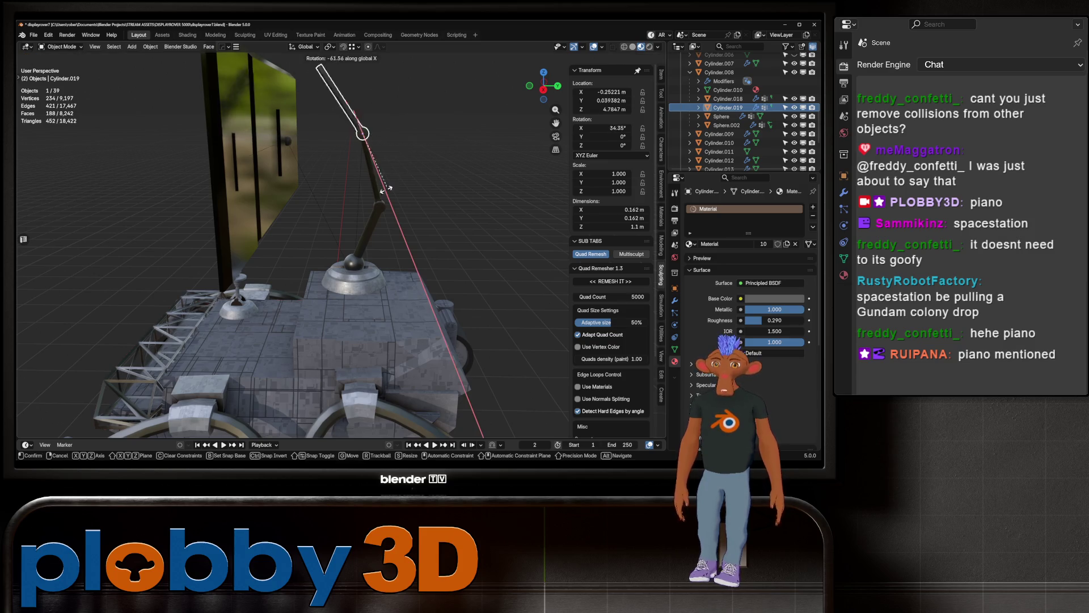
key(Escape)
click(370, 170)
key(r)
key(Escape)
click(370, 234)
key(r)
key(Escape)
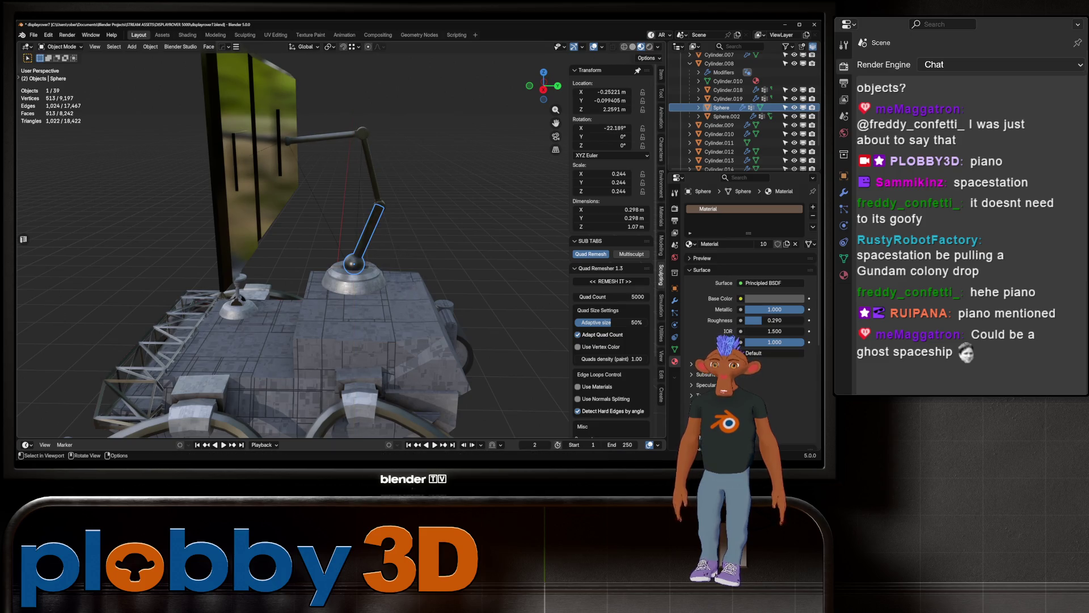
click(256, 136)
mouse_move(256, 137)
middle_down()
mouse_move(280, 142)
mouse_move(246, 212)
middle_up()
scroll(245, 212, up, 5)
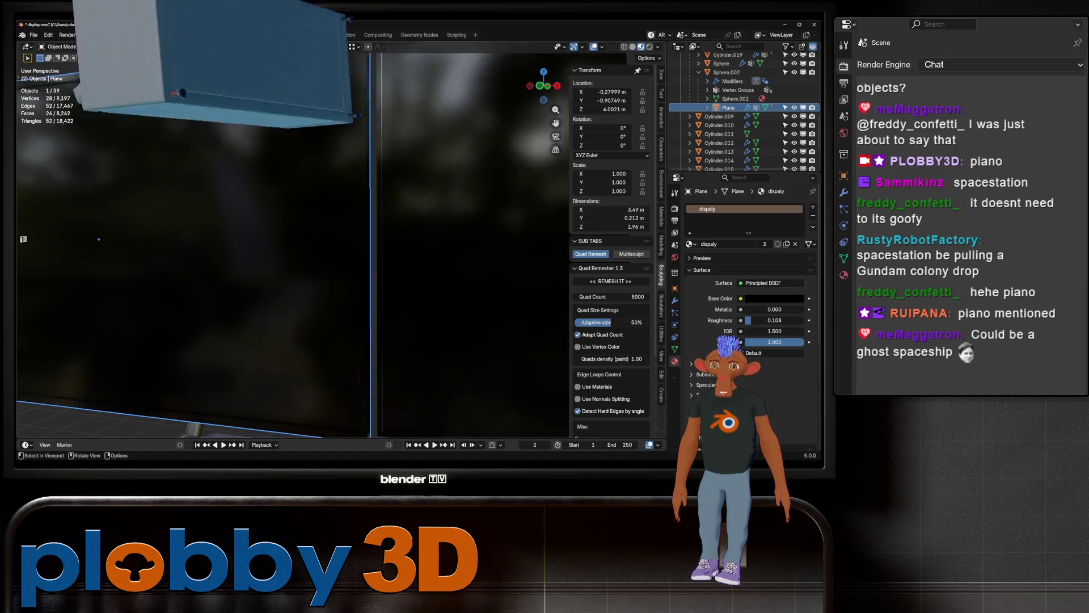
scroll(245, 213, down, 4)
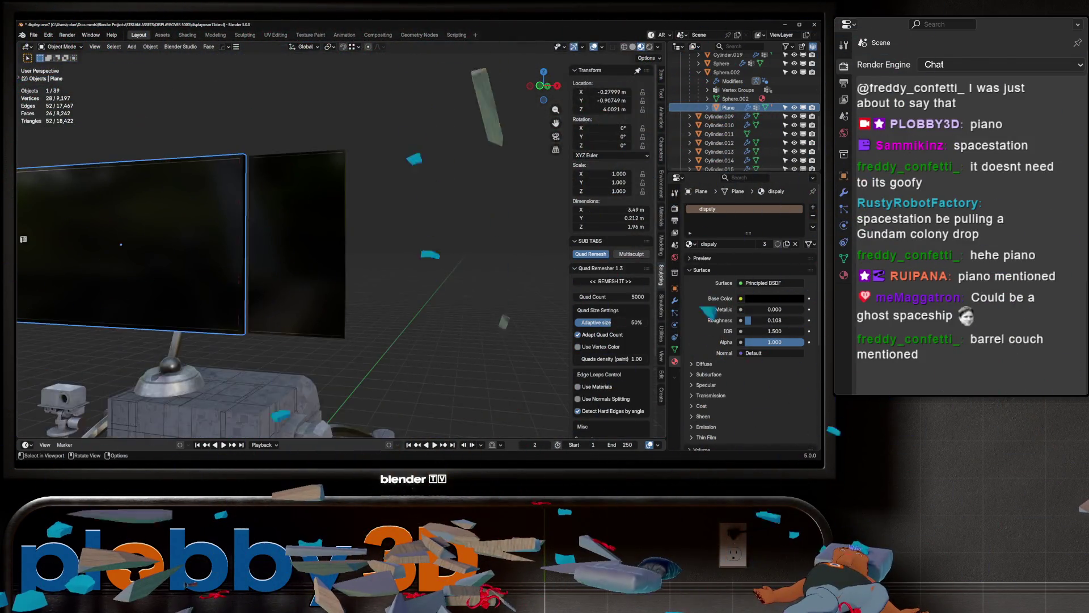
scroll(245, 213, down, 3)
click(255, 325)
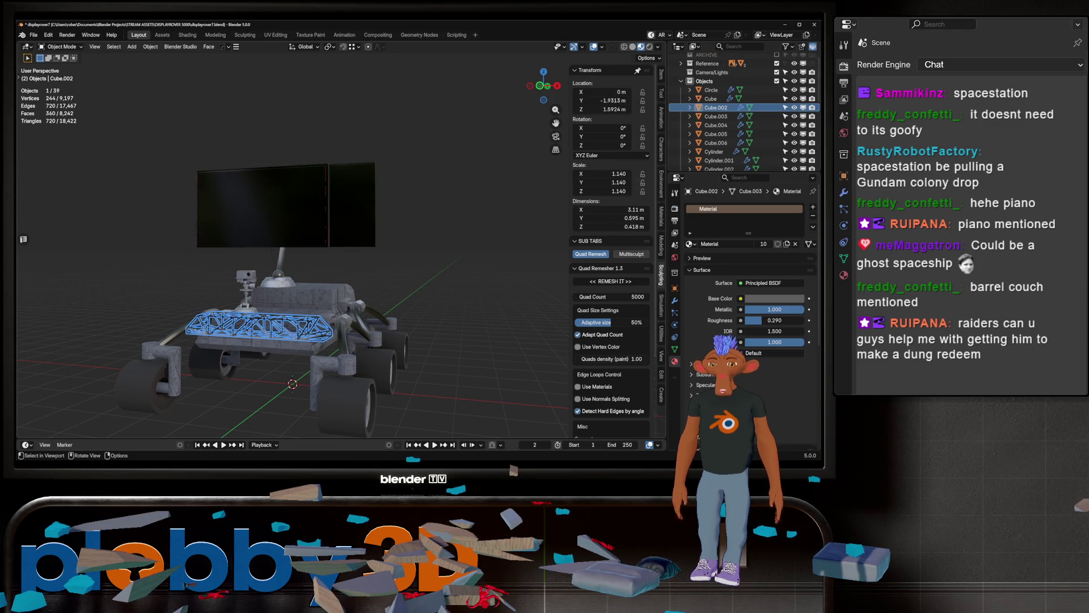
click(255, 325)
click(255, 326)
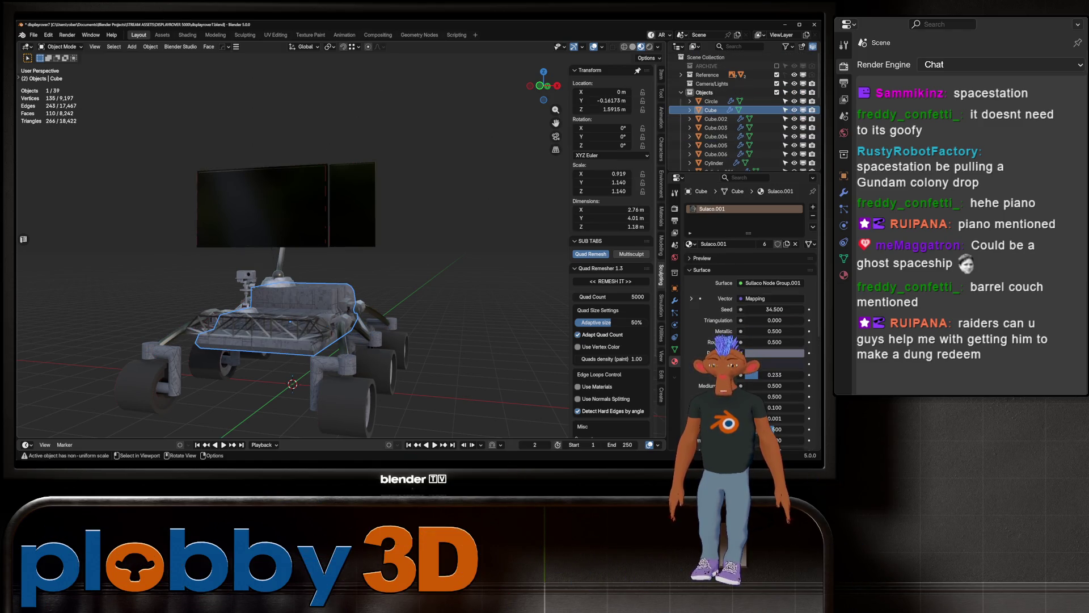
mouse_move(256, 326)
middle_down()
mouse_move(281, 349)
mouse_move(256, 306)
mouse_move(285, 323)
mouse_move(291, 375)
mouse_move(324, 349)
middle_up()
scroll(284, 323, up, 5)
scroll(287, 340, up, 3)
scroll(291, 375, down, 6)
scroll(315, 358, down, 3)
scroll(324, 341, up, 5)
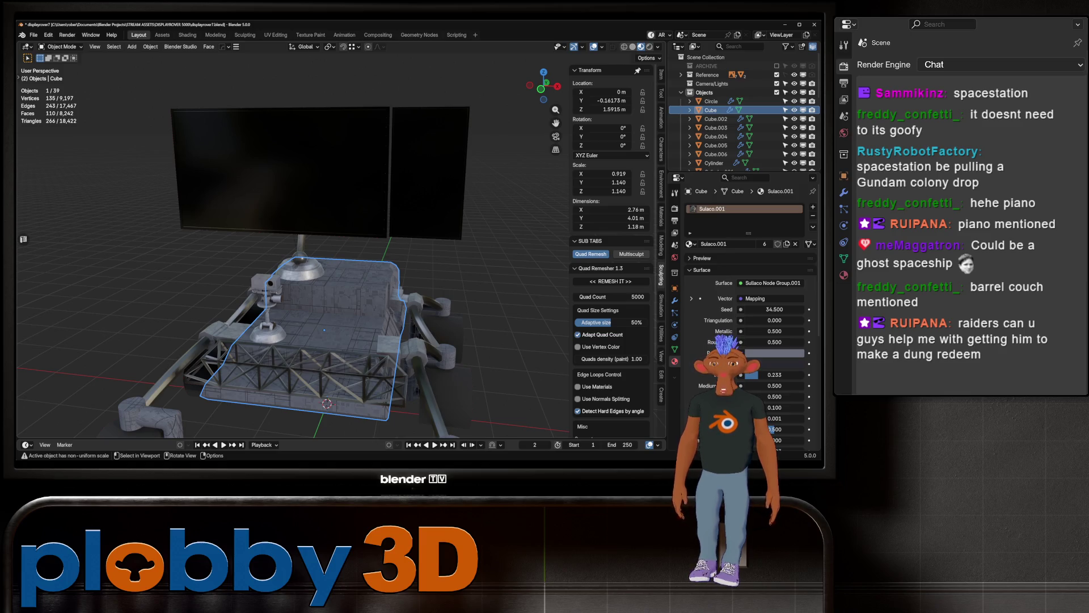
scroll(293, 256, down, 3)
scroll(293, 255, up, 5)
middle_drag(294, 255, 293, 280)
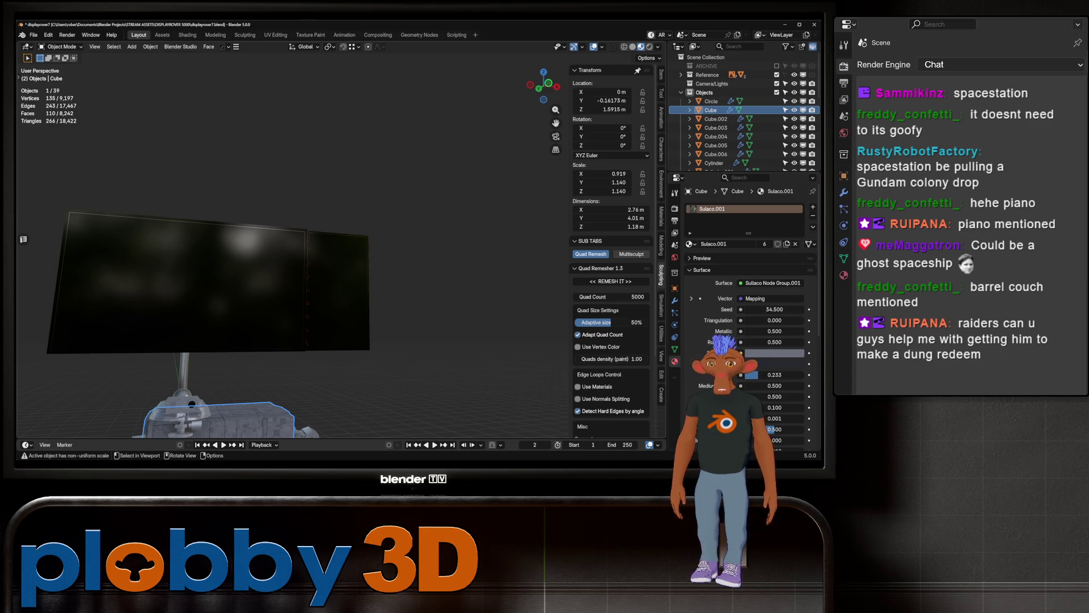
scroll(294, 247, down, 5)
middle_drag(293, 246, 255, 248)
scroll(294, 246, up, 5)
scroll(293, 246, down, 4)
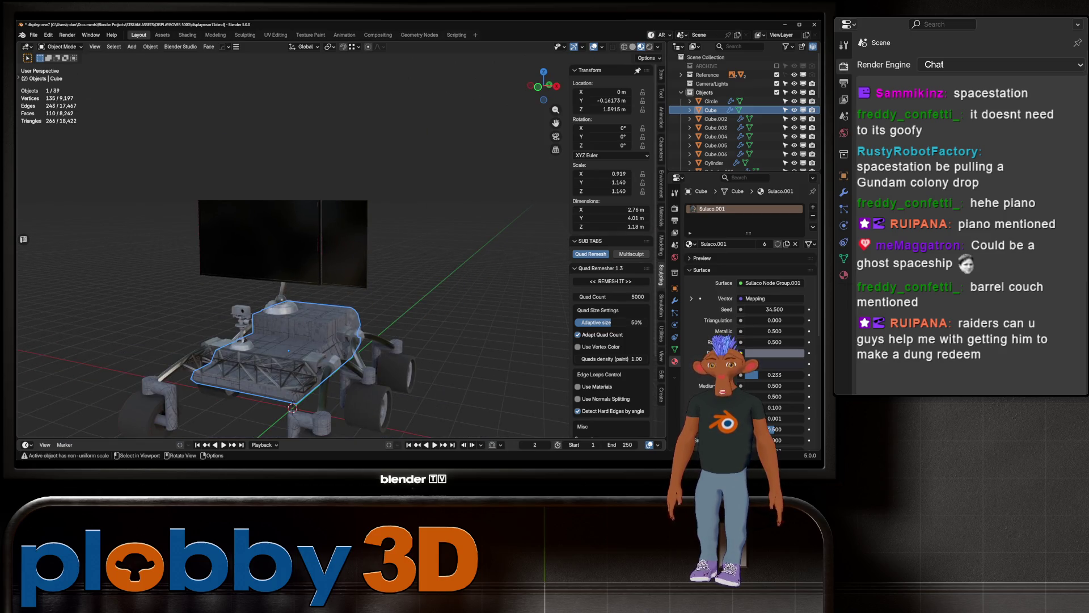
mouse_move(294, 246)
middle_down()
mouse_move(358, 247)
mouse_move(255, 247)
mouse_move(341, 247)
mouse_move(290, 255)
middle_up()
scroll(294, 246, up, 4)
scroll(294, 246, down, 4)
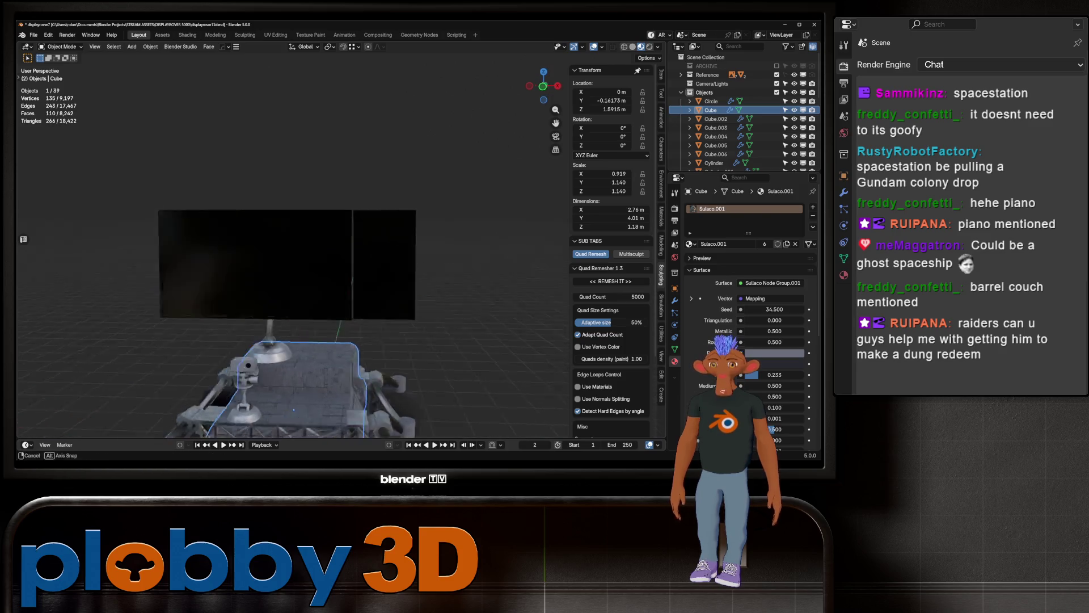
scroll(294, 247, up, 3)
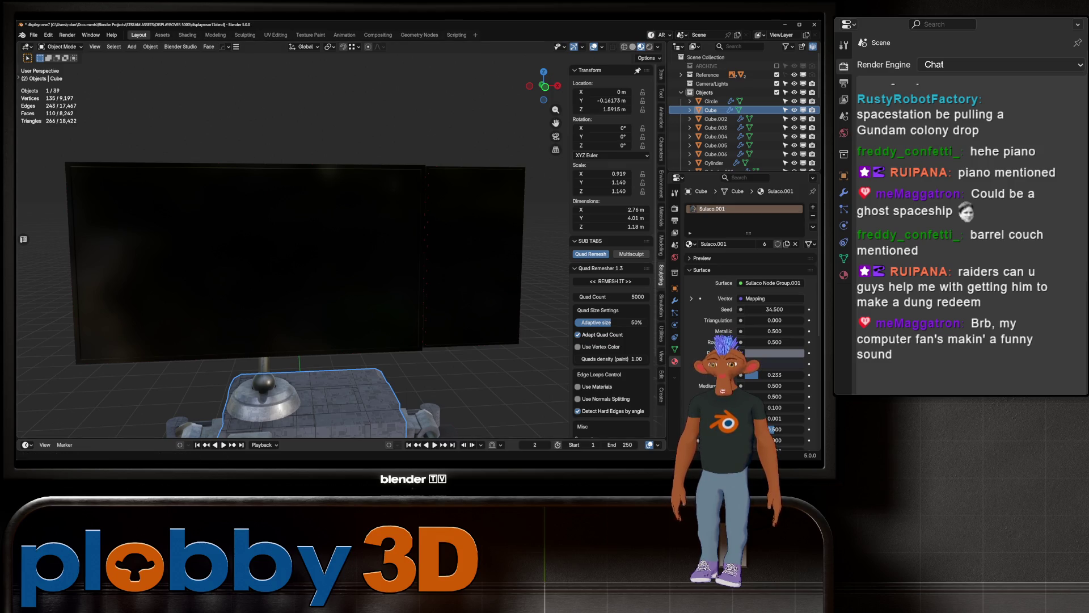
mouse_move(293, 256)
middle_down()
mouse_move(247, 256)
mouse_move(255, 238)
middle_up()
click(294, 256)
scroll(294, 255, down, 3)
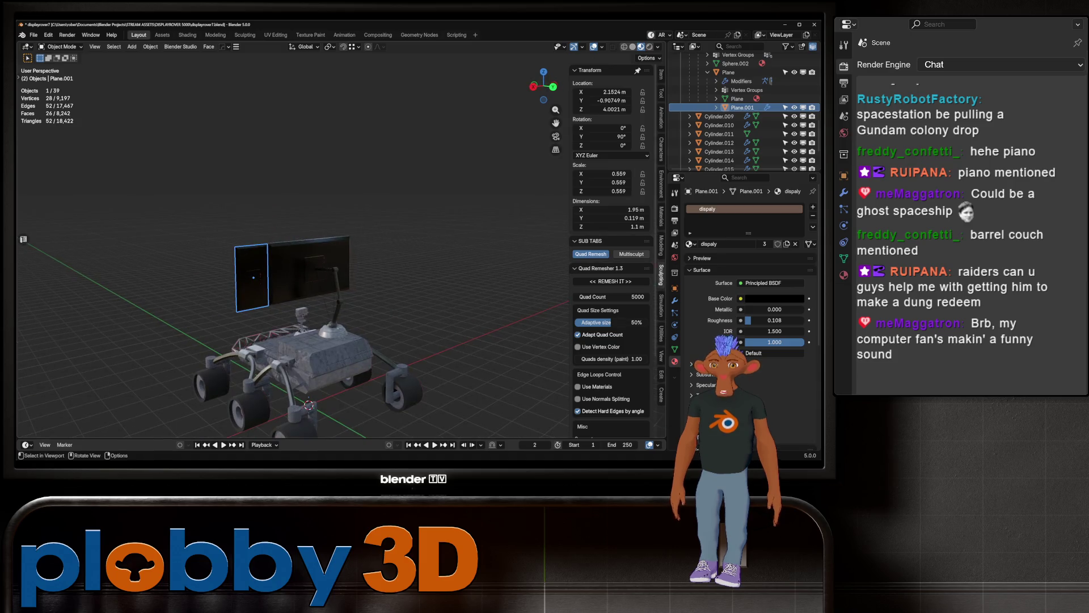
scroll(256, 281, up, 2)
scroll(293, 255, up, 1)
scroll(293, 256, up, 4)
scroll(294, 256, up, 2)
scroll(294, 256, down, 1)
middle_drag(294, 255, 391, 256)
scroll(293, 256, down, 2)
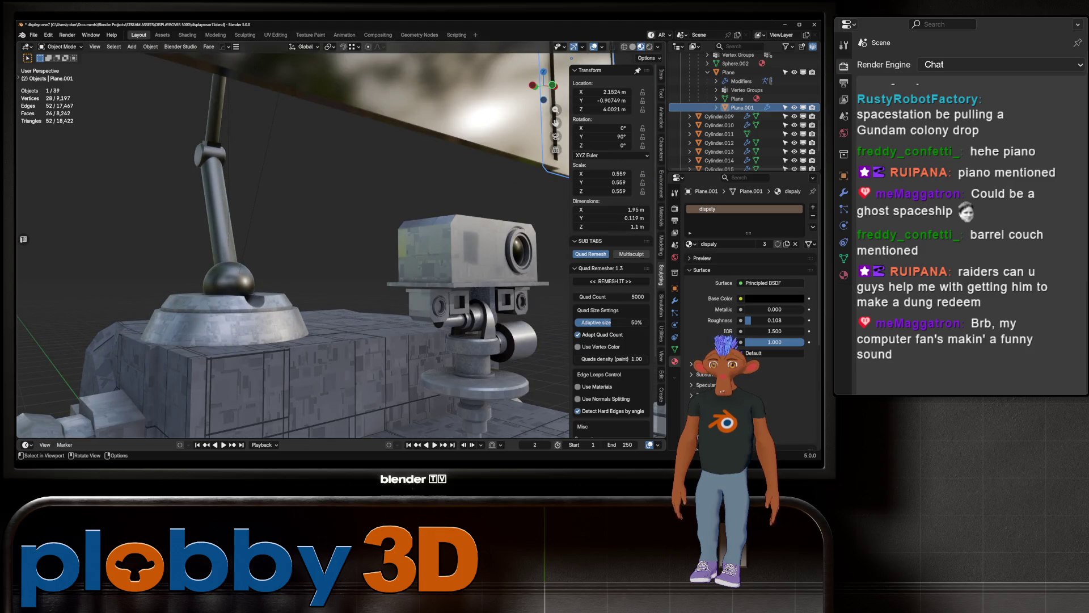
scroll(294, 255, down, 3)
scroll(293, 256, down, 3)
mouse_move(294, 255)
middle_down()
mouse_move(256, 255)
mouse_move(256, 272)
mouse_move(222, 256)
middle_up()
scroll(293, 255, up, 2)
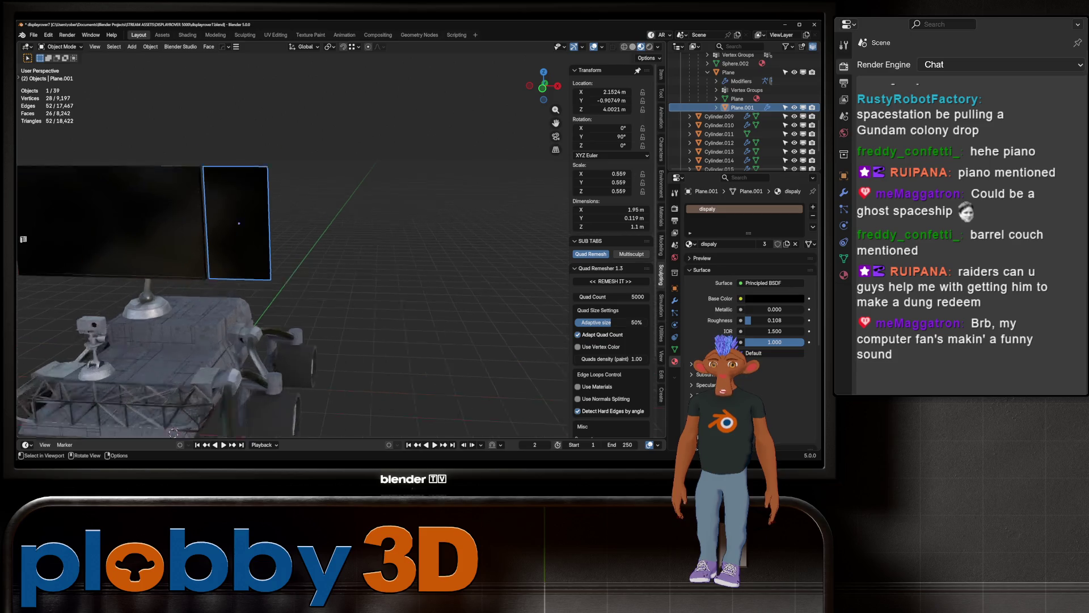
scroll(294, 255, up, 3)
scroll(294, 255, down, 3)
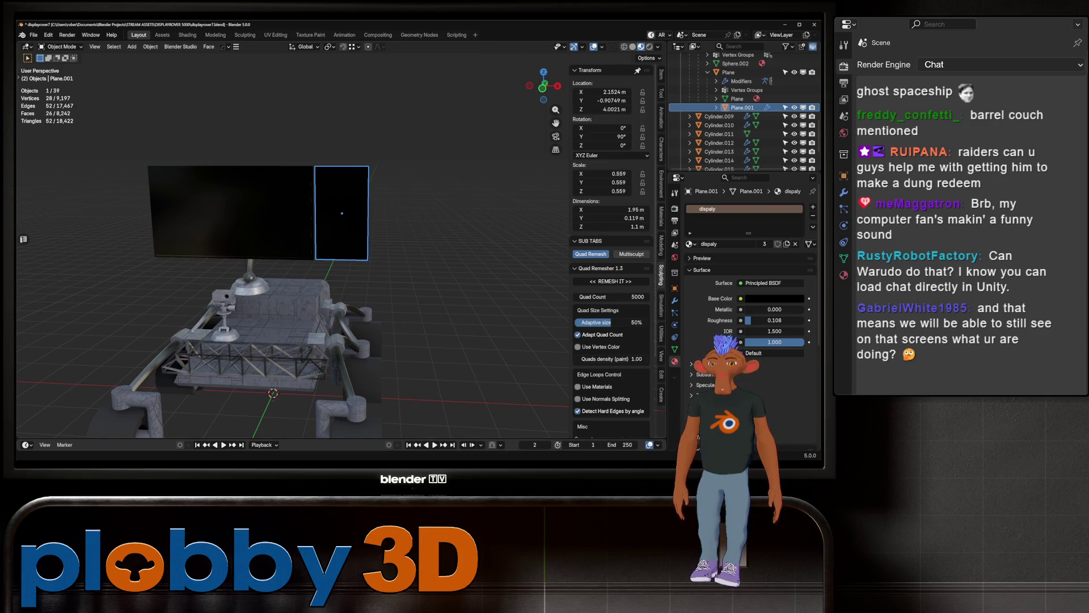
Step: Inspect the rover and its display plane from several angles, then move to the asset browsing workspace
ctrl+middle_drag(341, 255, 341, 214)
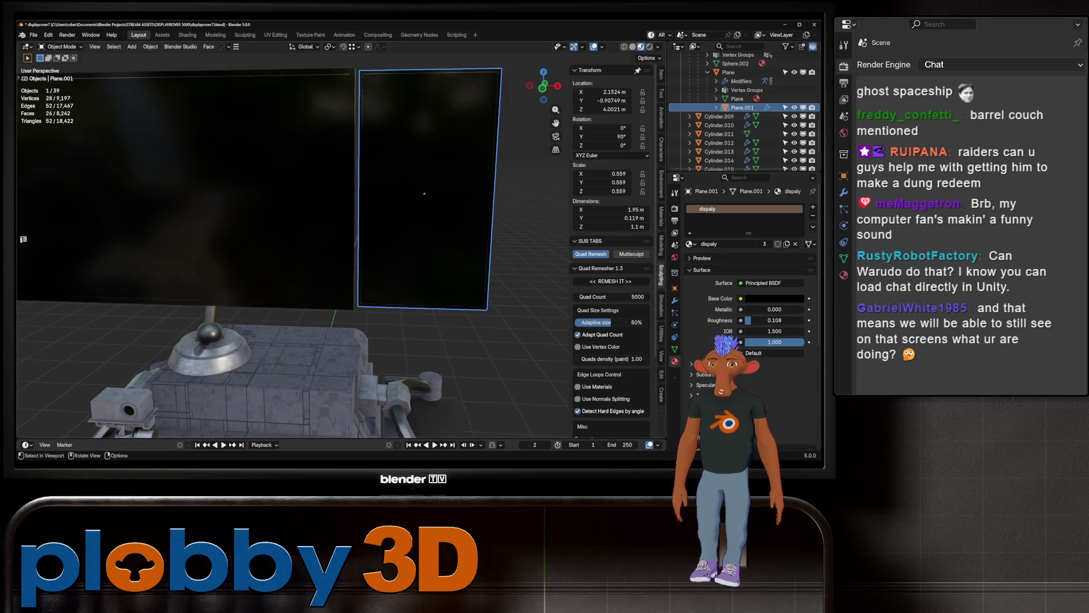
alt+middle_drag(290, 263, 300, 253)
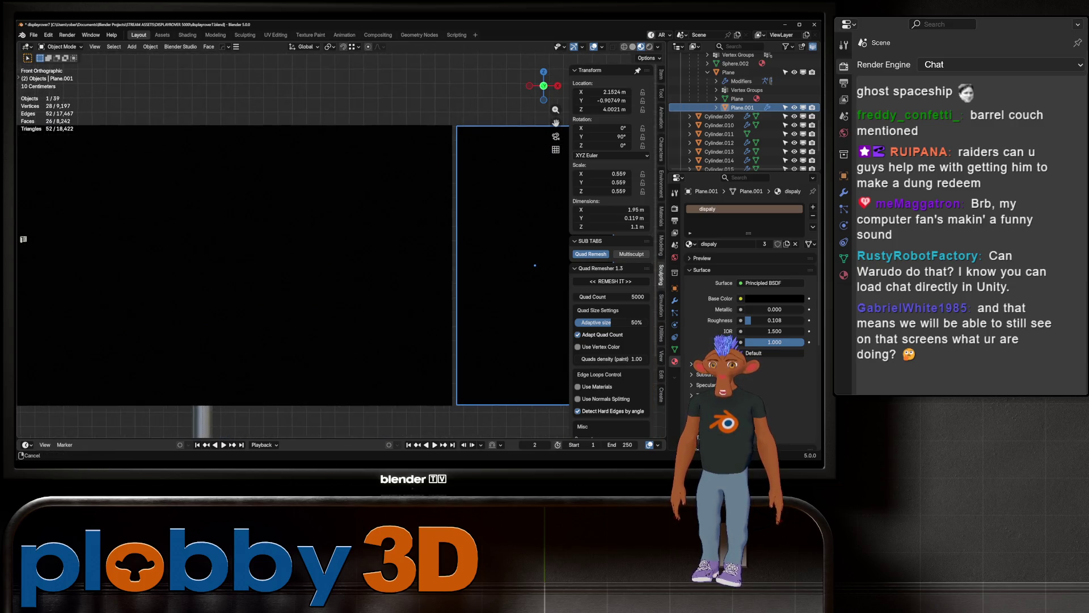
key(n)
mouse_move(341, 256)
ctrl+middle_down()
mouse_move(341, 221)
mouse_move(316, 221)
ctrl+middle_up()
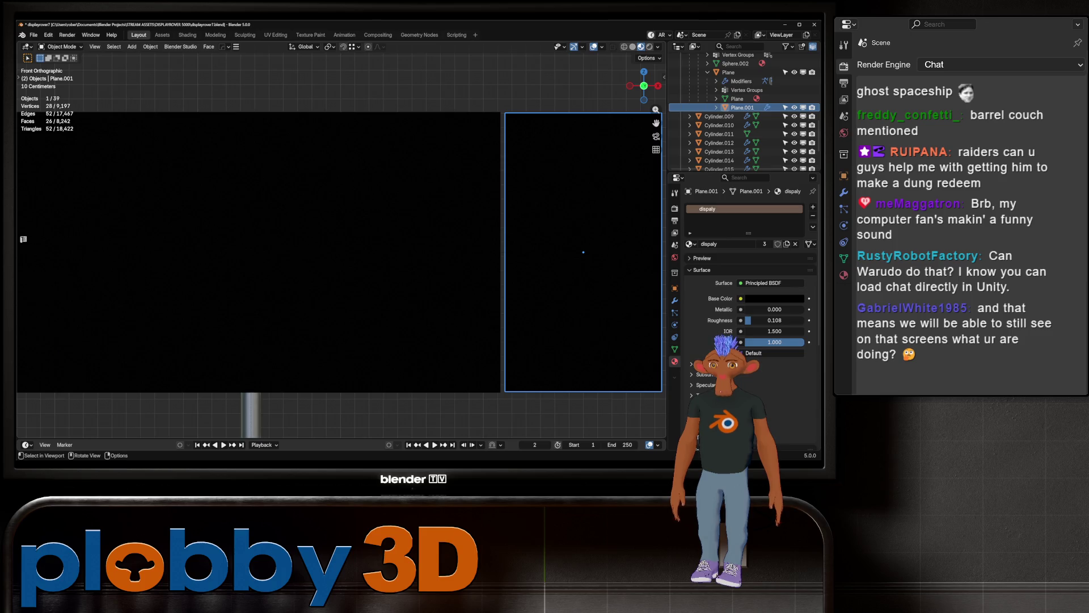
middle_drag(316, 222, 315, 204)
scroll(340, 256, down, 5)
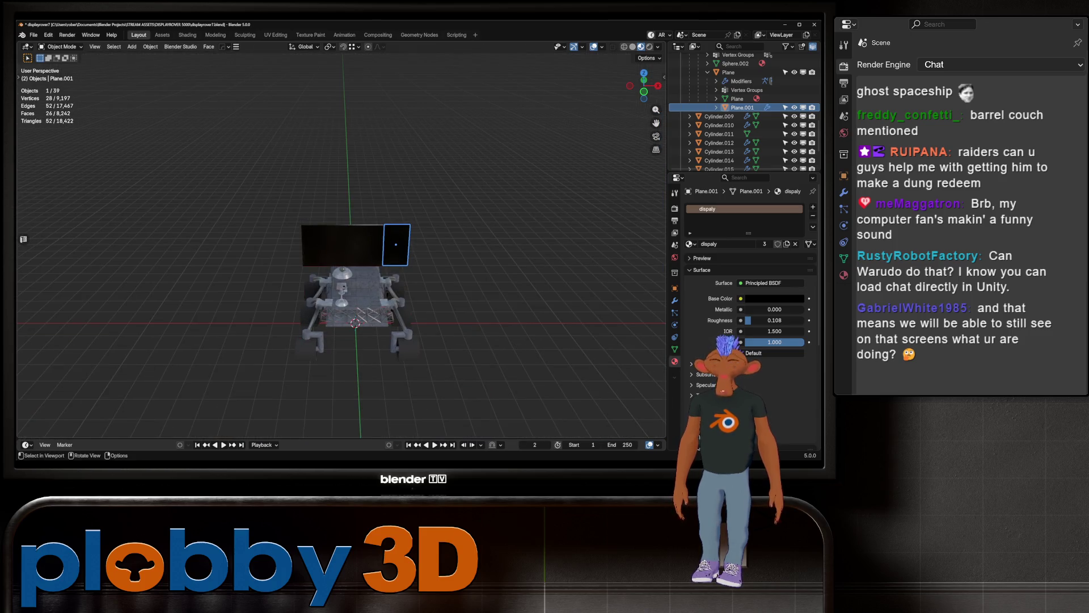
middle_drag(340, 255, 391, 239)
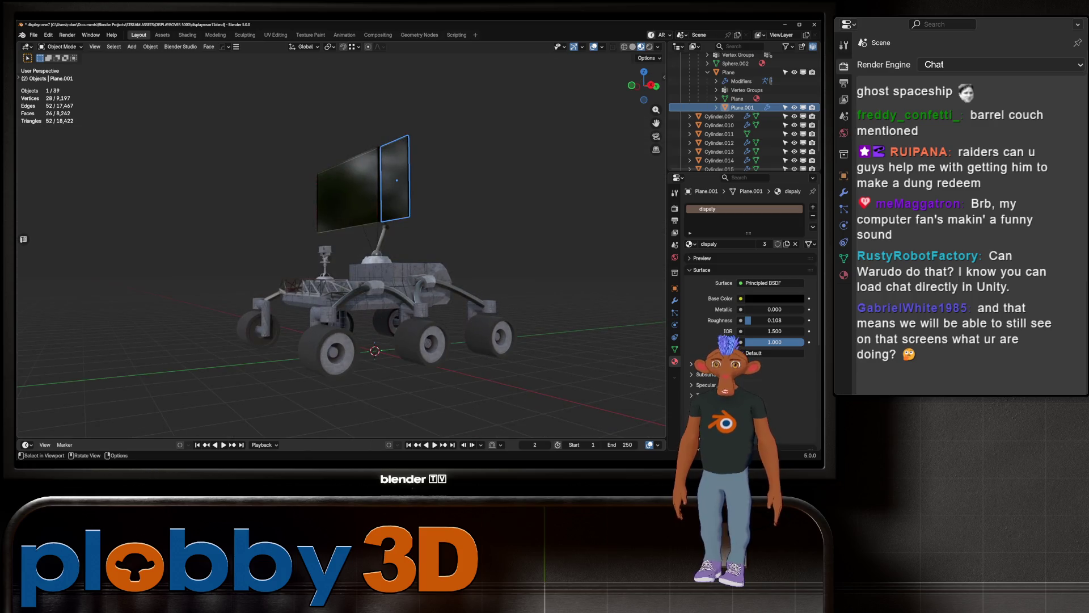
scroll(340, 243, up, 2)
scroll(341, 242, up, 2)
scroll(341, 242, up, 2)
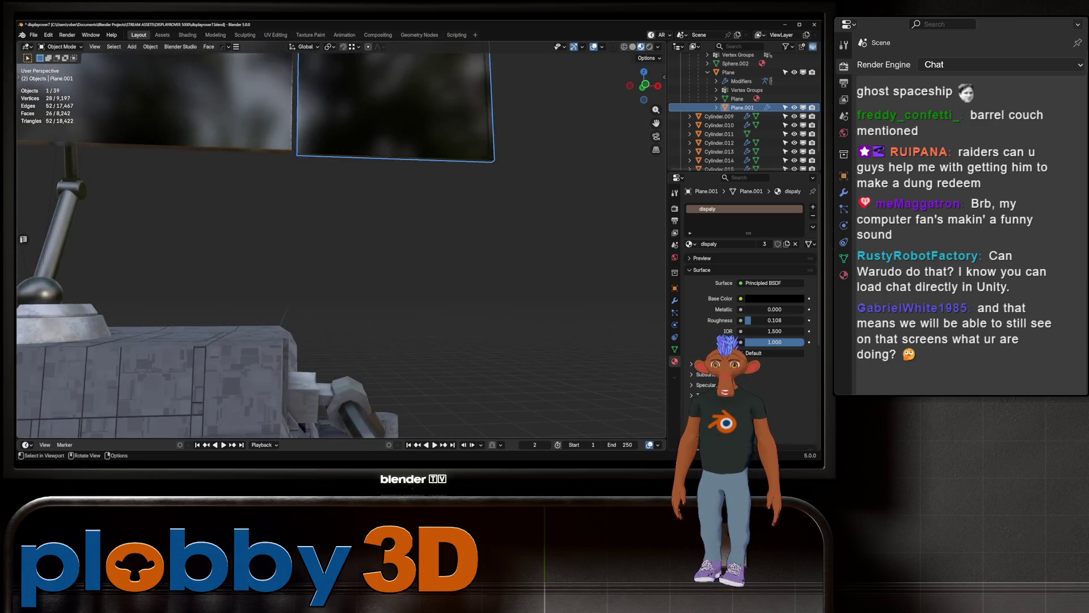
scroll(341, 242, up, 2)
scroll(340, 247, down, 2)
mouse_move(341, 247)
middle_down()
mouse_move(392, 238)
mouse_move(460, 257)
middle_up()
scroll(340, 247, down, 3)
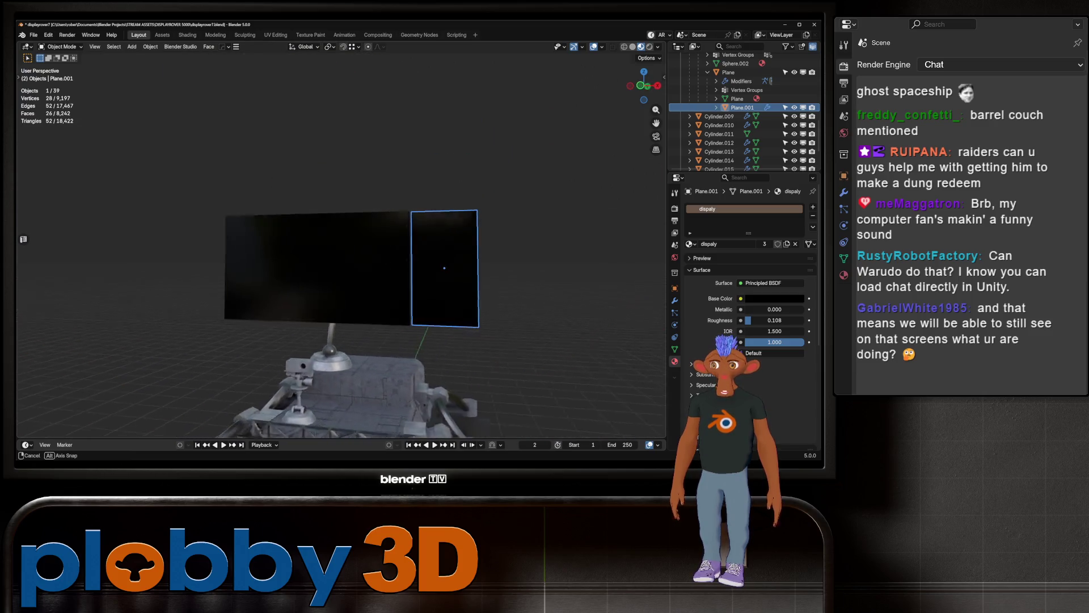
scroll(340, 324, down, 2)
middle_drag(341, 323, 255, 323)
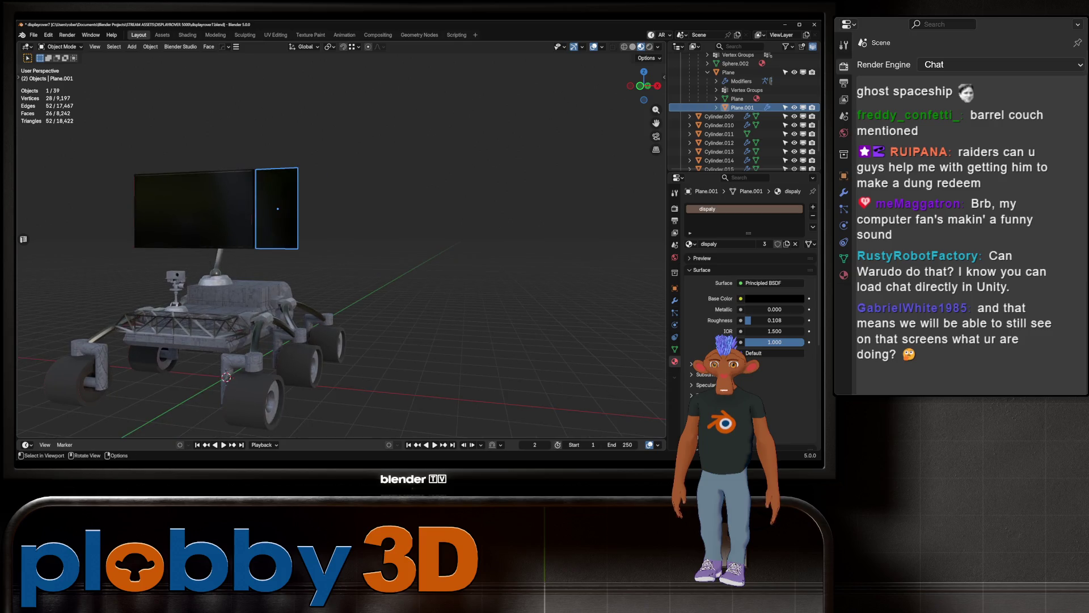
key(ctrl+Page_Down)
scroll(341, 157, down, 3)
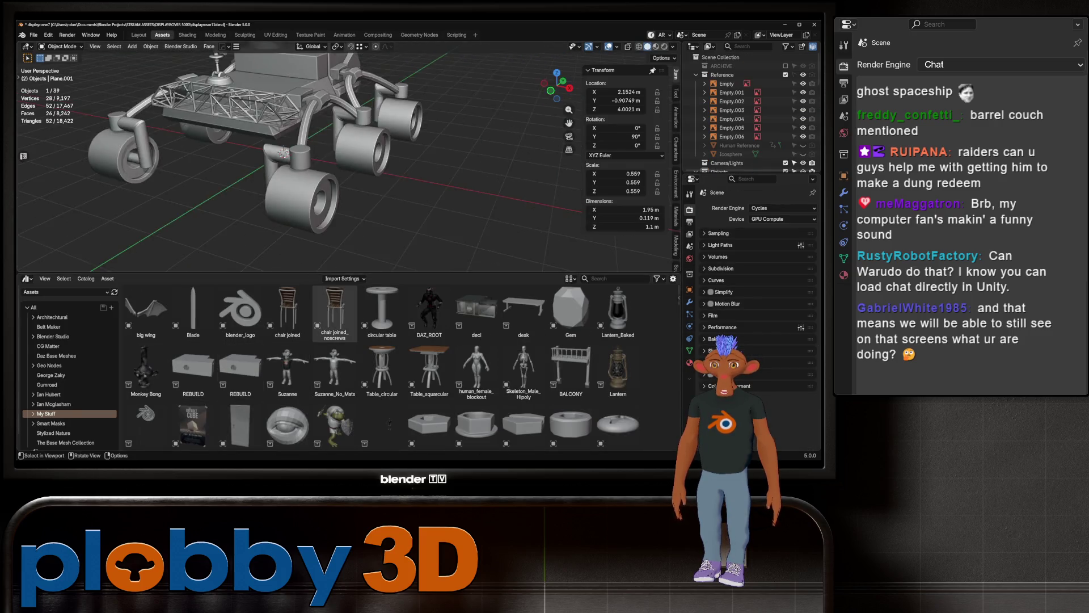
Step: Place the Suzanne_No_Mats reference figure beside the rover and return to the Layout workspace in front view
middle_drag(341, 157, 358, 171)
drag(334, 371, 356, 196)
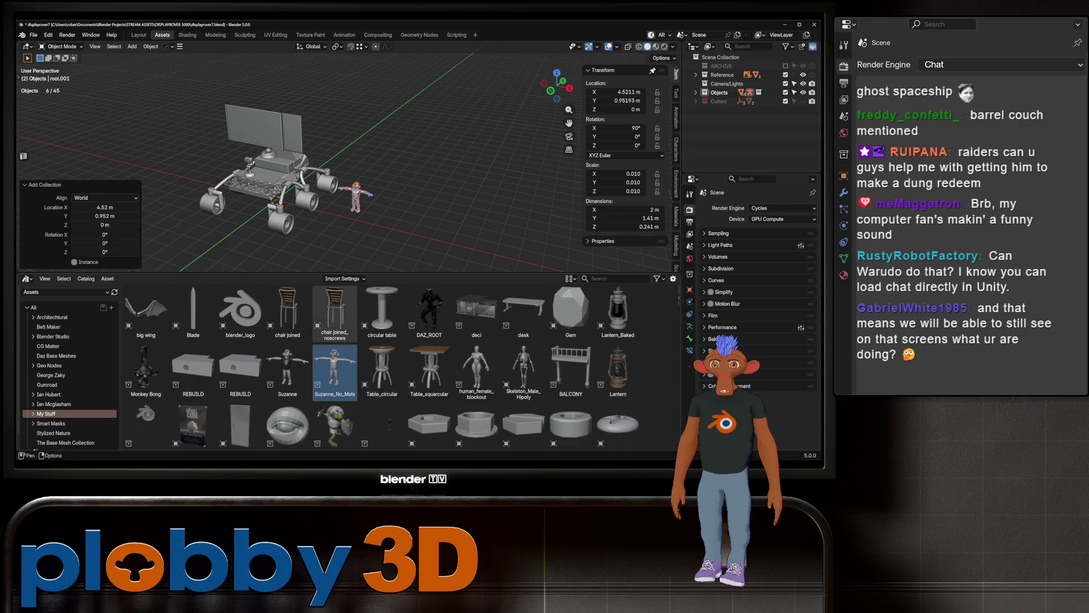
click(138, 35)
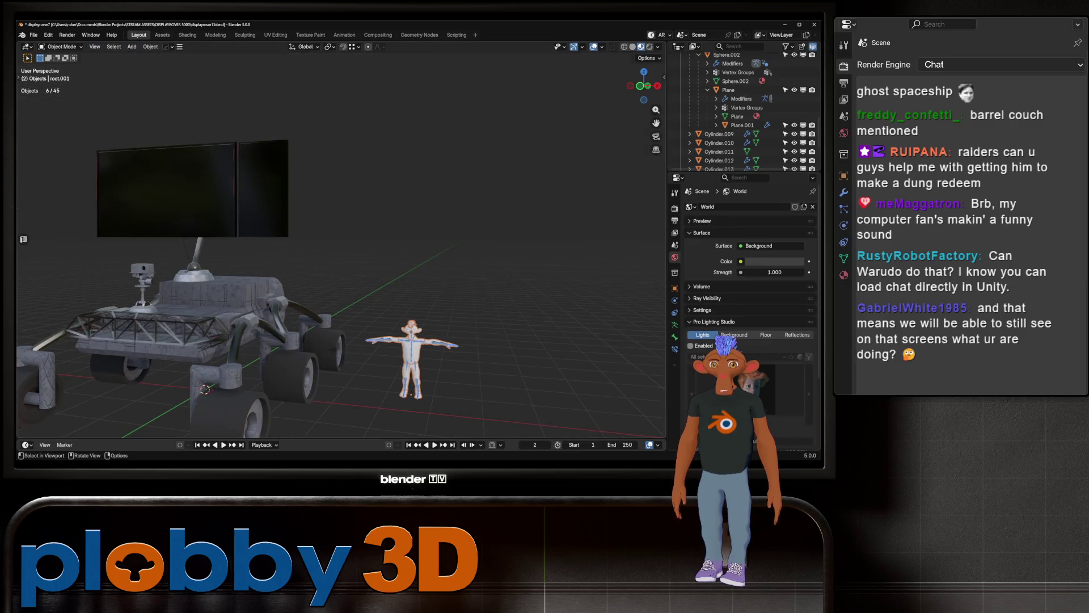
scroll(408, 340, up, 2)
scroll(409, 341, up, 3)
scroll(340, 255, up, 1)
scroll(341, 255, up, 1)
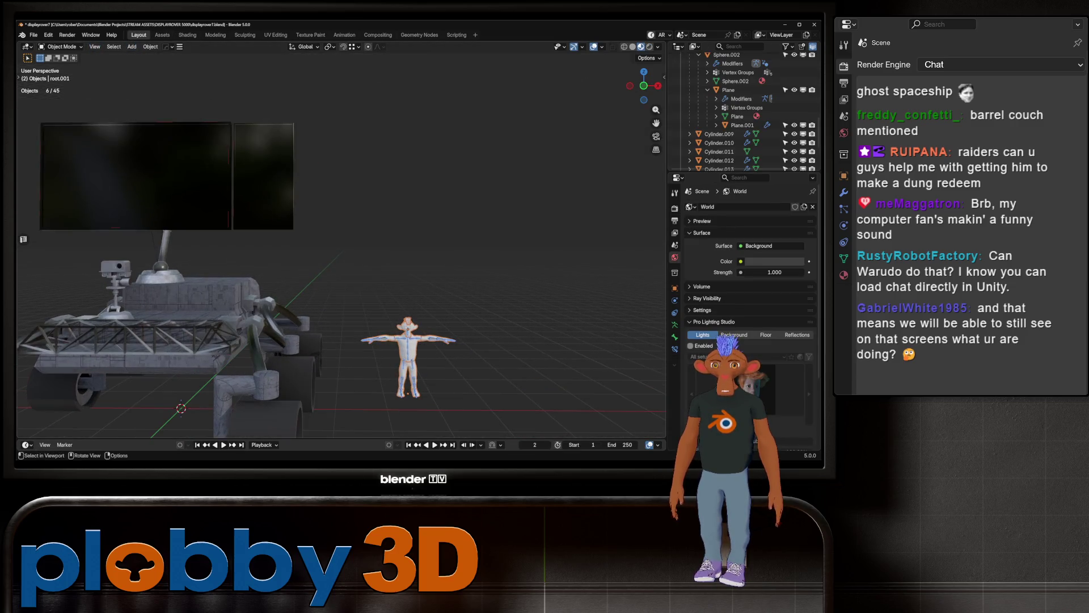
scroll(340, 255, up, 1)
scroll(340, 255, up, 1)
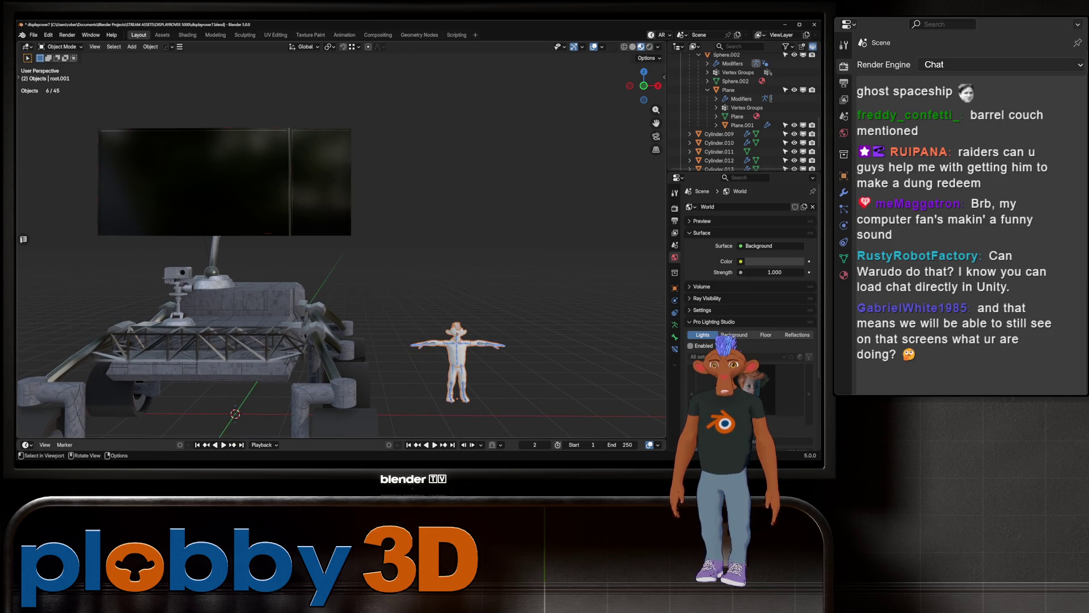
key(KP_1)
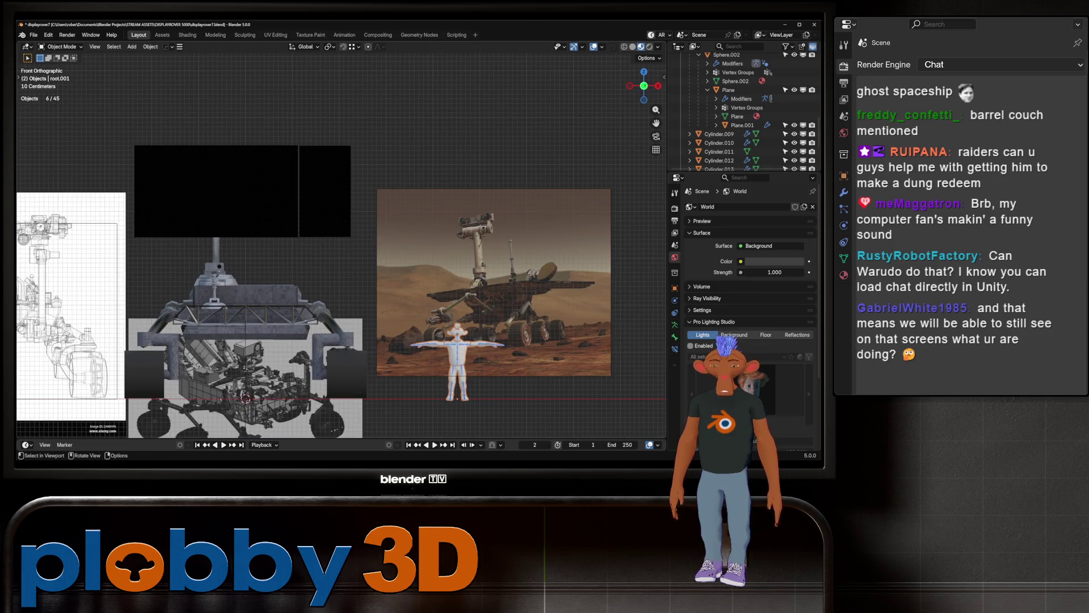
Step: Add a new camera to the scene and look through it
key(shift+a)
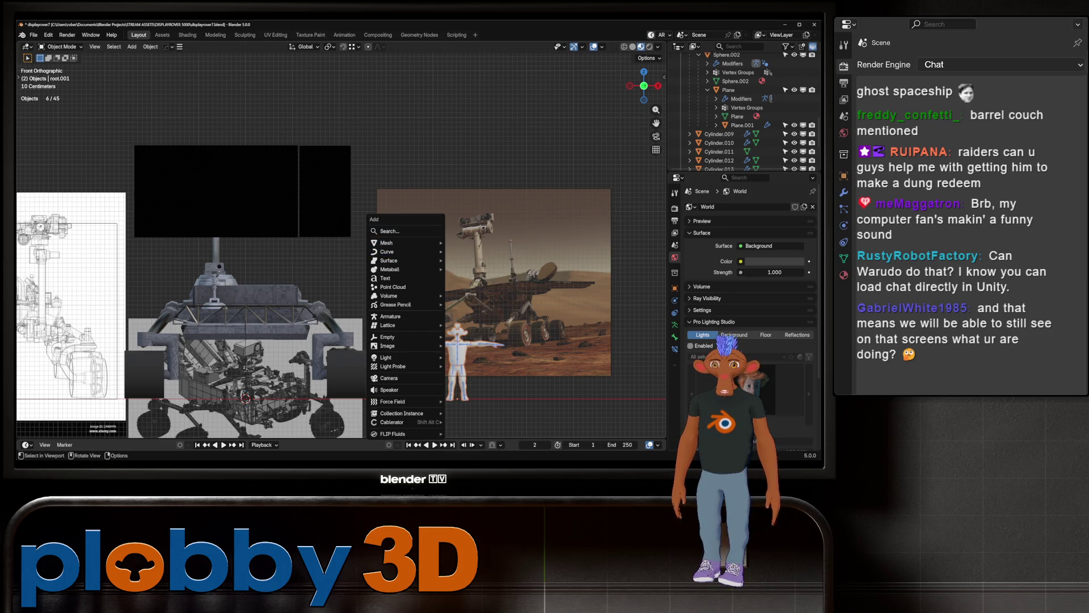
click(390, 378)
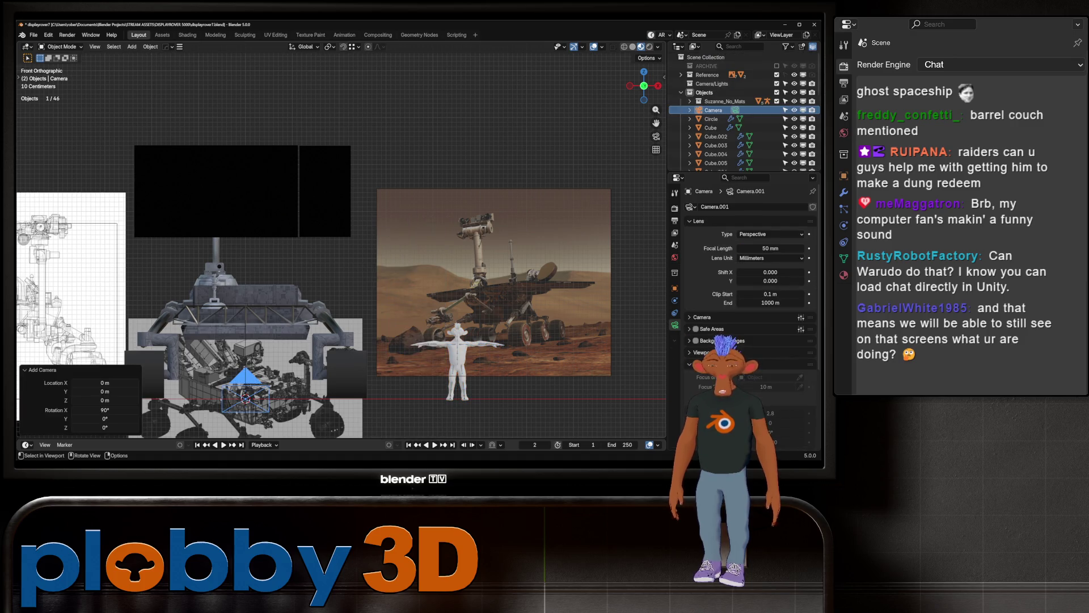
key(KP_0)
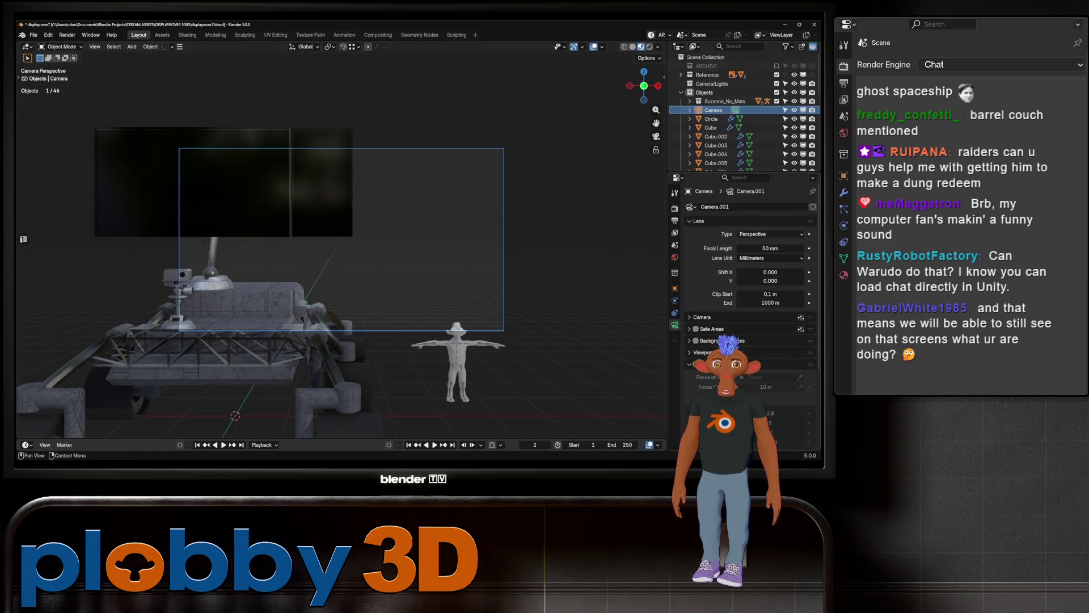
Step: Make the camera orthographic, review render and output settings, and black out the passepartout at 100%
click(770, 233)
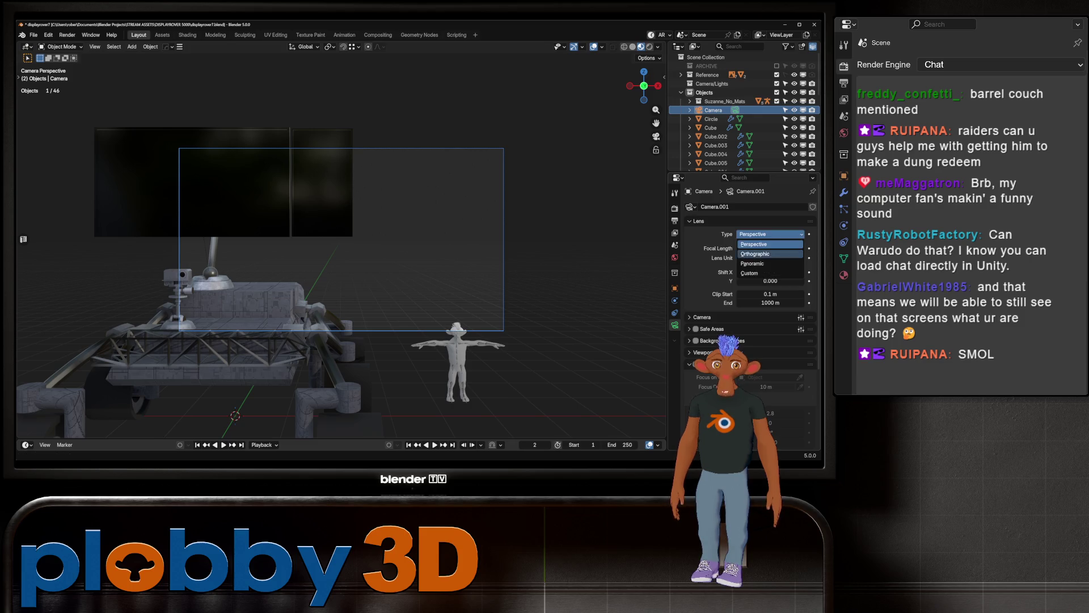
click(770, 253)
click(675, 207)
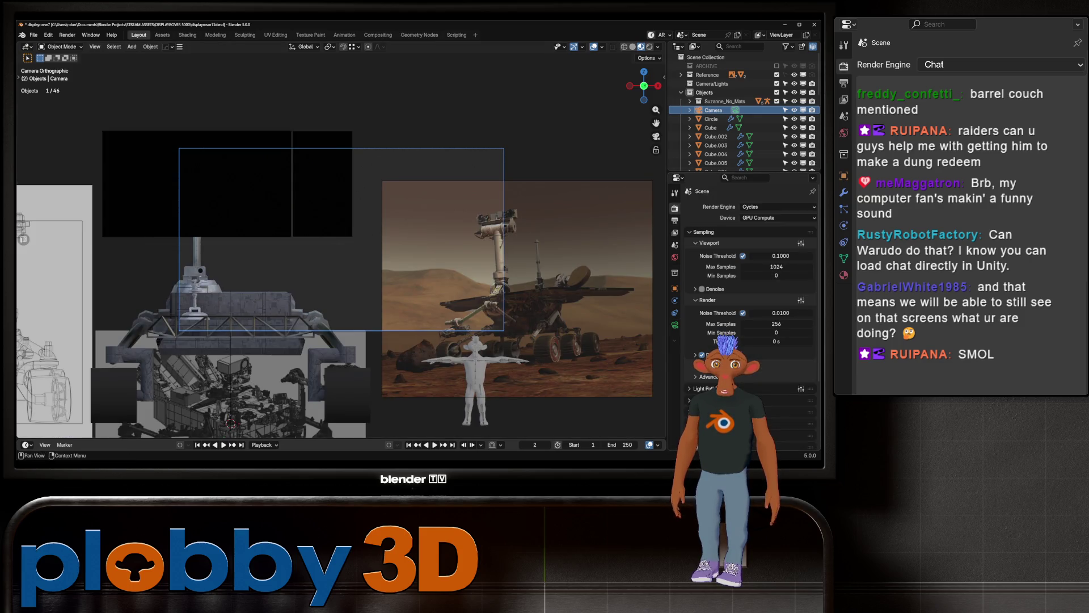
click(675, 220)
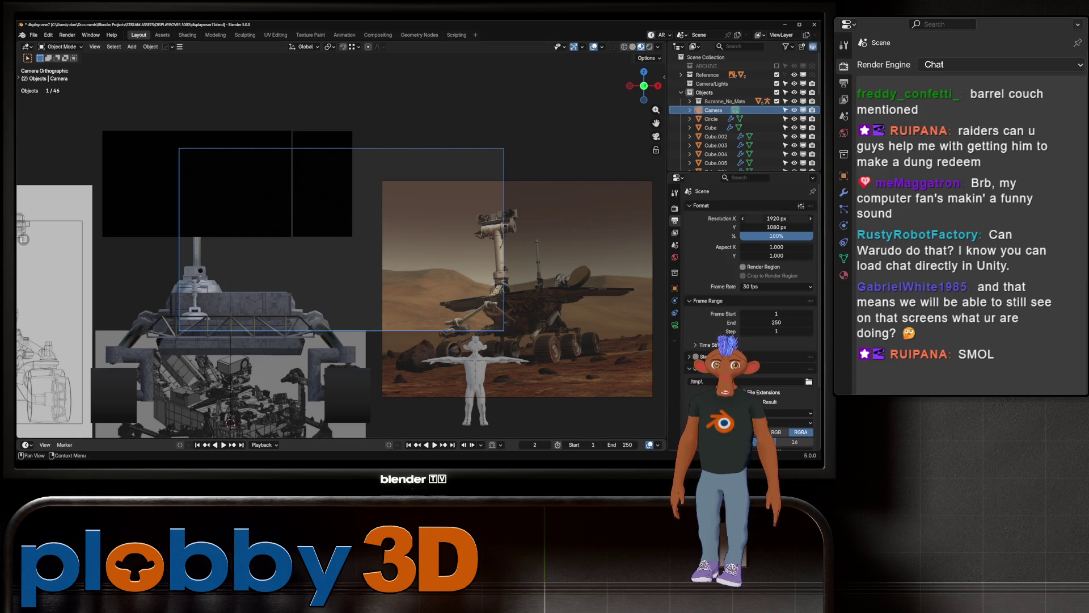
key(ctrl+alt+p)
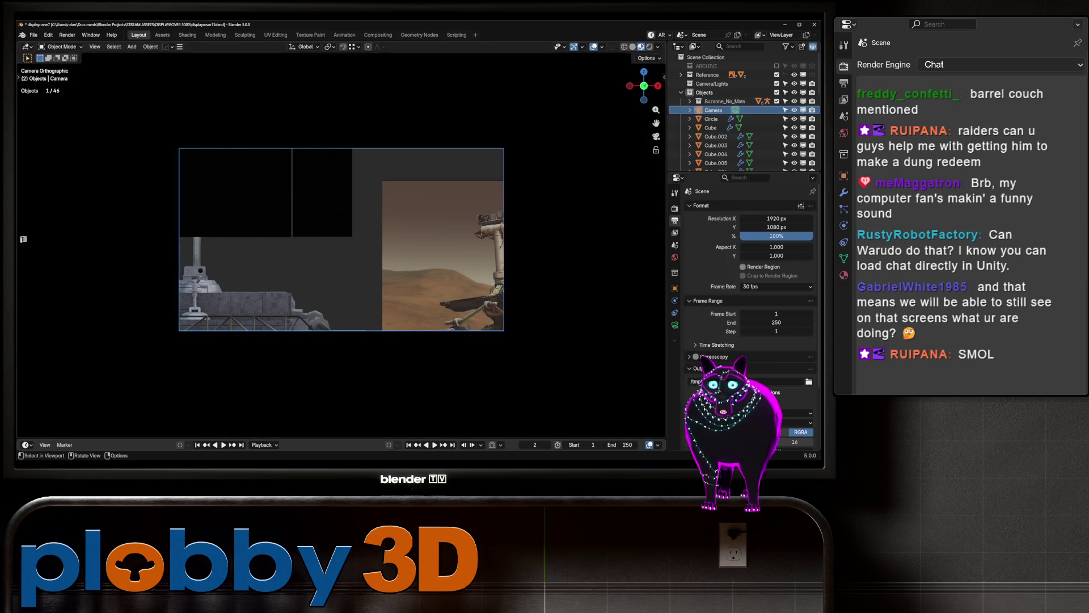
scroll(341, 238, down, 2)
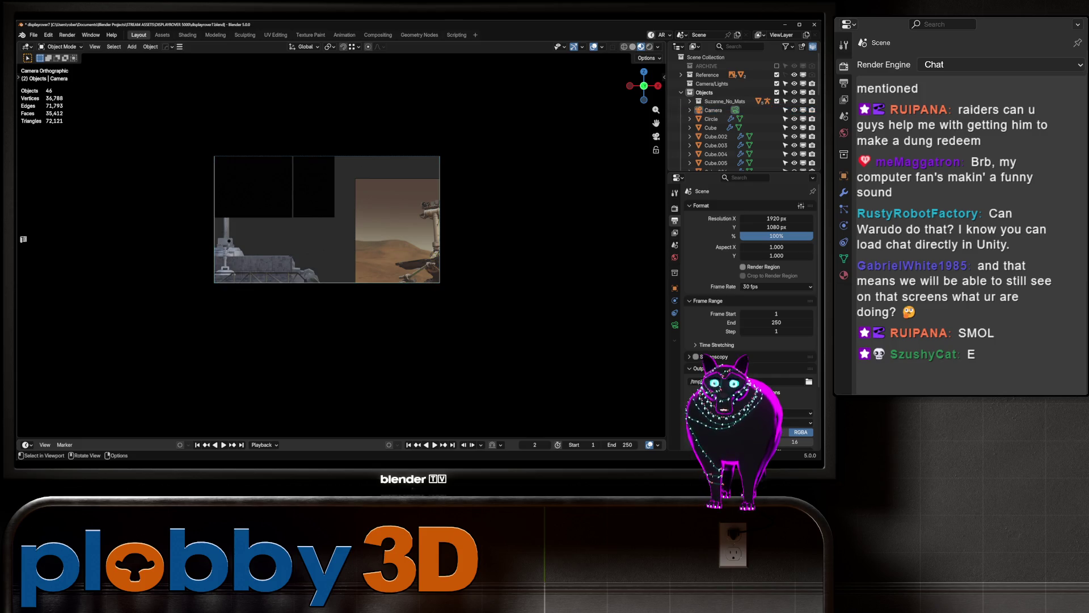
Step: Reposition the camera and tighten its orthographic scale to 5.4 to frame the twin monitors
key(g)
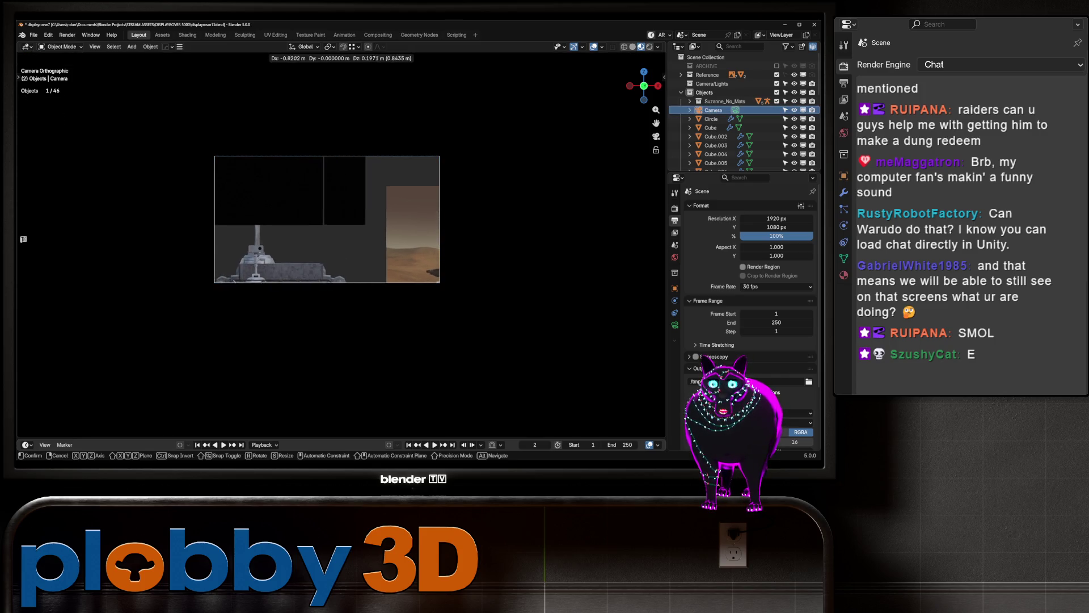
key(Return)
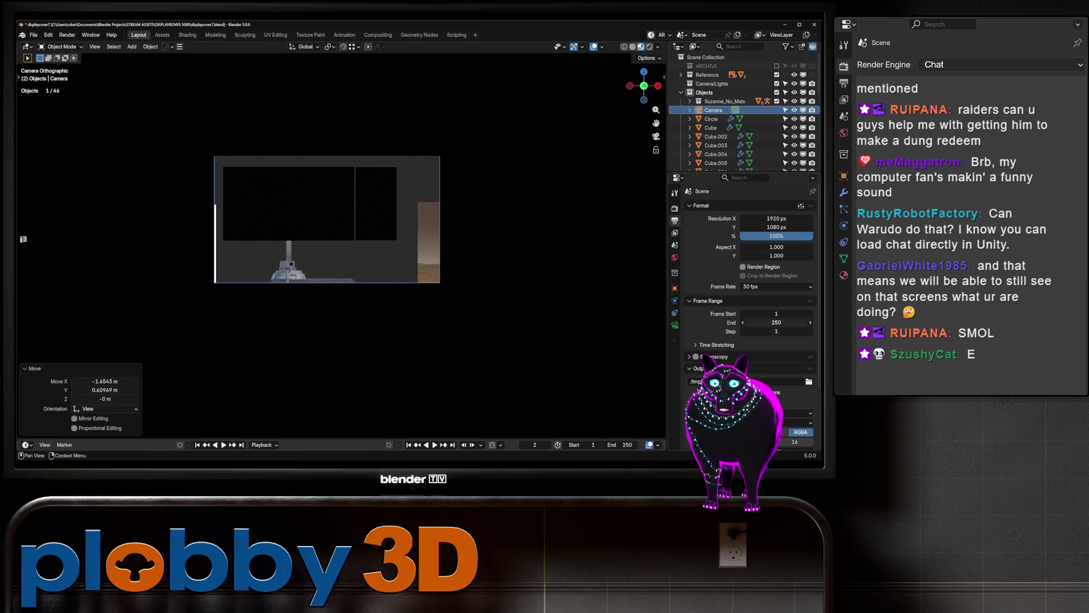
click(675, 324)
mouse_move(770, 247)
mouse_down()
mouse_move(741, 247)
mouse_move(762, 248)
mouse_up()
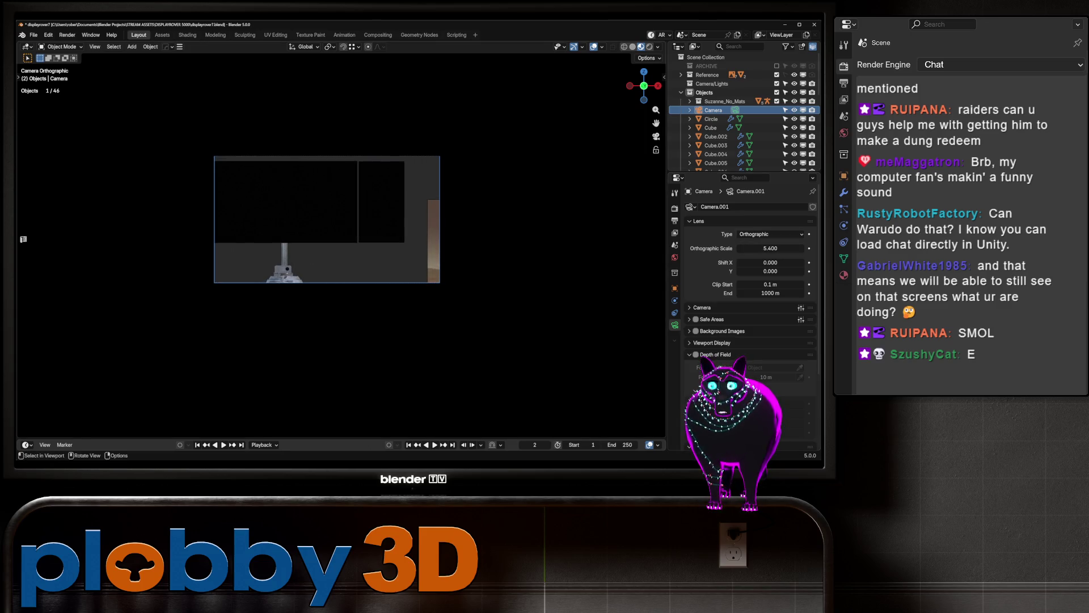
key(g)
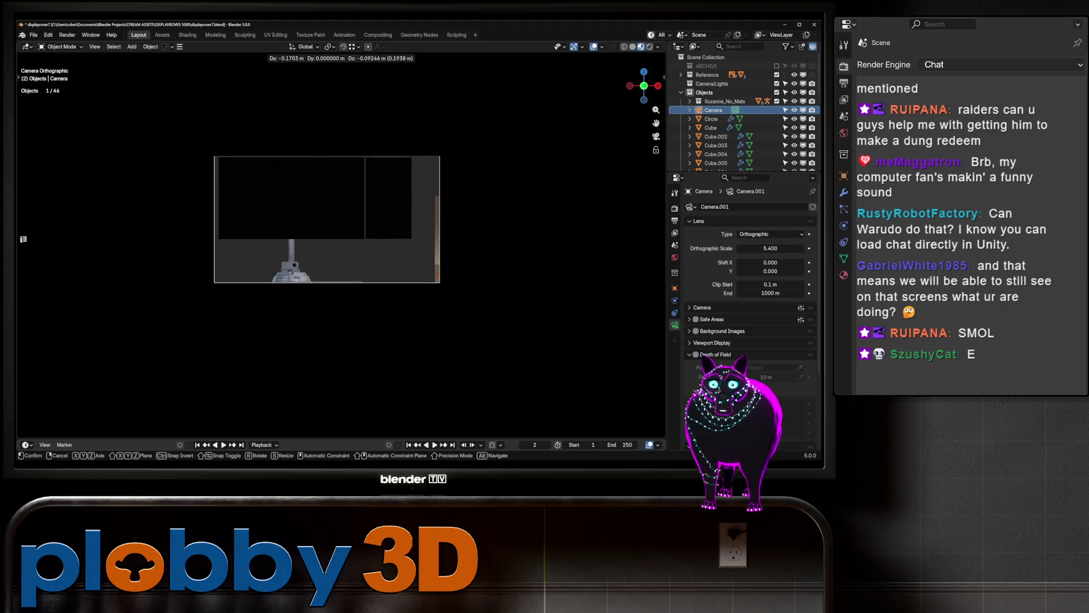
key(Return)
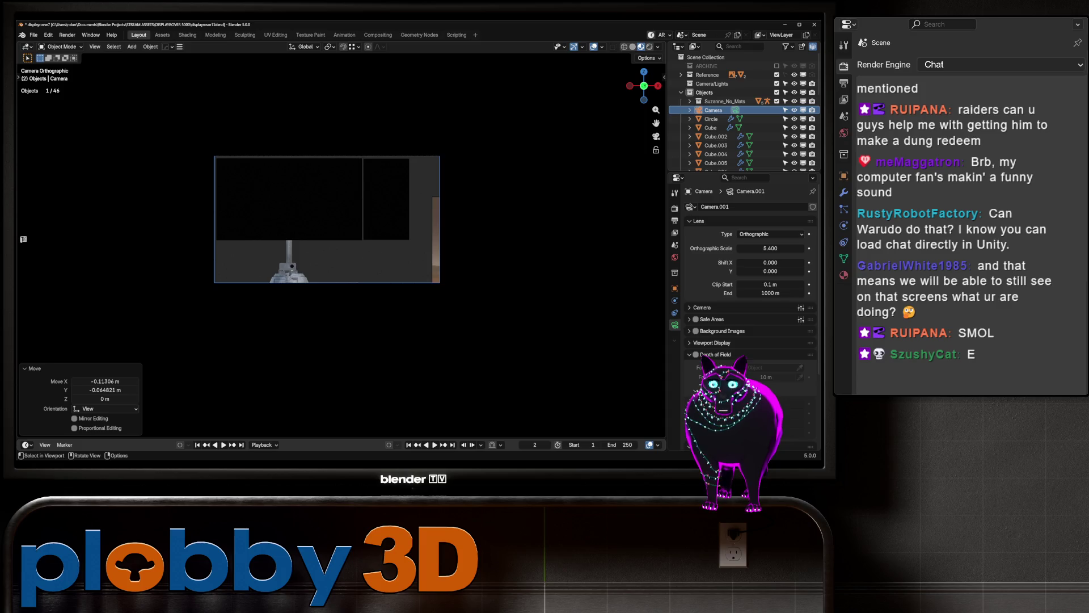
scroll(320, 232, up, 1)
scroll(320, 231, up, 2)
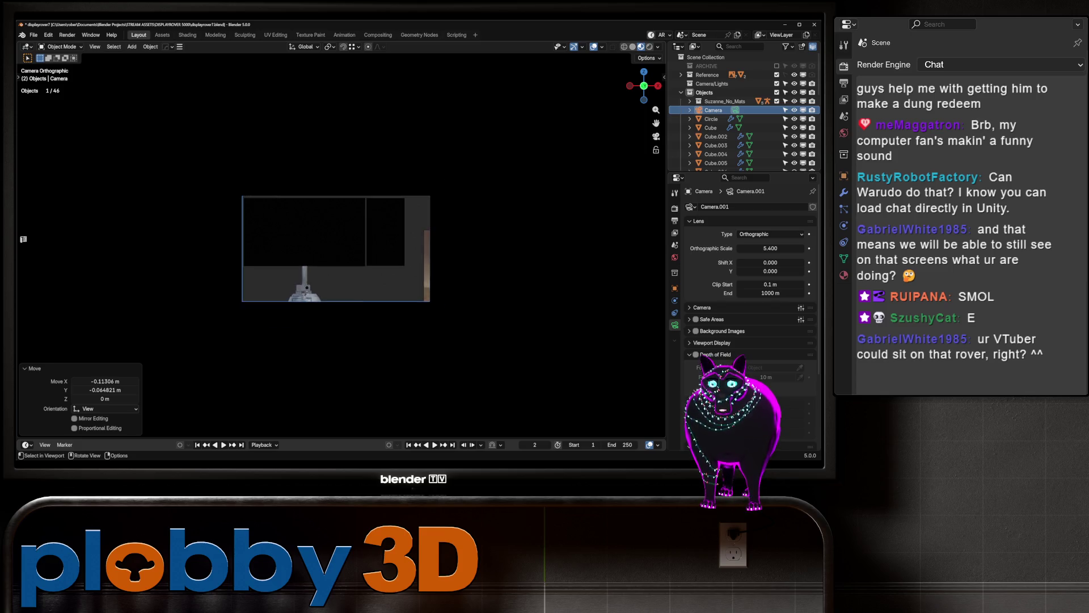
Step: Review the rover and figure from outside the camera, then save the scene as displayrover7.blend
middle_drag(256, 357, 256, 385)
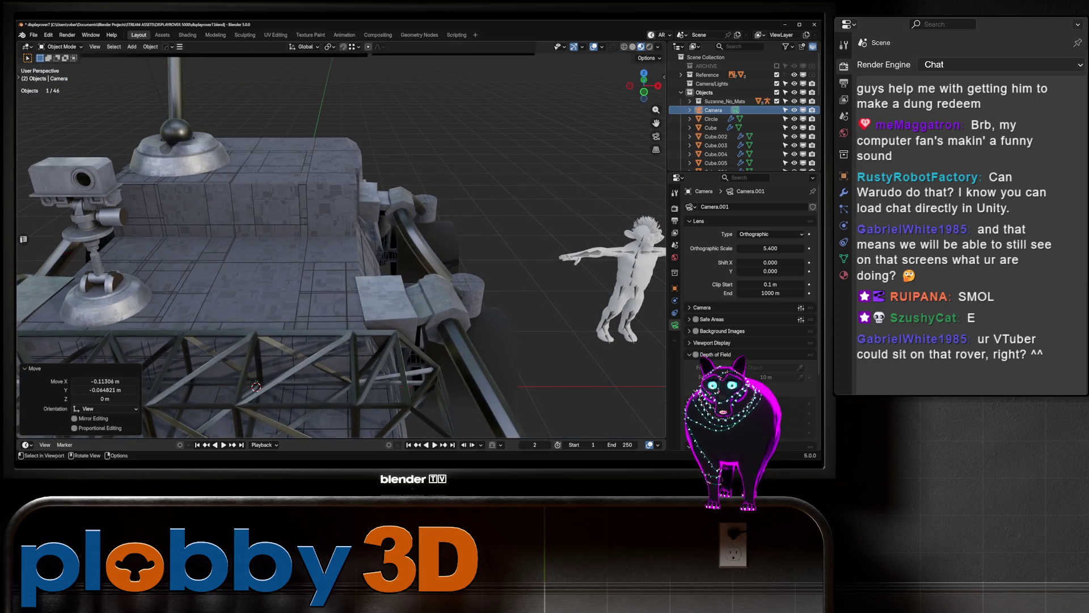
mouse_move(256, 385)
middle_down()
mouse_move(299, 385)
mouse_move(270, 299)
mouse_move(281, 281)
middle_up()
scroll(298, 385, up, 2)
scroll(299, 385, down, 6)
scroll(270, 300, up, 5)
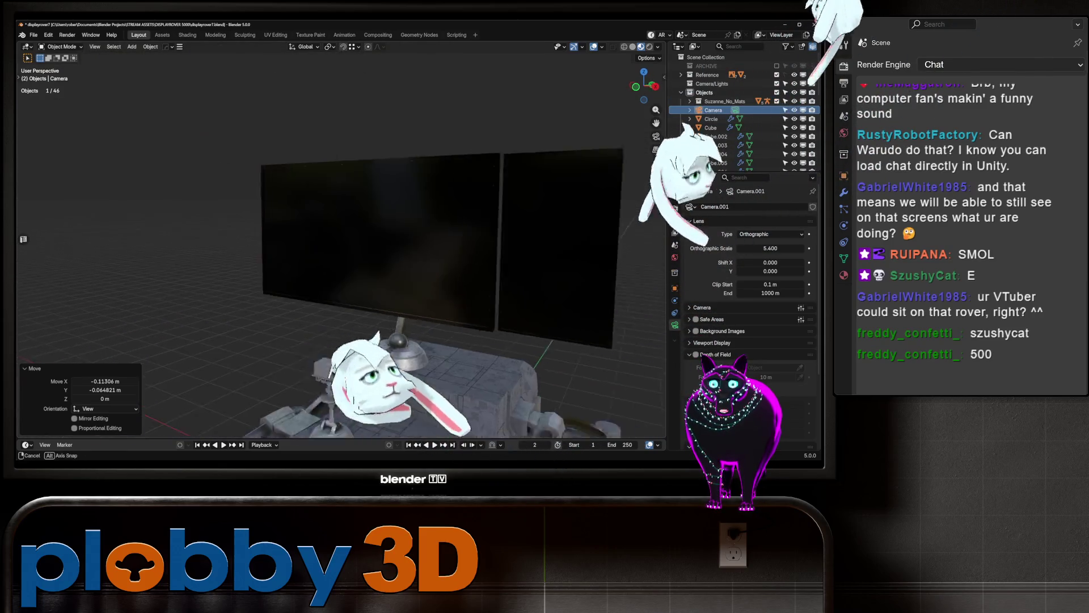
scroll(340, 256, down, 4)
mouse_move(340, 255)
middle_down()
mouse_move(255, 255)
mouse_move(341, 256)
mouse_move(298, 272)
middle_up()
scroll(341, 255, up, 3)
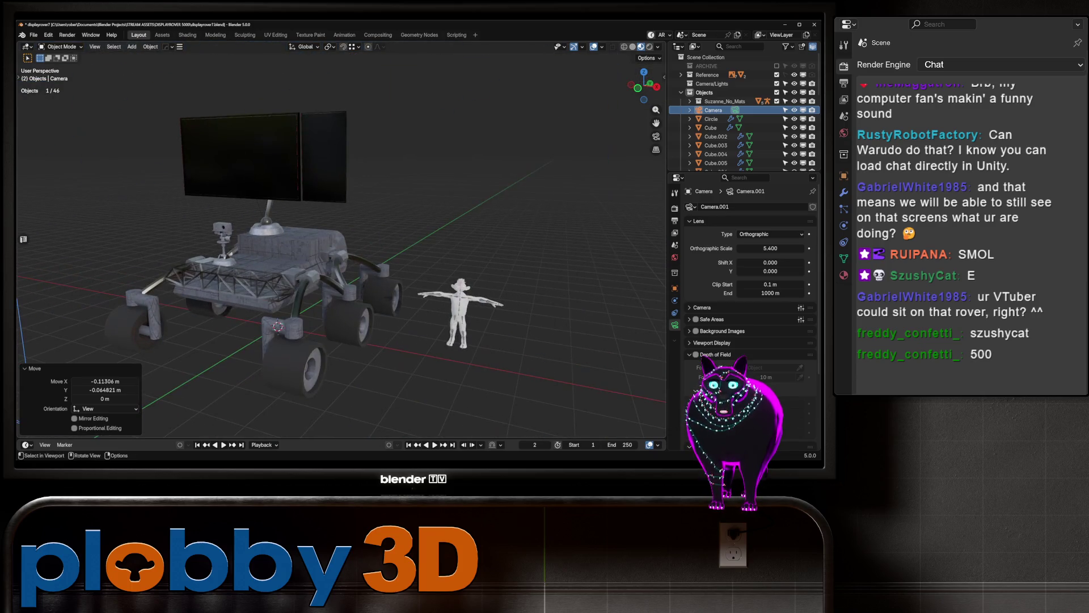
key(ctrl+s)
scroll(340, 247, up, 2)
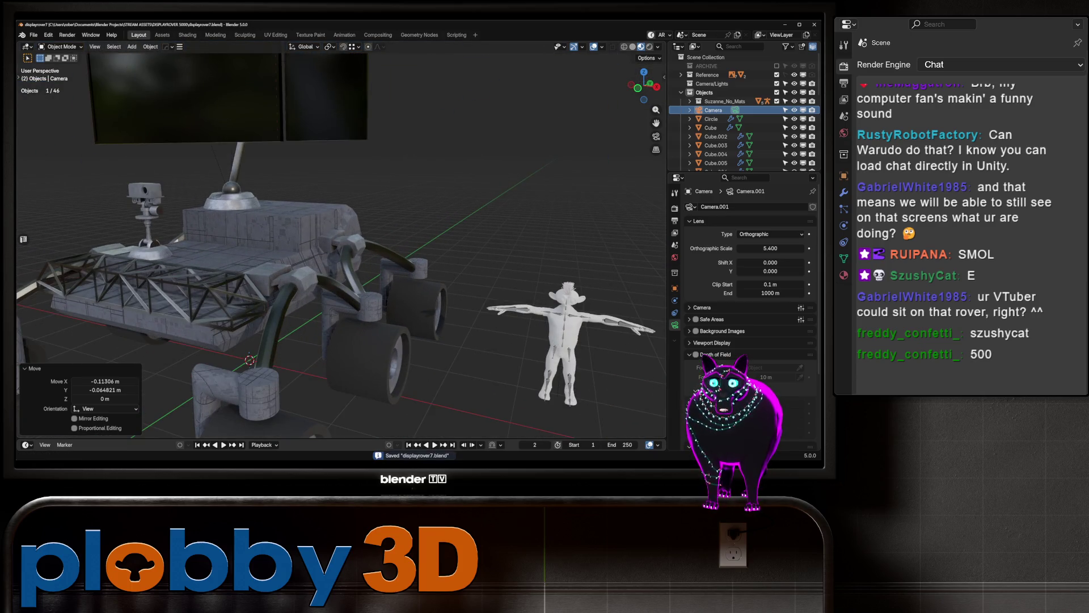
click(33, 35)
Step: Browse the env_herewegoagain and stationv2 folders from the File Open browser, then go up to Blender Projects
click(51, 54)
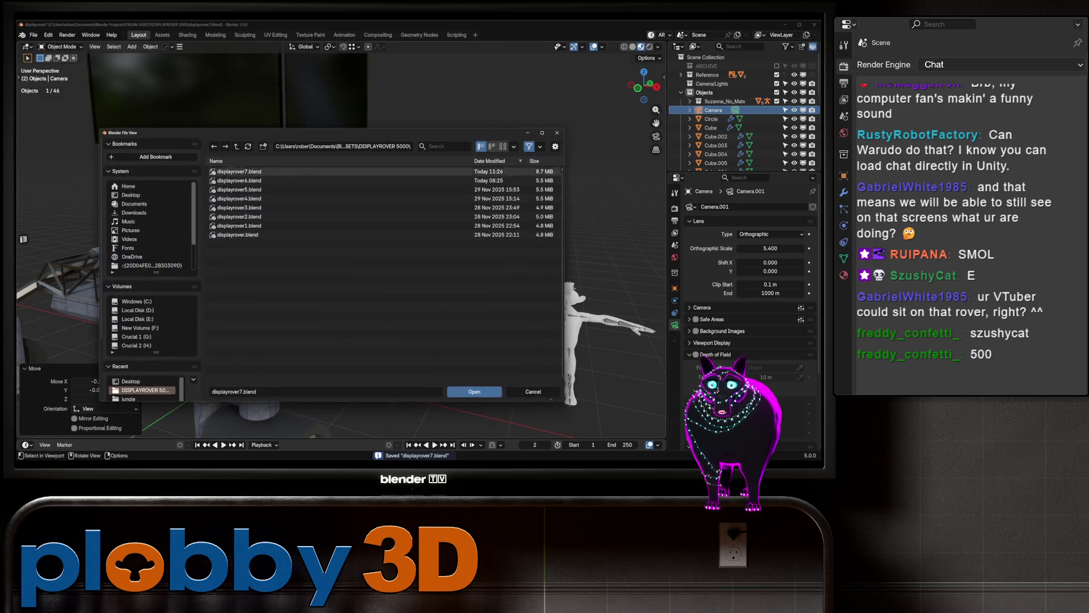
key(BackSpace)
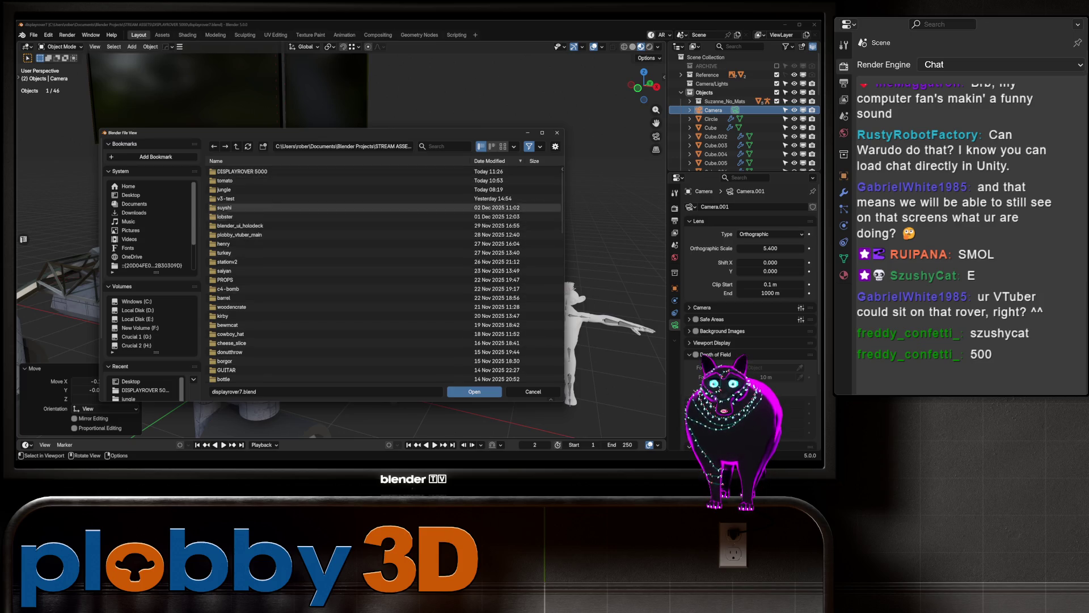
scroll(255, 279, down, 4)
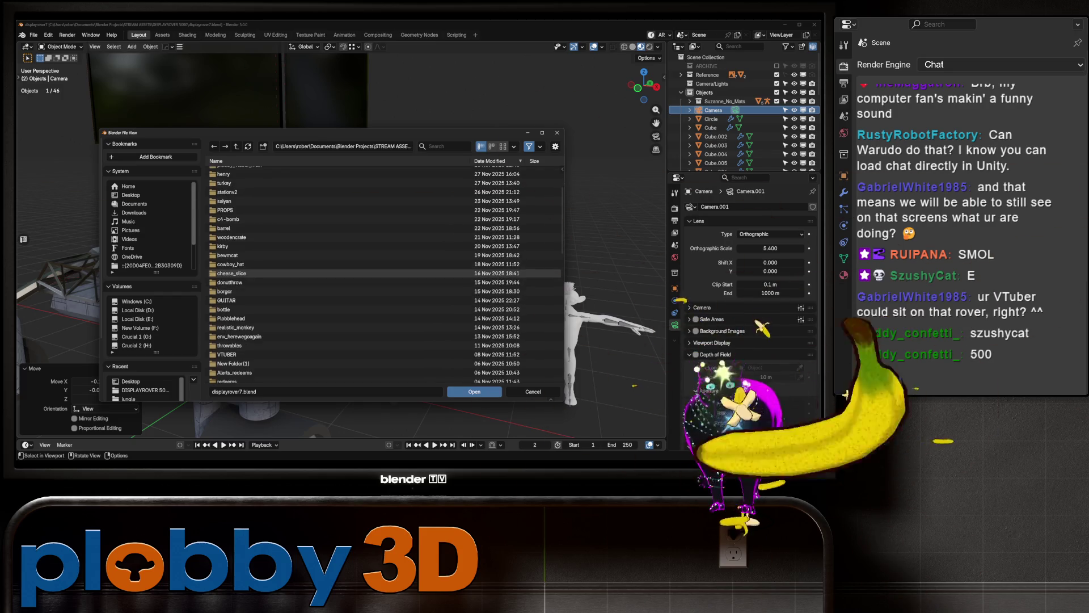
scroll(255, 274, down, 4)
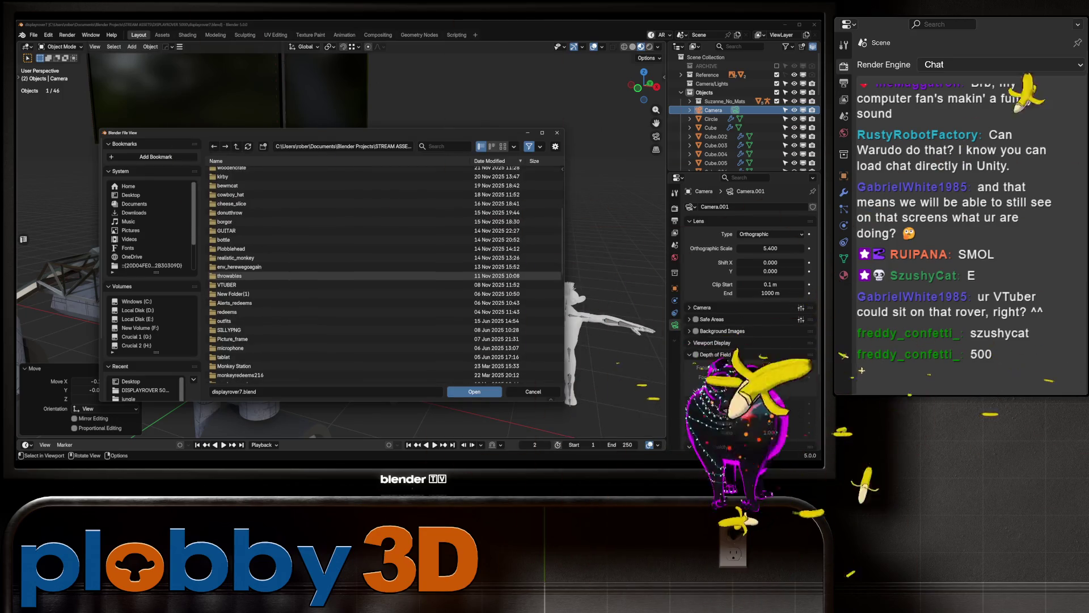
scroll(255, 277, down, 3)
scroll(256, 277, up, 4)
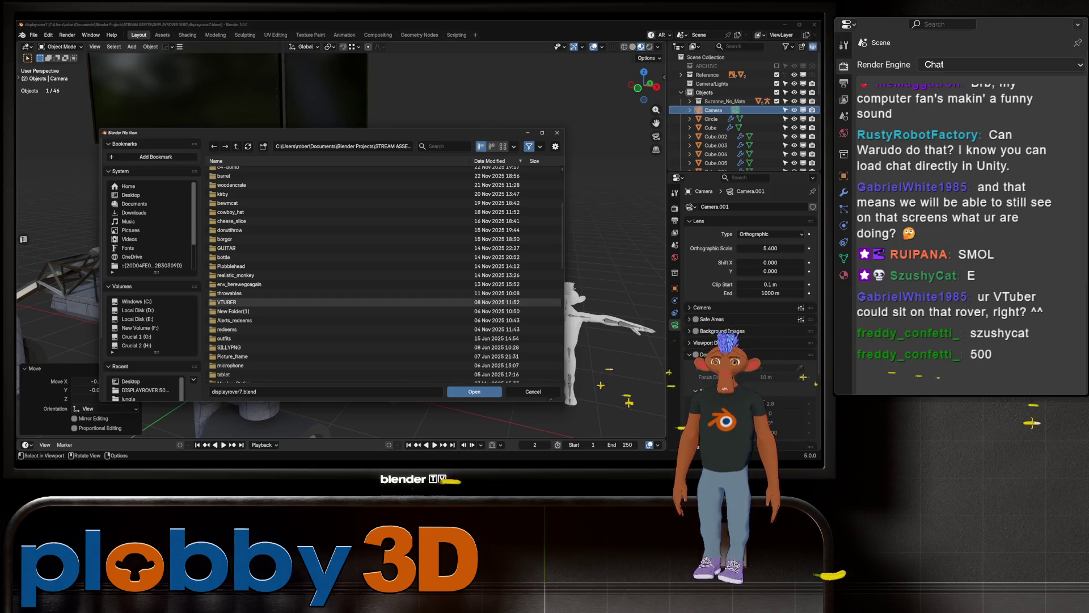
double_click(255, 285)
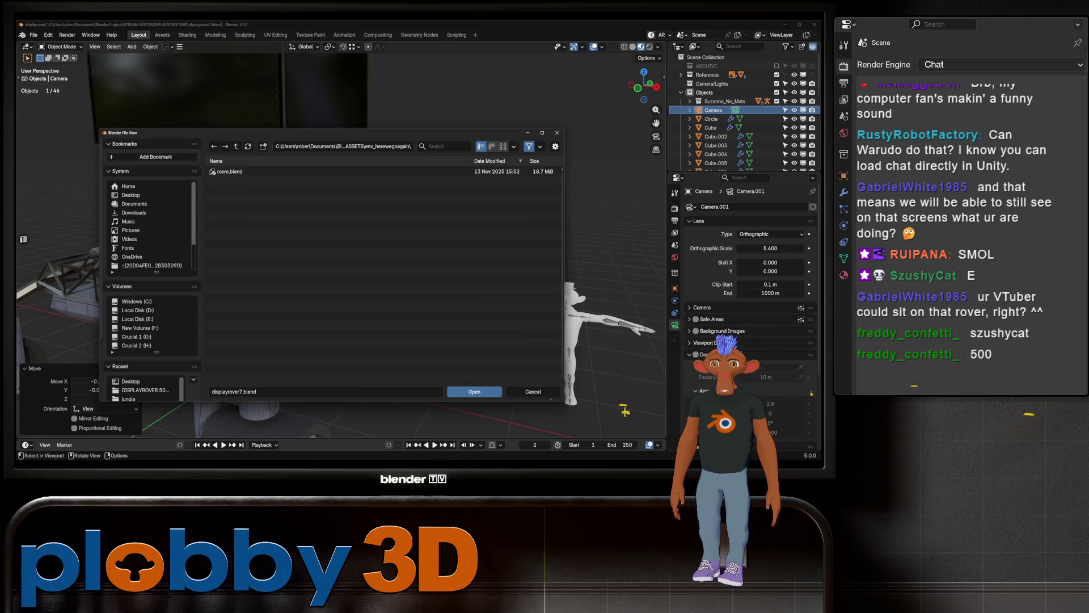
key(BackSpace)
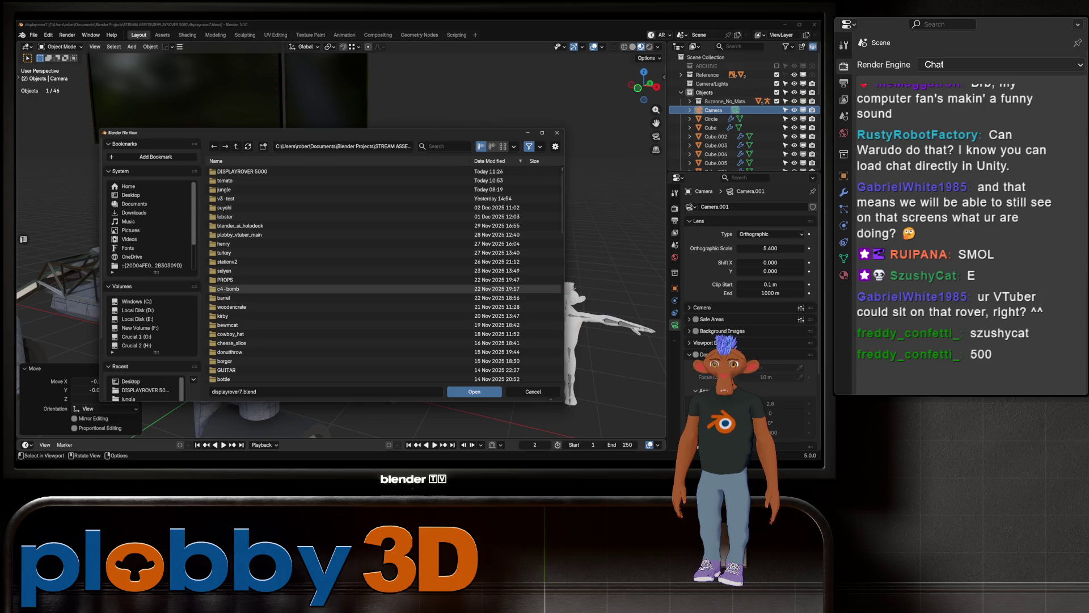
double_click(229, 261)
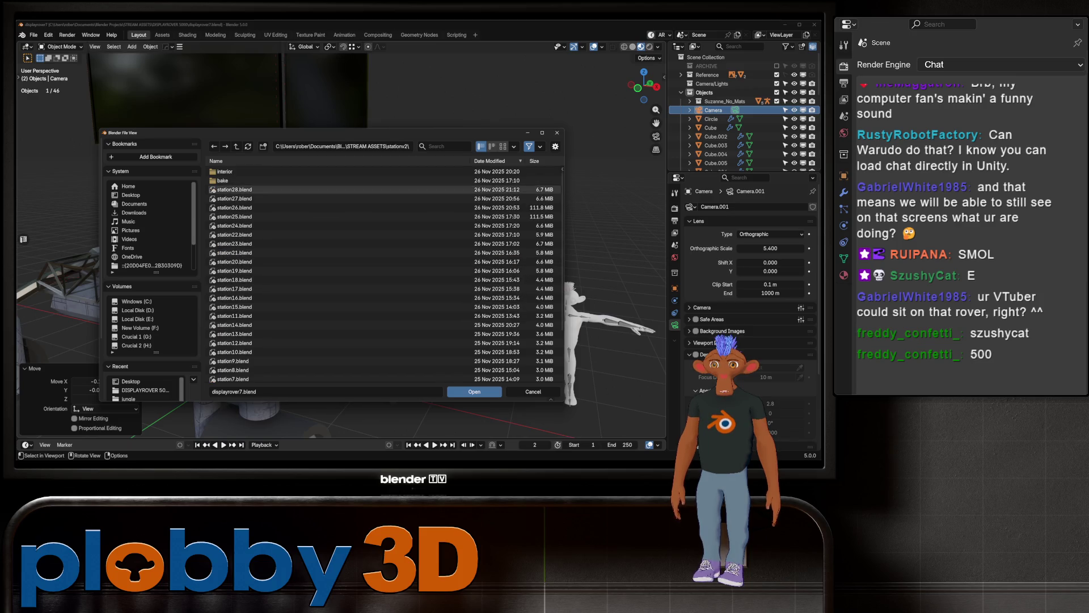
scroll(256, 205, down, 5)
scroll(256, 215, up, 5)
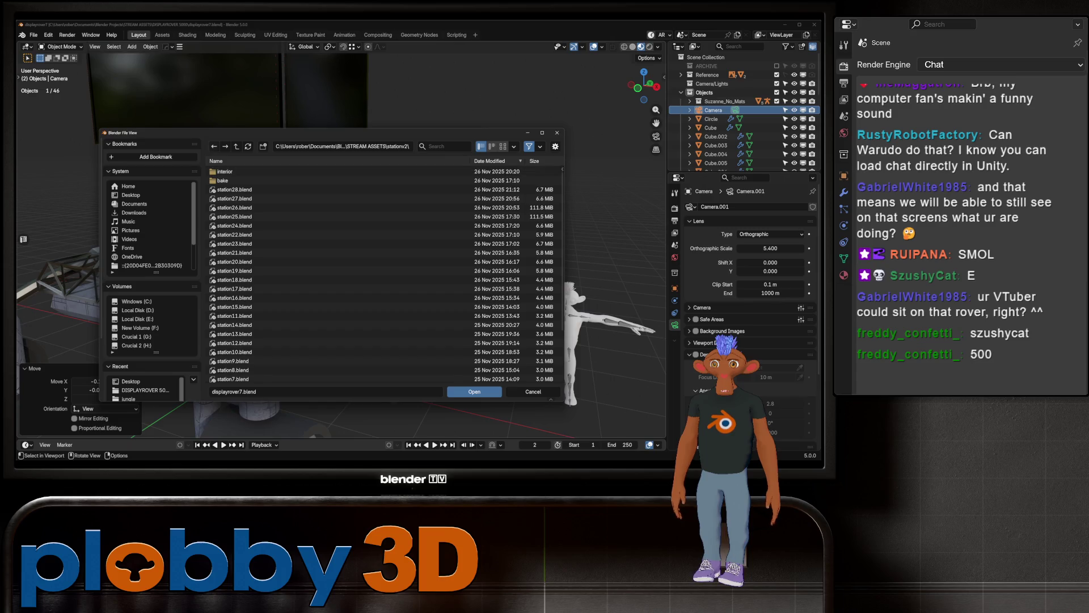
click(214, 146)
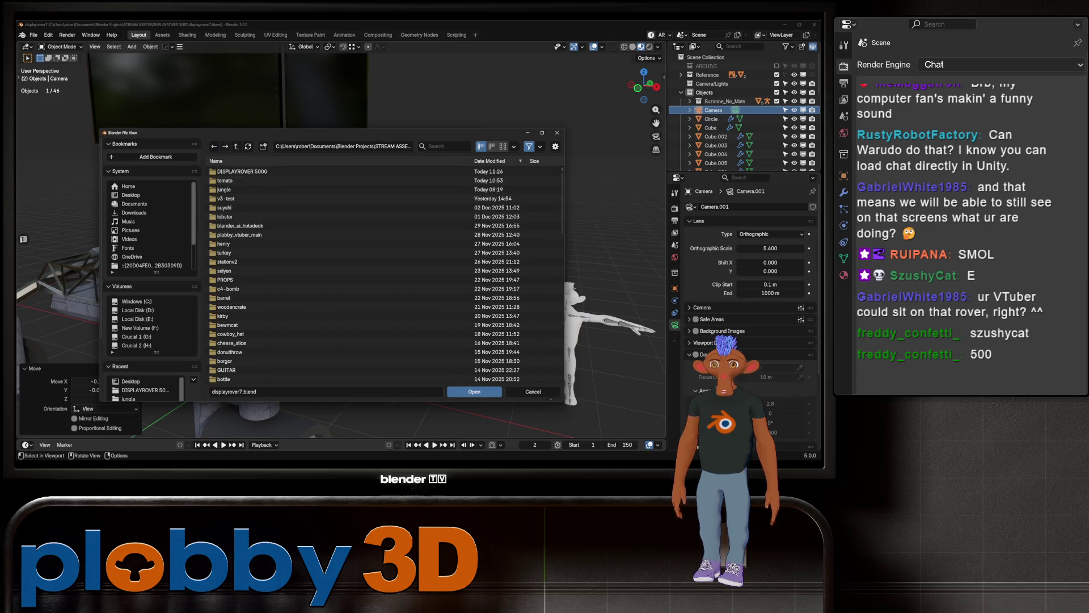
key(BackSpace)
Step: Look through Models/FURNITURE, GAME, stationv2 and PROPS, ending back in the STREAM ASSETS folder
double_click(226, 207)
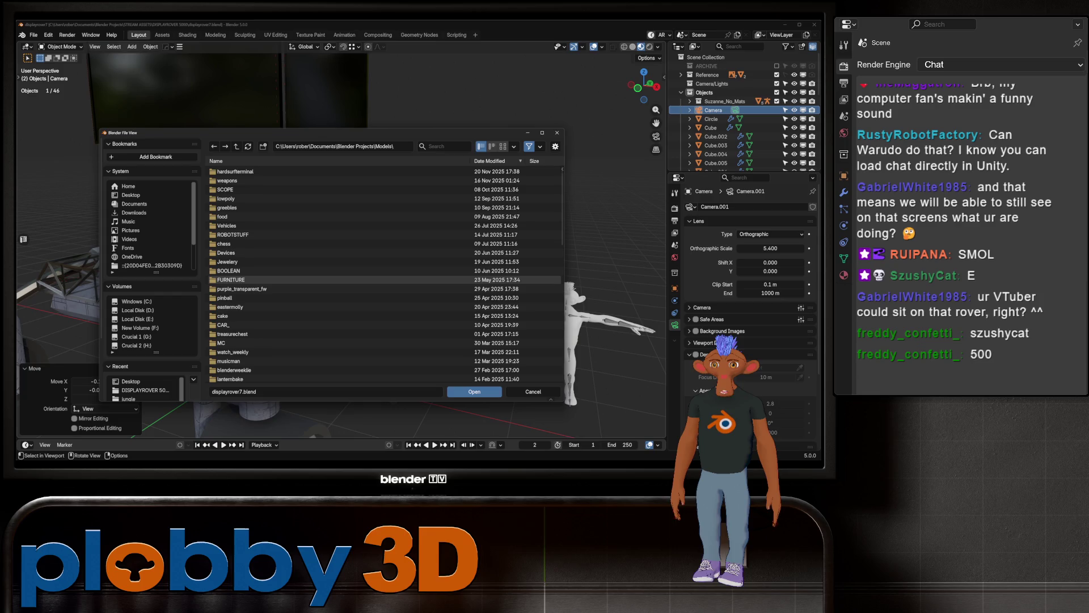
double_click(255, 279)
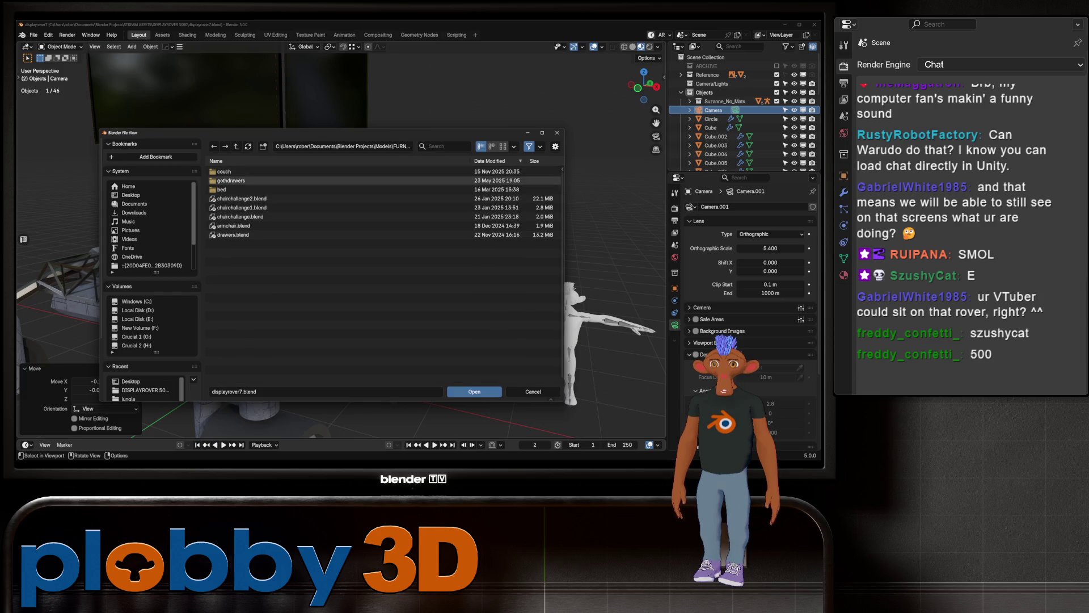
double_click(236, 145)
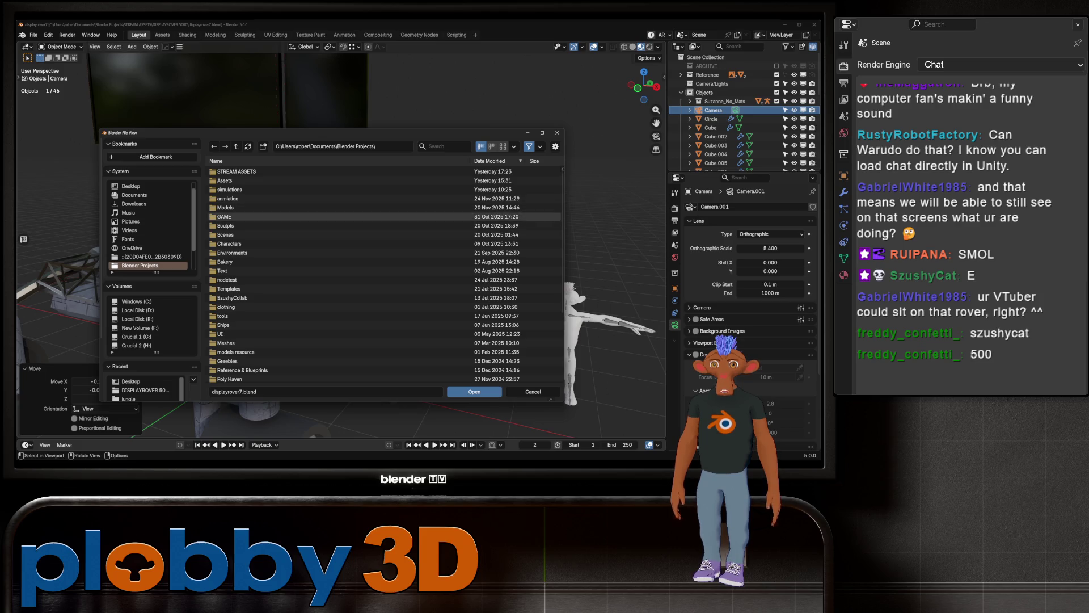
double_click(230, 216)
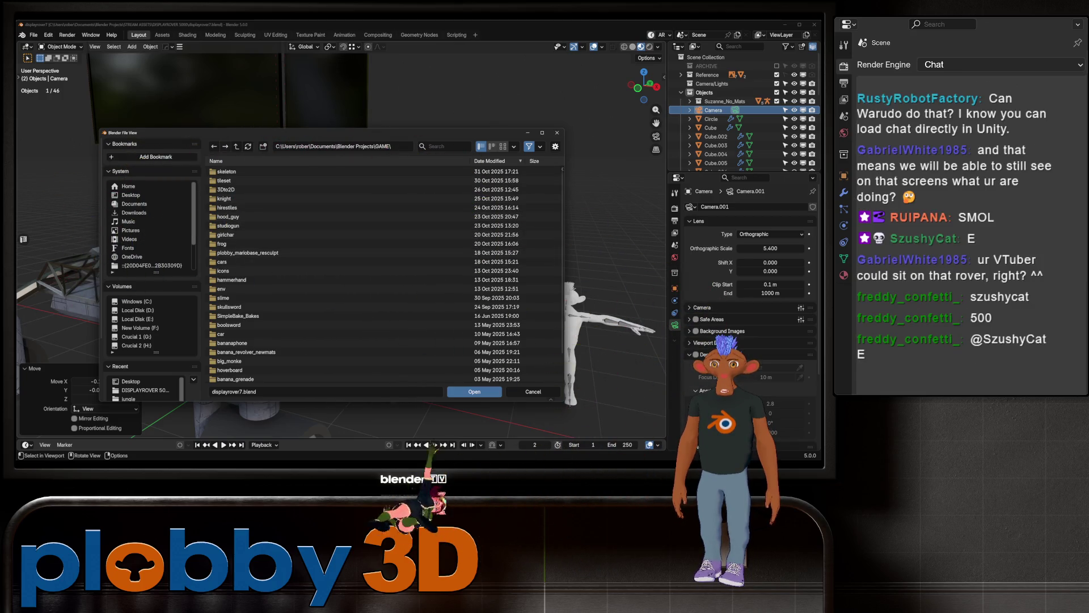
key(BackSpace)
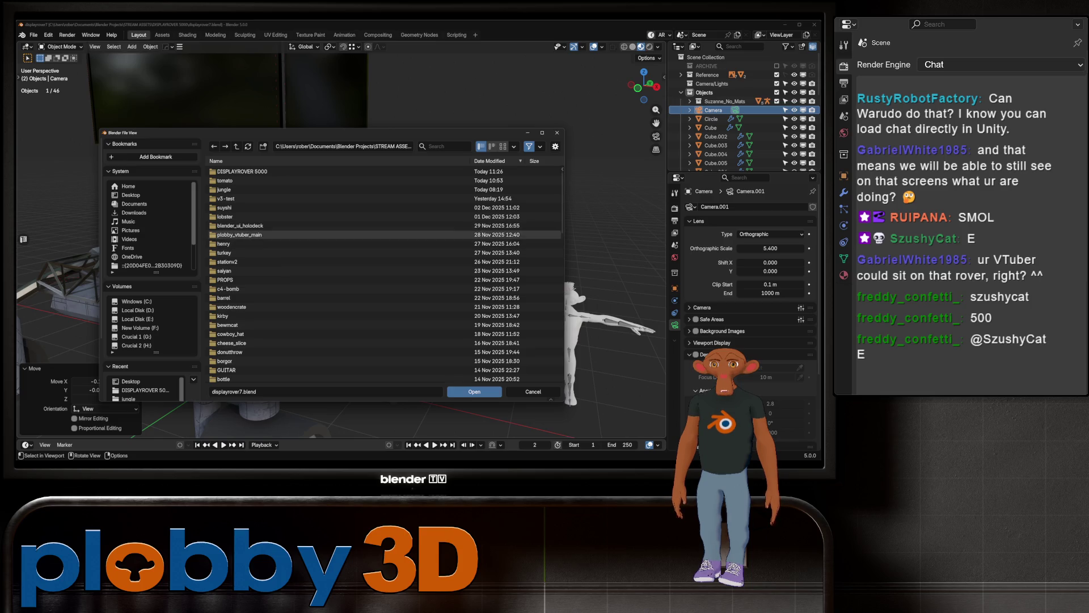
double_click(234, 261)
key(BackSpace)
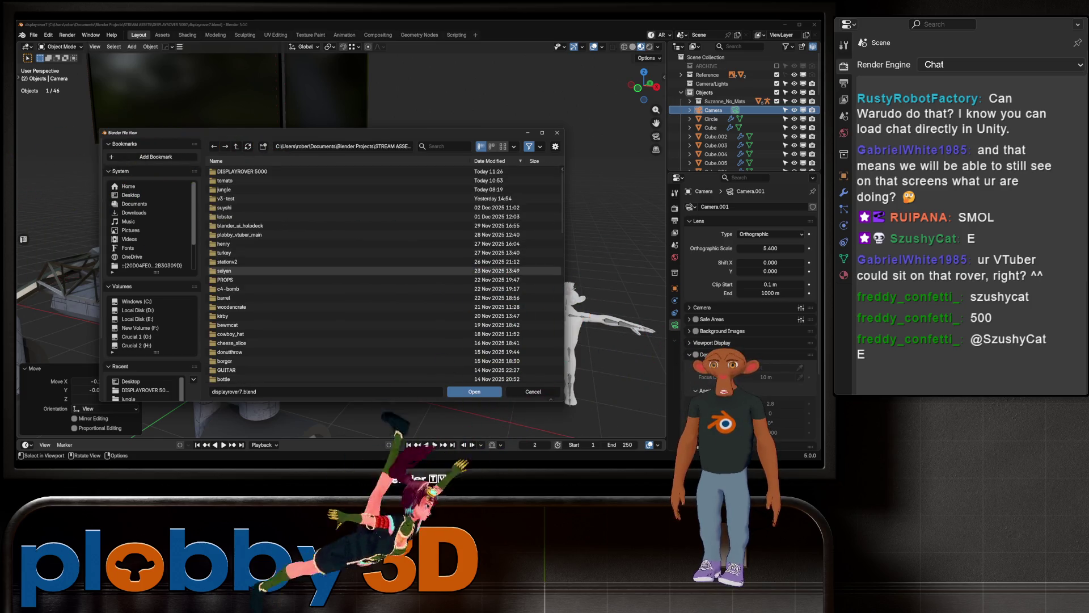
double_click(225, 279)
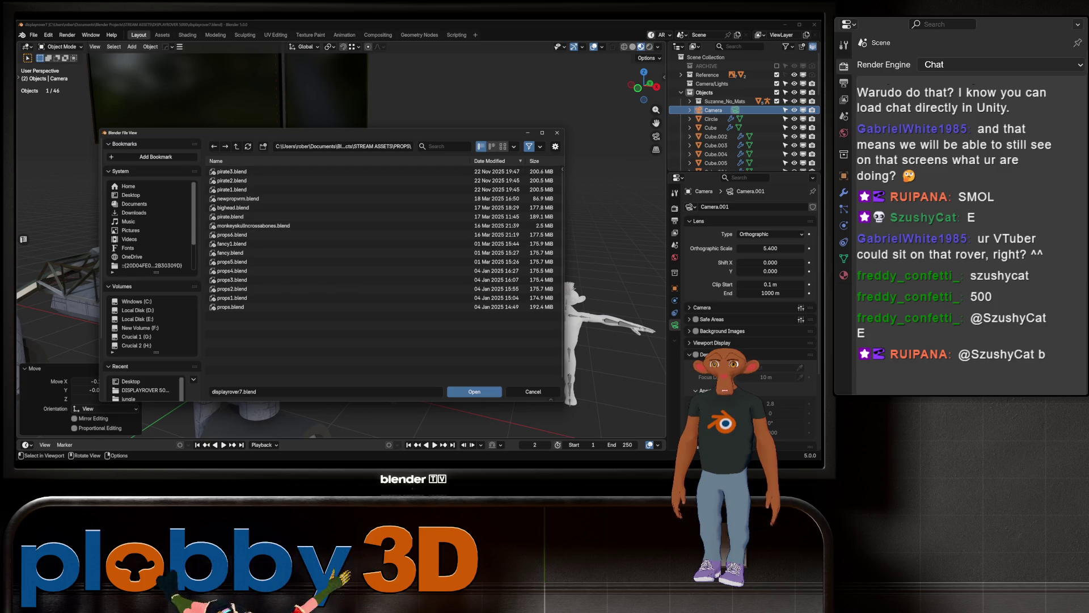
key(BackSpace)
scroll(256, 290, down, 1)
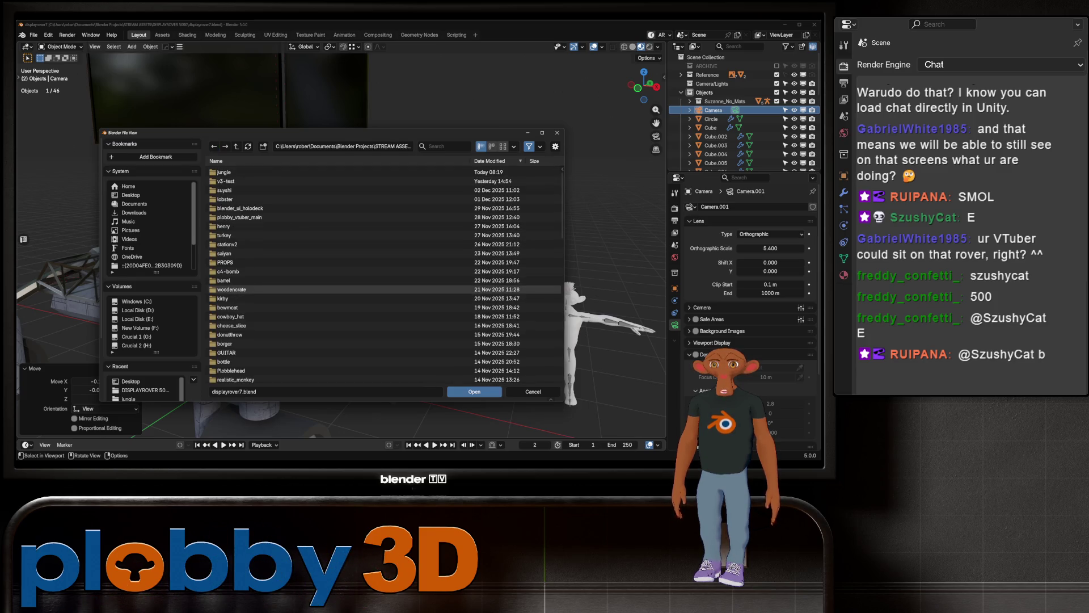
scroll(255, 289, down, 1)
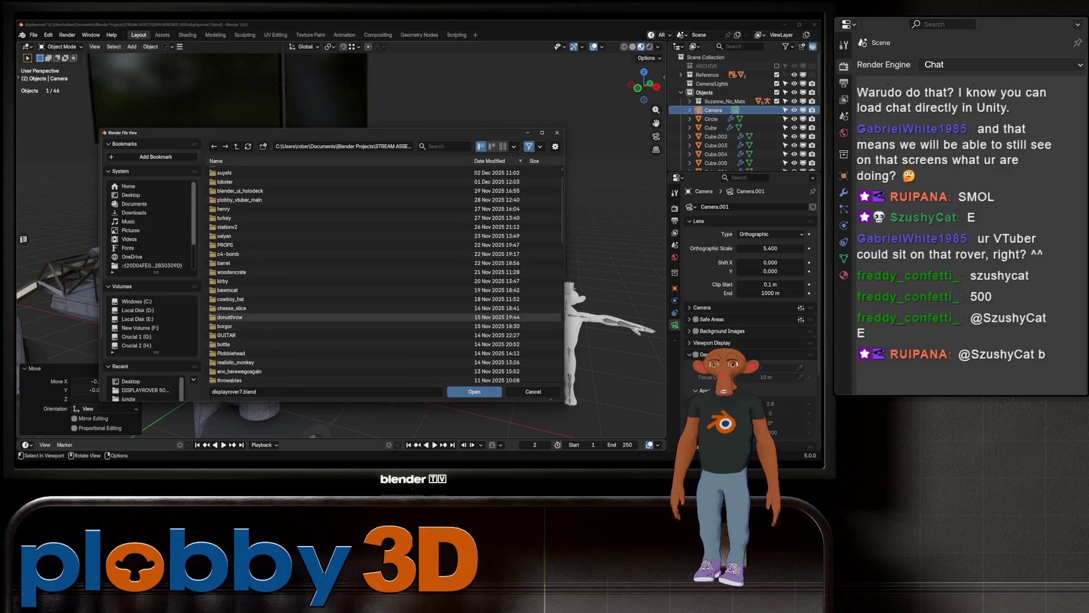
scroll(255, 335, down, 1)
scroll(255, 335, down, 1)
scroll(255, 336, down, 1)
scroll(256, 337, down, 1)
scroll(255, 337, down, 1)
scroll(256, 337, down, 1)
scroll(256, 337, down, 1)
scroll(256, 338, down, 1)
scroll(255, 337, down, 1)
scroll(247, 334, down, 2)
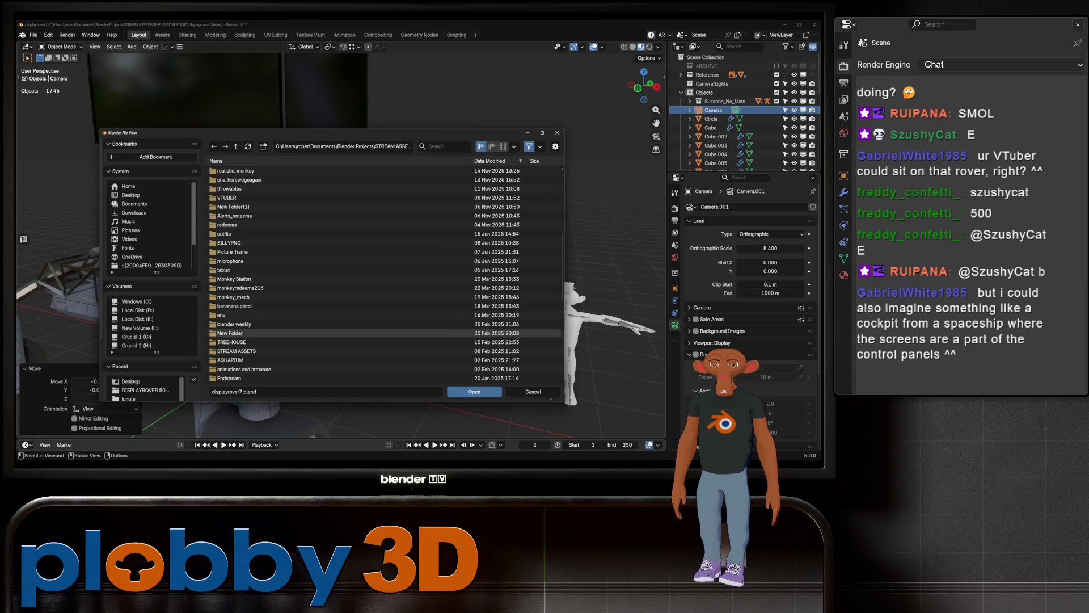
scroll(246, 333, down, 2)
scroll(248, 332, down, 1)
scroll(247, 328, down, 1)
scroll(247, 318, down, 1)
scroll(248, 318, down, 1)
scroll(247, 317, down, 1)
scroll(247, 315, down, 1)
scroll(247, 313, down, 3)
scroll(247, 314, up, 2)
scroll(247, 307, up, 1)
scroll(248, 289, up, 3)
scroll(247, 270, up, 2)
scroll(248, 270, up, 4)
scroll(247, 270, up, 6)
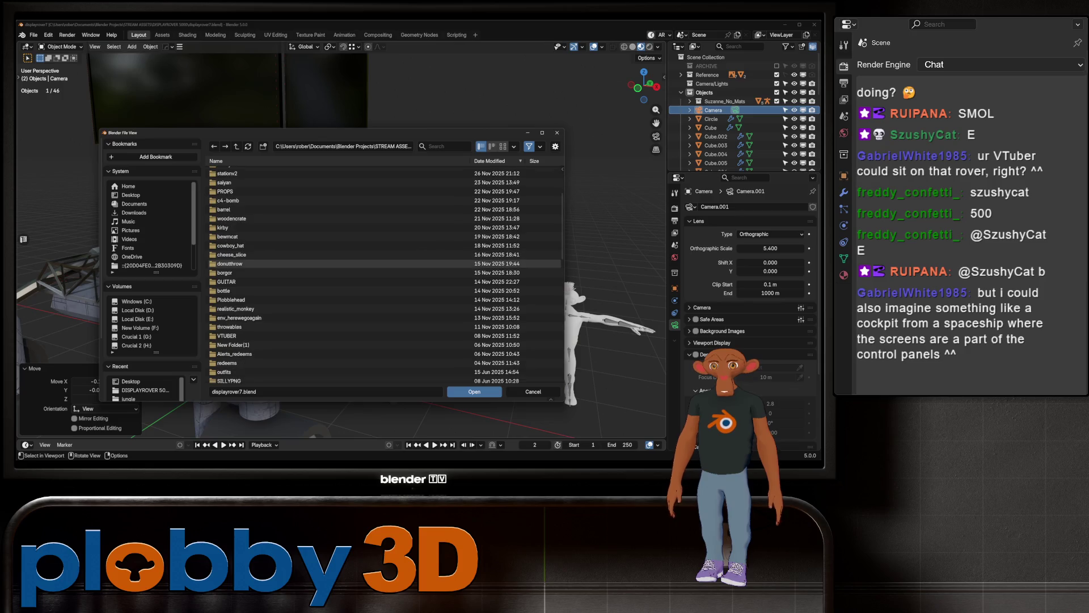
scroll(247, 290, up, 2)
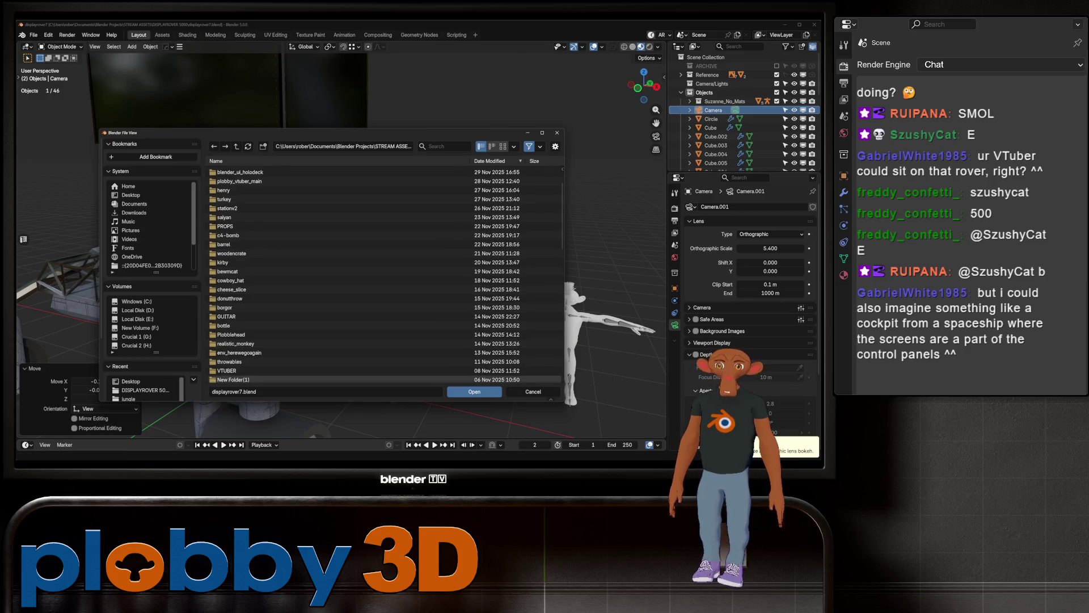
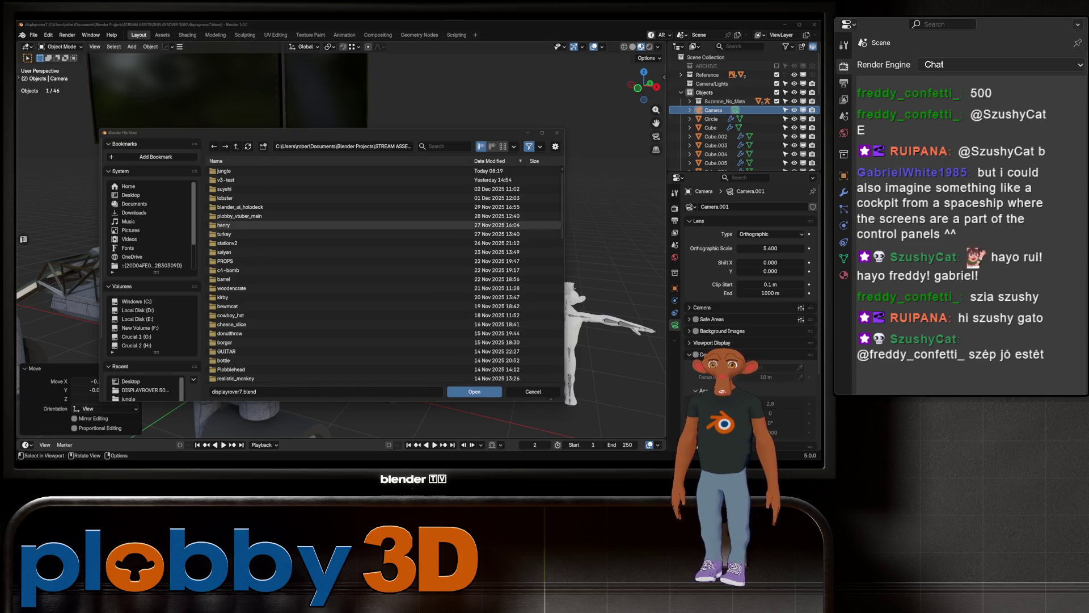
Step: Open cmnd_chairmonk1.blend from Blender Projects > Environments > a_vtuber set > command_chair
key(BackSpace)
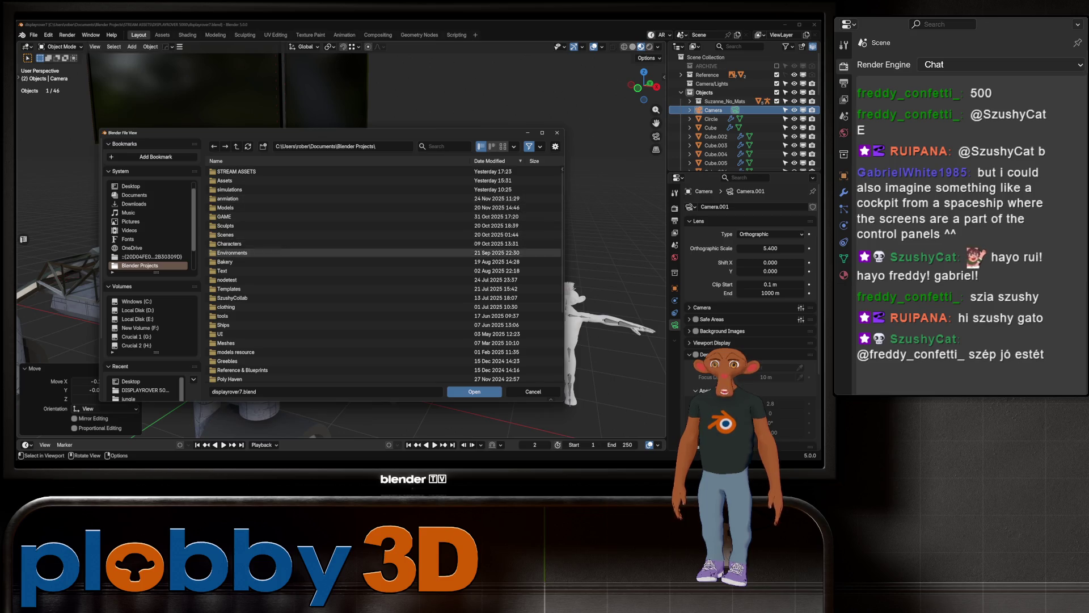
double_click(228, 253)
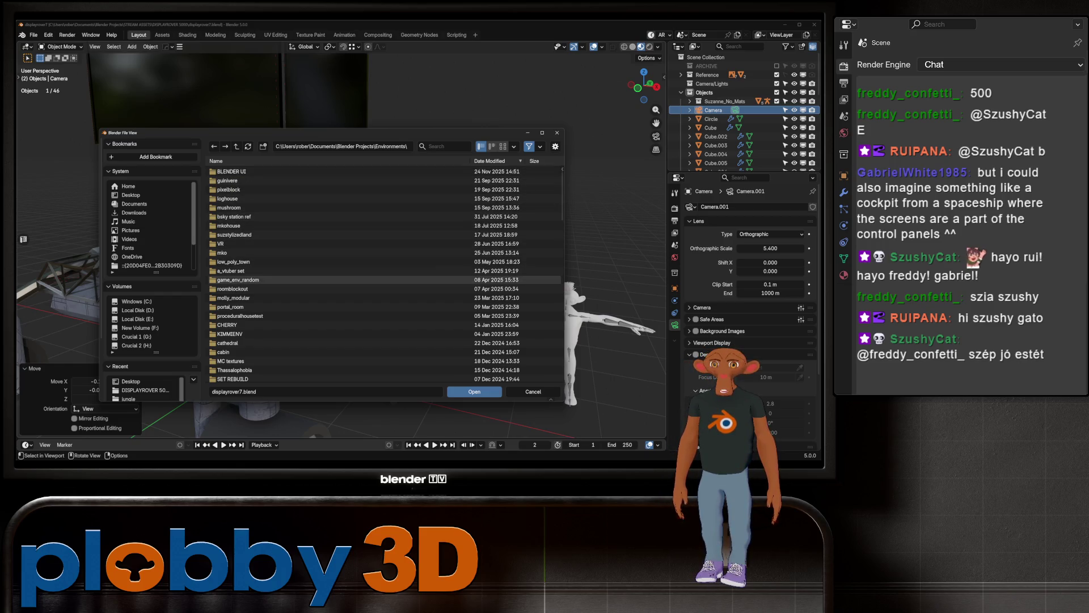
double_click(231, 271)
double_click(235, 171)
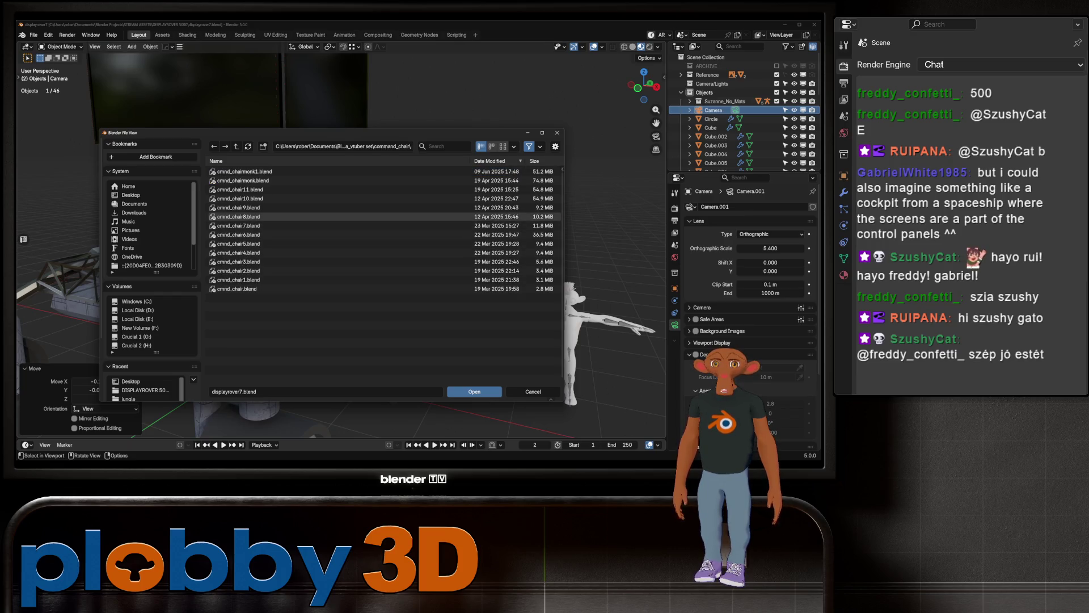
double_click(243, 171)
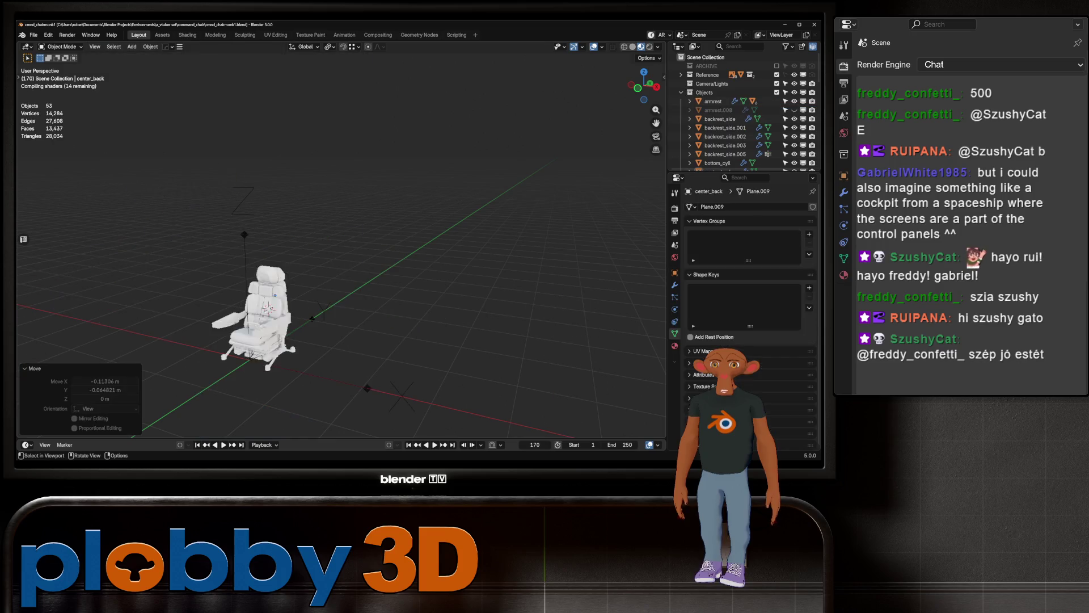
scroll(341, 255, up, 3)
Step: Orbit around the command chair to inspect it from the front, sides and back
middle_drag(340, 255, 545, 256)
scroll(340, 255, up, 3)
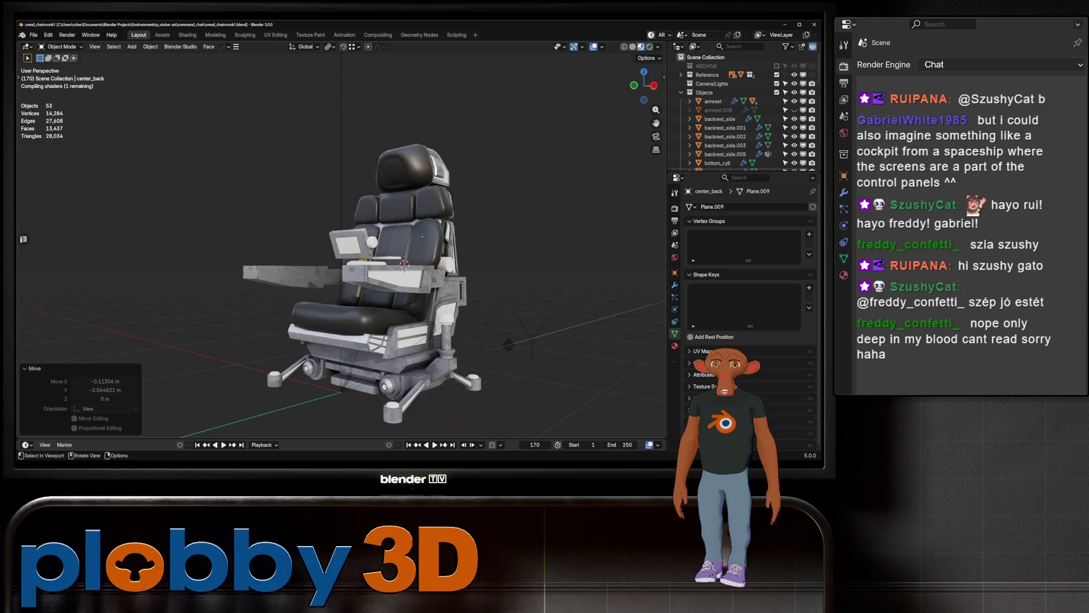
mouse_move(341, 255)
middle_down()
mouse_move(562, 247)
mouse_move(392, 255)
mouse_move(536, 256)
middle_up()
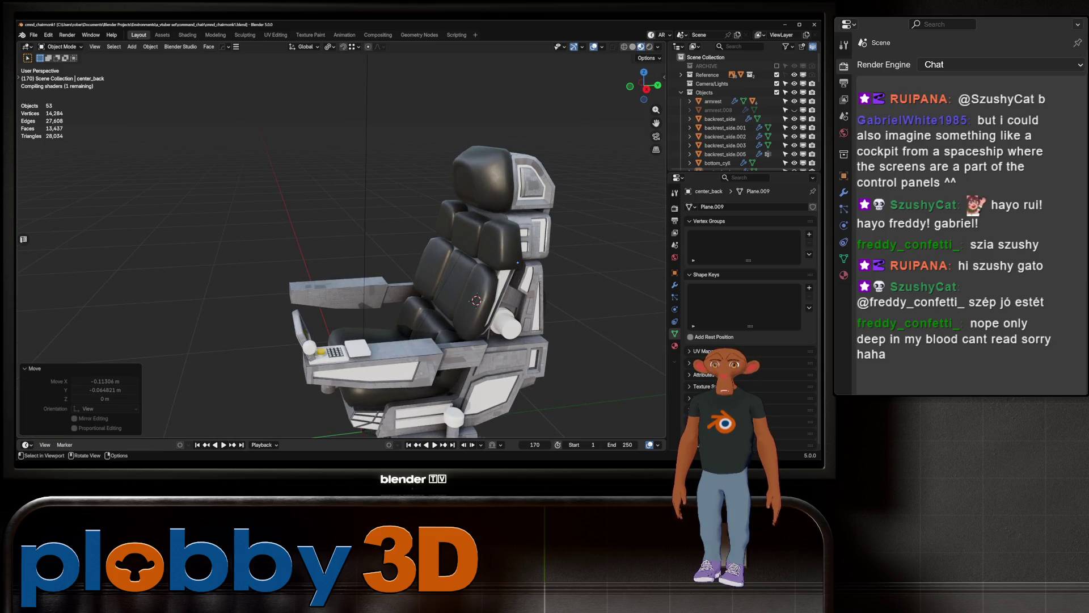
middle_drag(340, 255, 468, 256)
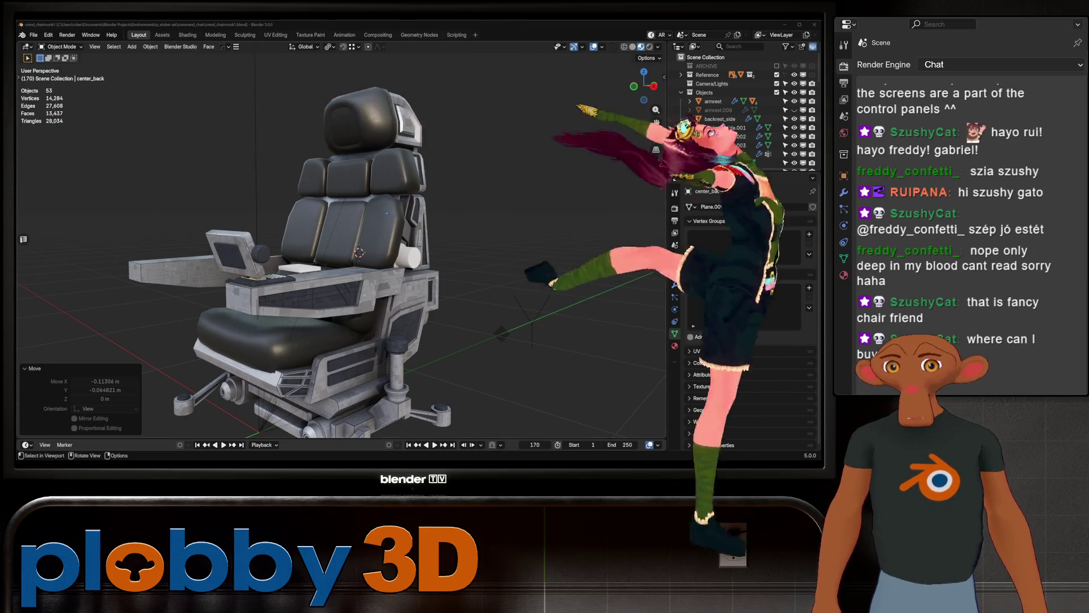
middle_drag(357, 255, 460, 255)
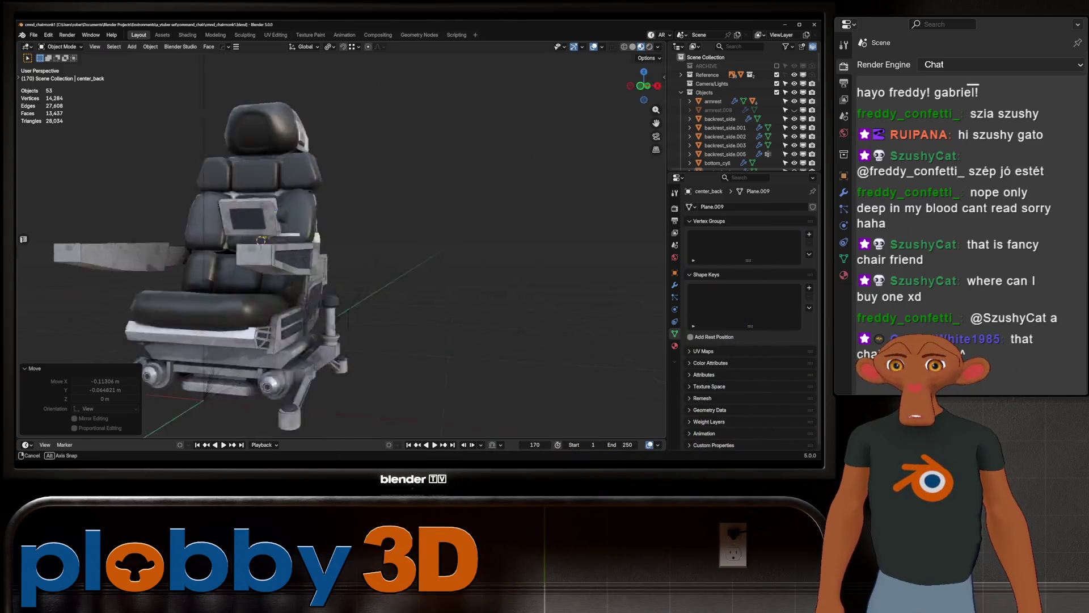
middle_drag(358, 256, 459, 255)
scroll(340, 255, up, 5)
scroll(340, 256, down, 1)
mouse_move(339, 168)
middle_down()
mouse_move(361, 106)
mouse_move(279, 200)
middle_up()
scroll(350, 144, down, 4)
scroll(349, 145, up, 4)
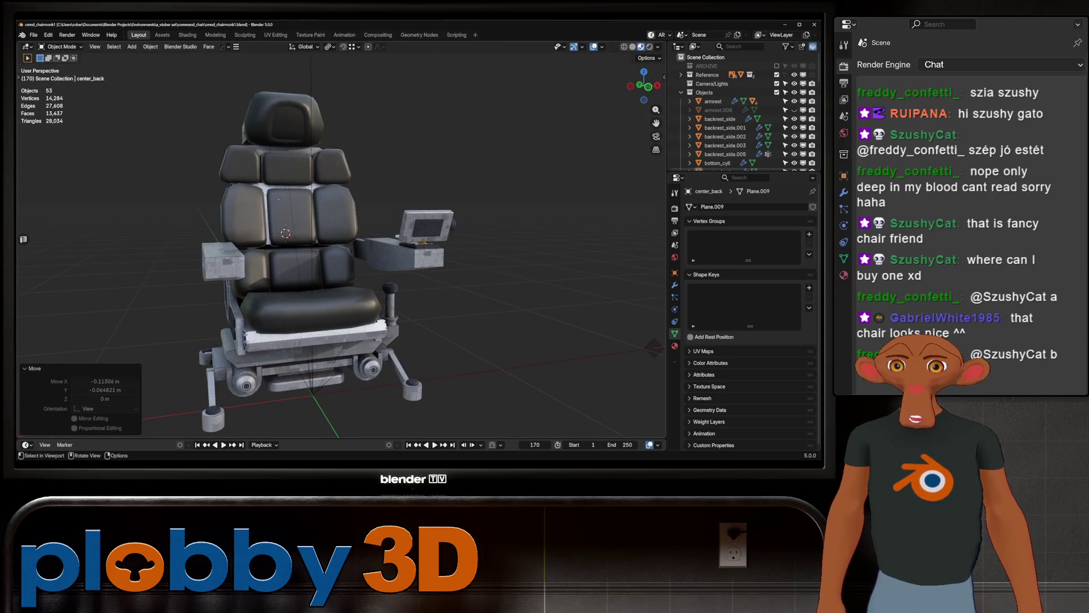
scroll(340, 256, up, 2)
middle_drag(340, 256, 442, 247)
scroll(341, 255, down, 3)
mouse_move(341, 255)
middle_down()
mouse_move(289, 256)
mouse_move(425, 255)
mouse_move(357, 256)
mouse_move(392, 256)
middle_up()
scroll(340, 255, down, 3)
scroll(341, 255, up, 3)
scroll(341, 255, up, 2)
scroll(341, 256, down, 3)
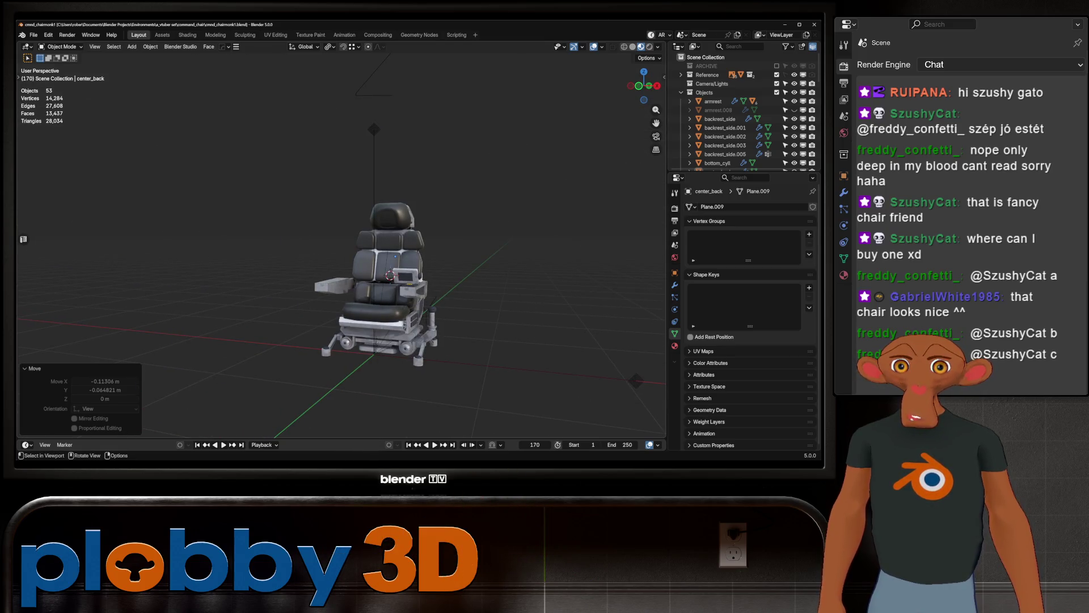
Step: Select Empty.010, then select all 53 objects in the scene with A
click(383, 315)
middle_drag(383, 316, 358, 315)
mouse_move(340, 255)
middle_down()
mouse_move(375, 256)
mouse_move(341, 256)
middle_up()
key(a)
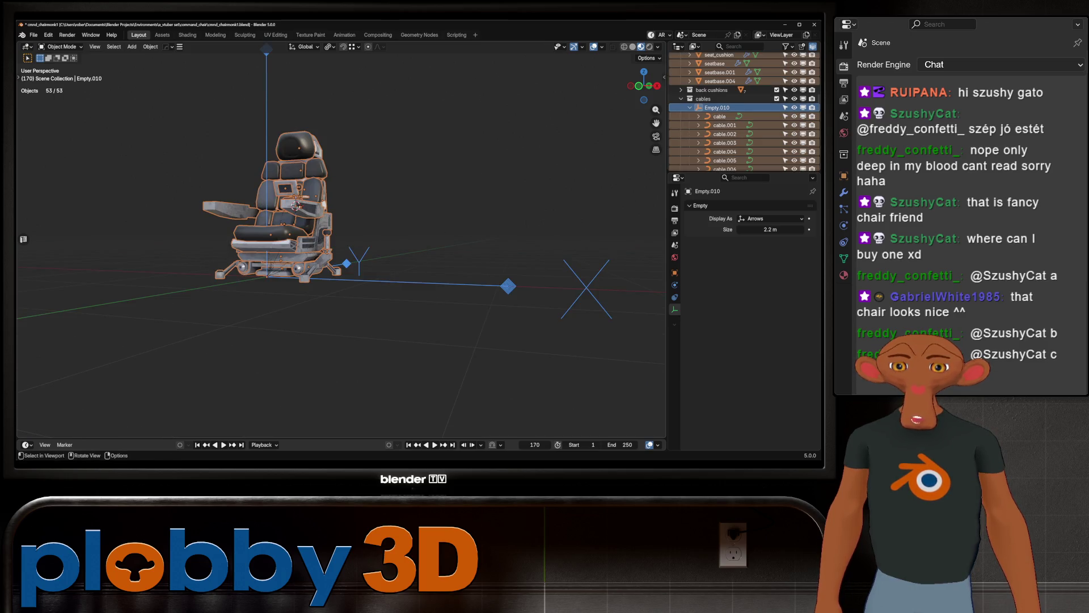
scroll(341, 247, up, 5)
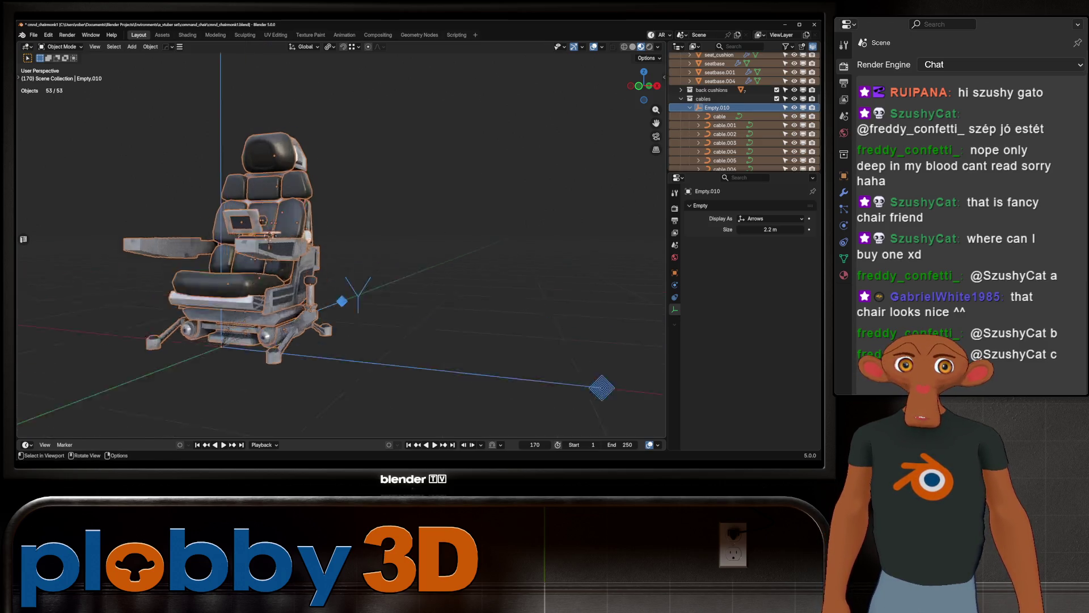
scroll(740, 129, up, 10)
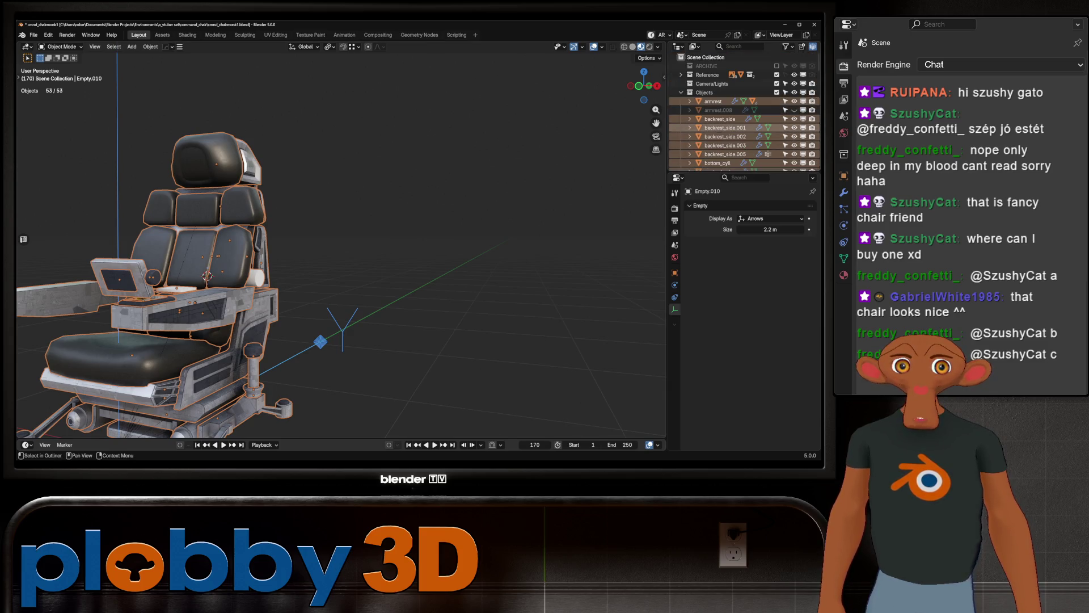
scroll(745, 111, down, 5)
scroll(745, 110, down, 5)
scroll(744, 111, down, 3)
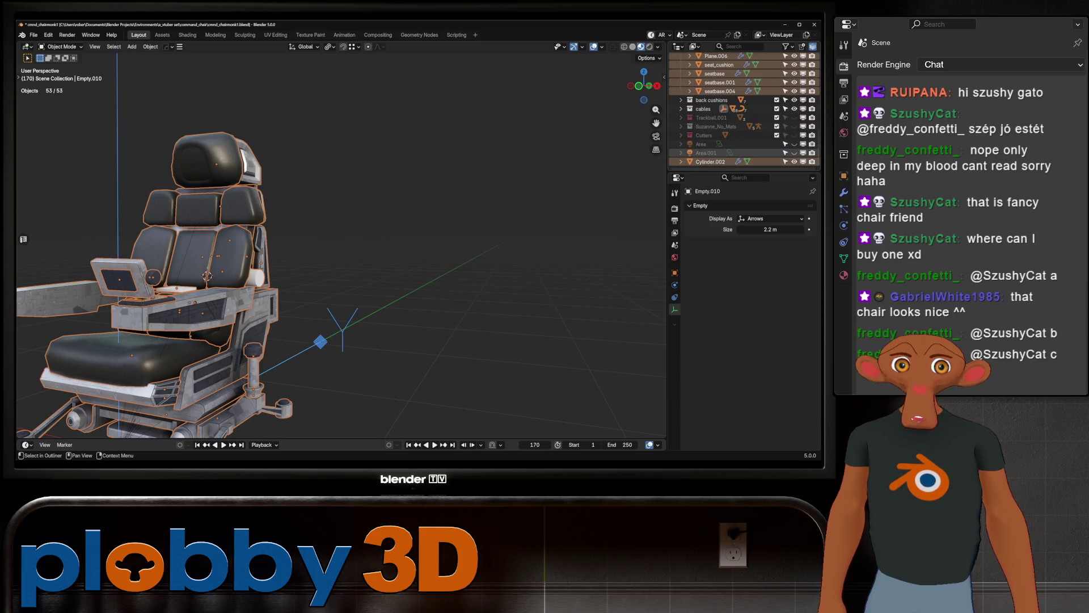
drag(715, 88, 715, 88)
scroll(745, 111, up, 5)
scroll(744, 111, down, 3)
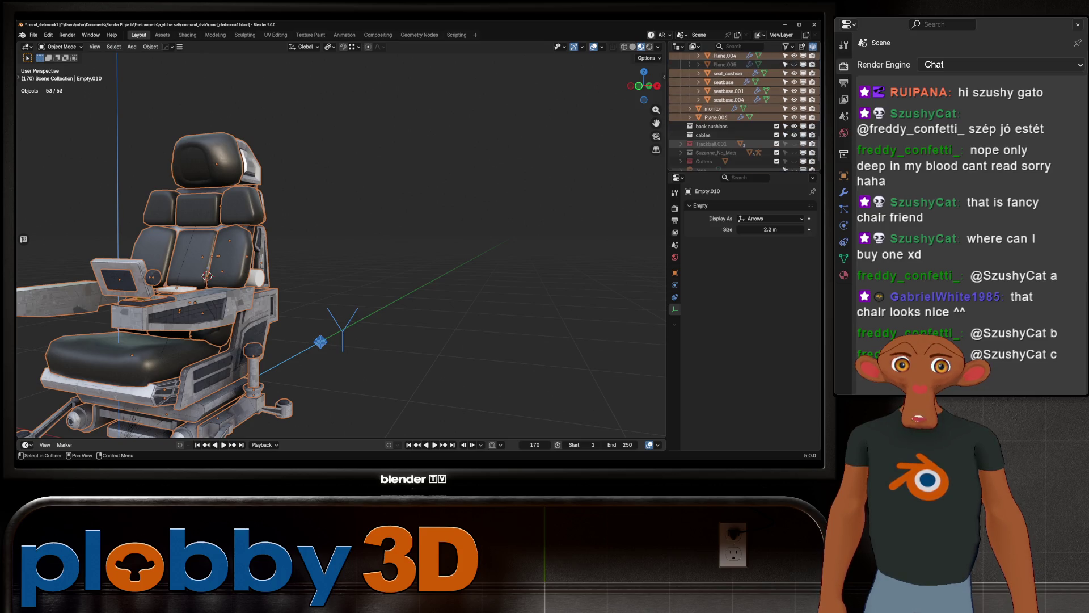
scroll(744, 111, up, 3)
scroll(745, 111, up, 3)
scroll(745, 111, up, 3)
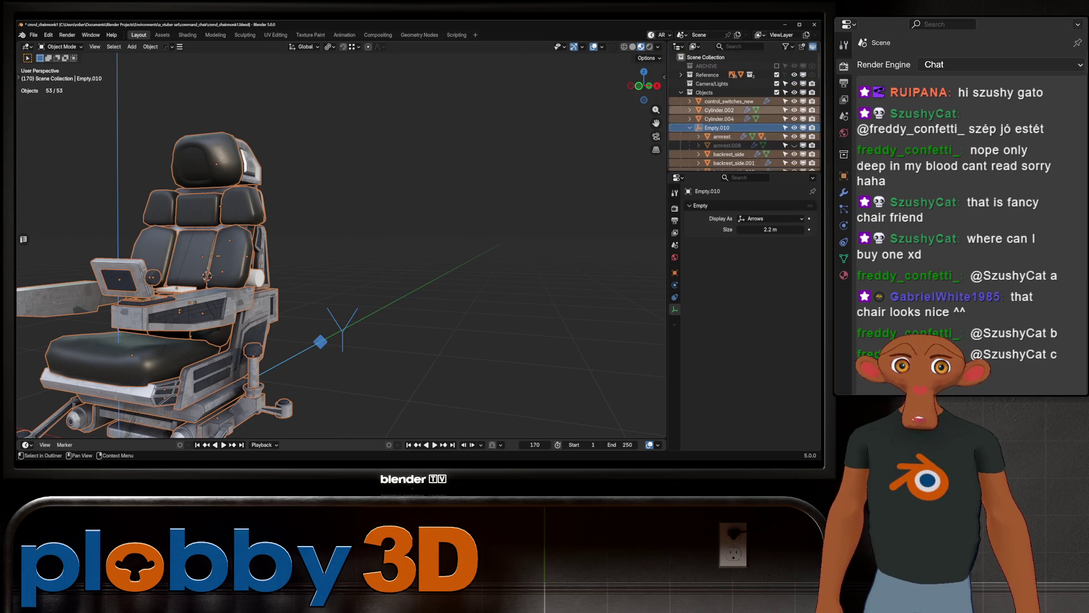
scroll(744, 111, down, 3)
scroll(744, 111, down, 3)
scroll(744, 112, down, 3)
scroll(744, 110, down, 3)
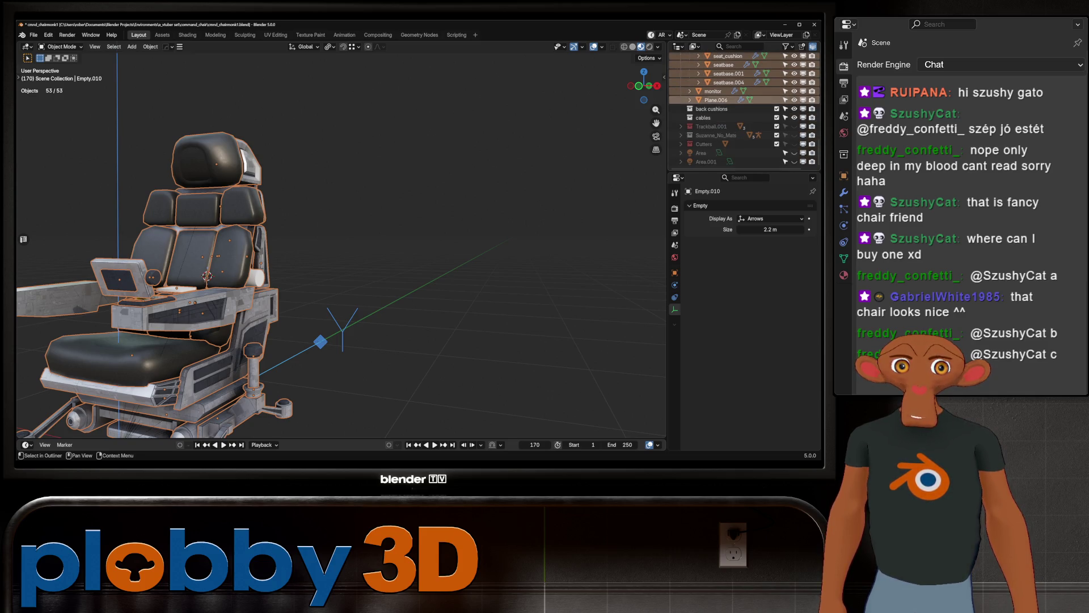
Step: Frame the selected chair in view and bring up the File menu after saving
key(KP_Decimal)
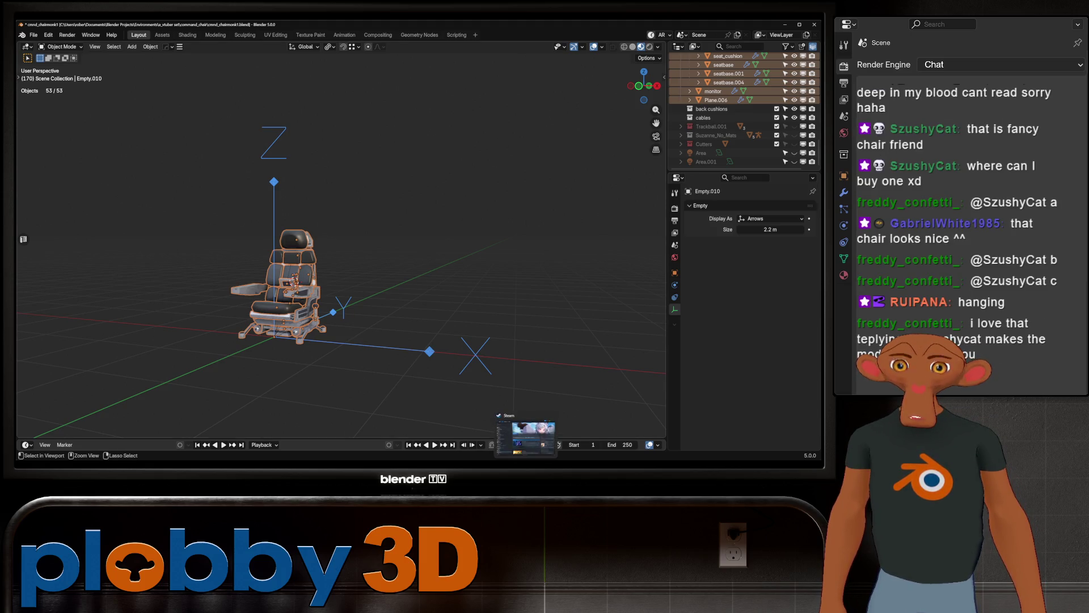
scroll(273, 265, up, 4)
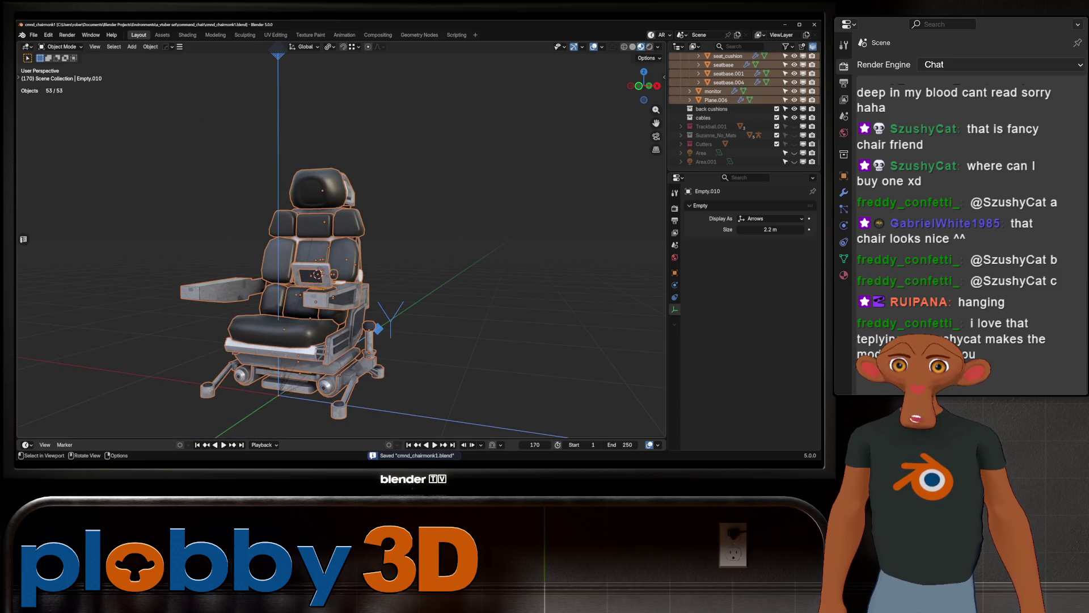
click(33, 34)
mouse_move(55, 62)
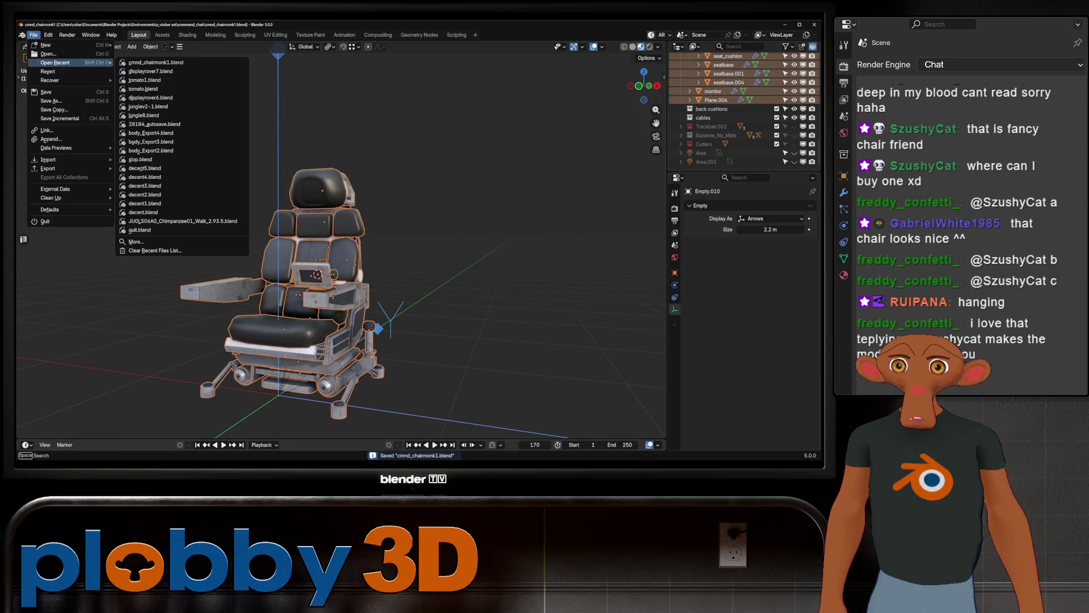
Step: Load displayrover7.blend from Open Recent and start a File > Append
click(151, 71)
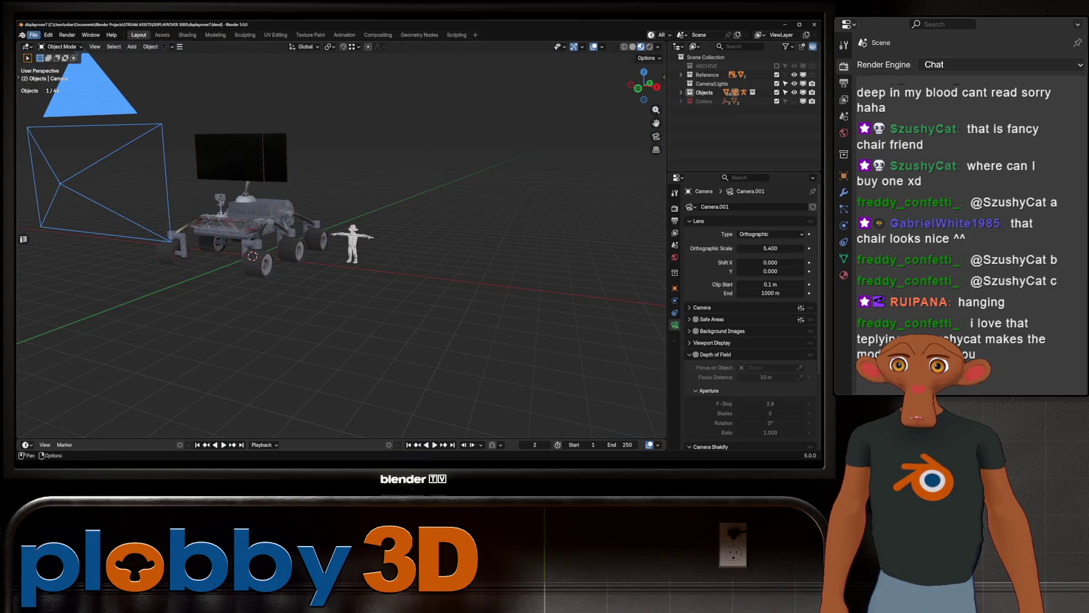
click(32, 34)
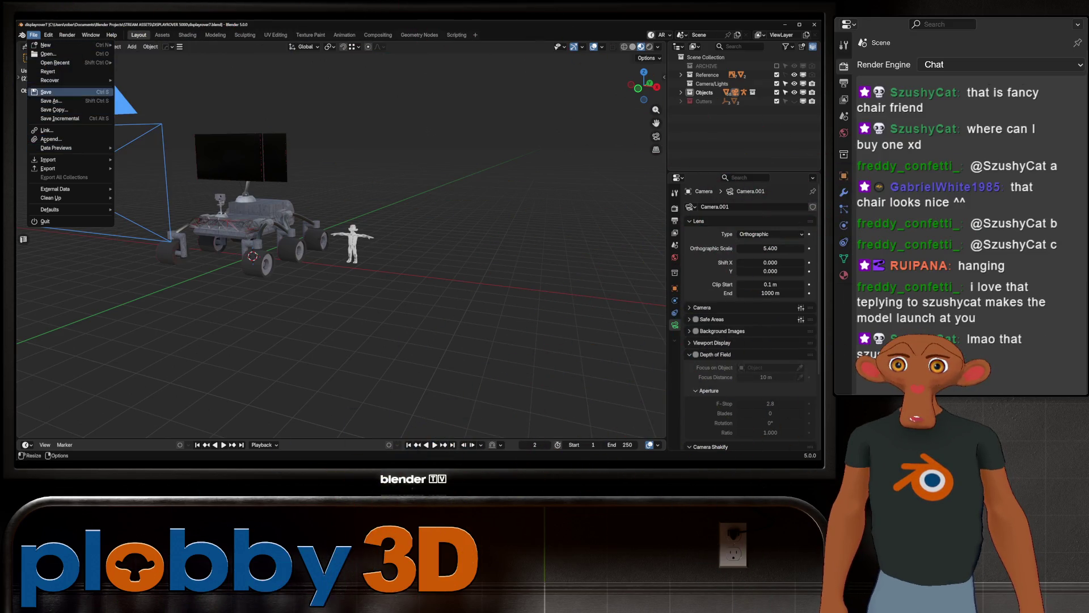
click(49, 139)
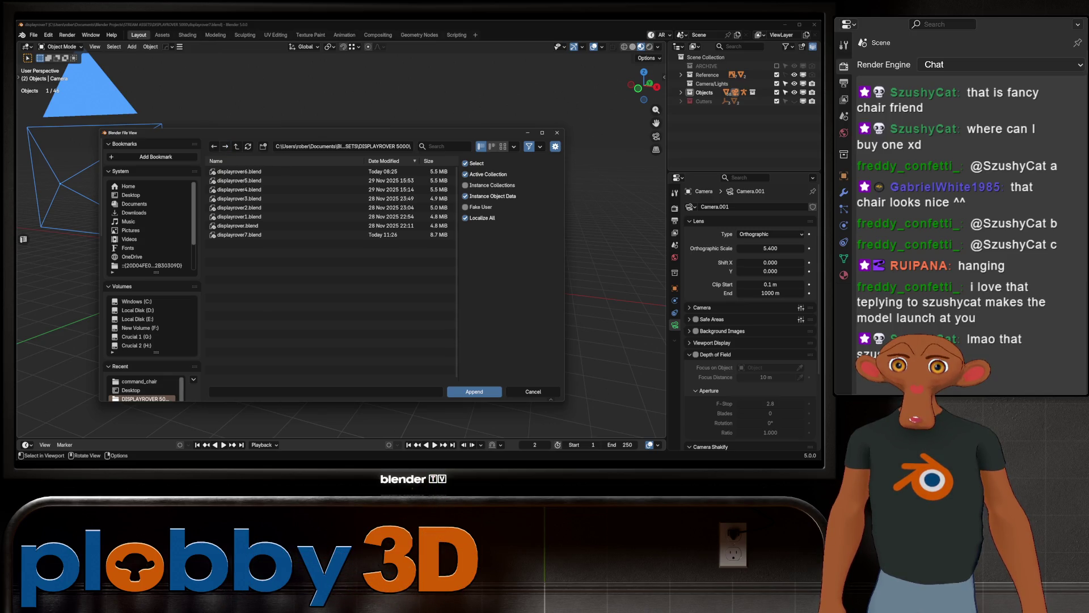
Step: Append the back cushions, cables and Objects collections from cmnd_chairmonk1.blend into the rover scene
key(BackSpace)
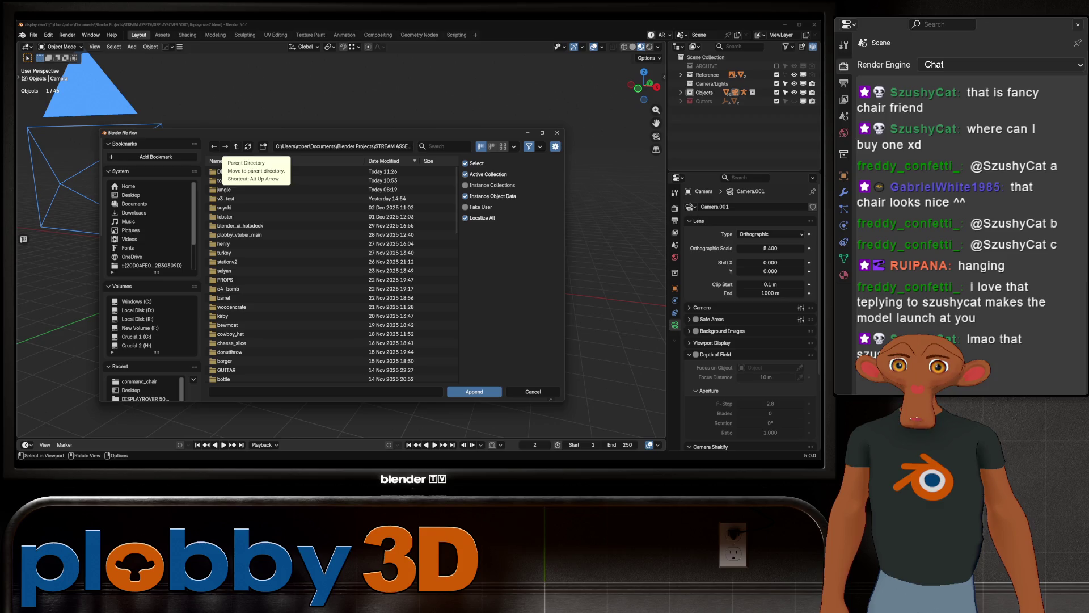
click(236, 147)
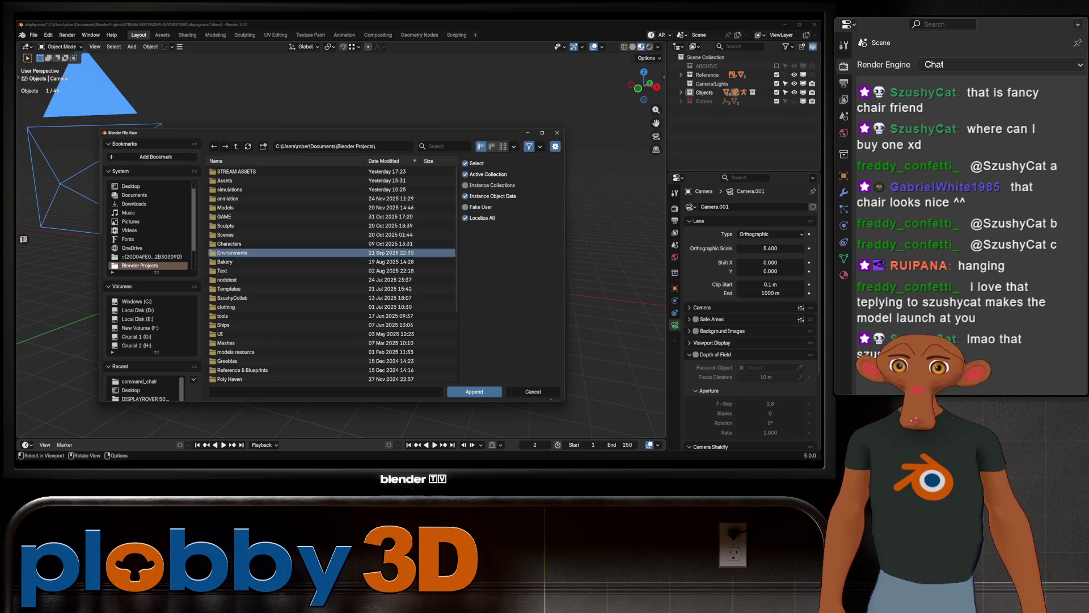
double_click(233, 252)
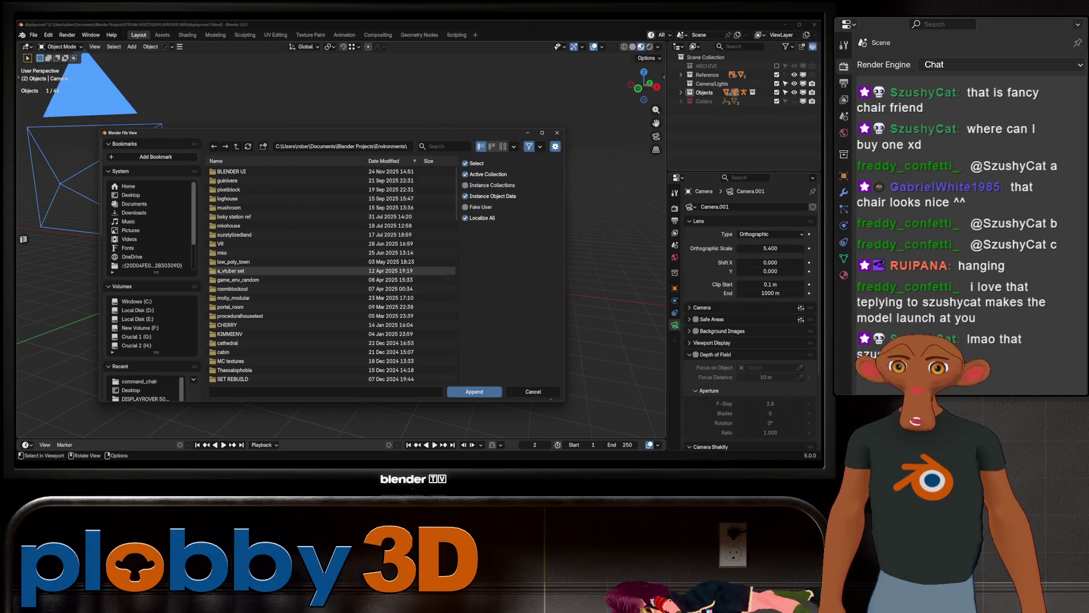
double_click(230, 272)
double_click(230, 170)
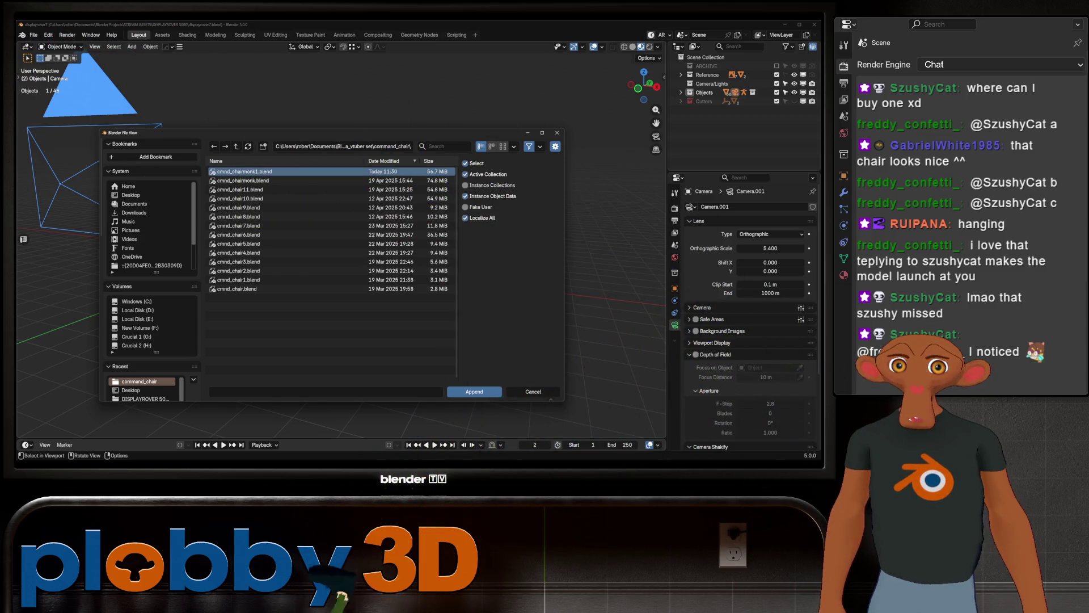
double_click(242, 171)
double_click(228, 181)
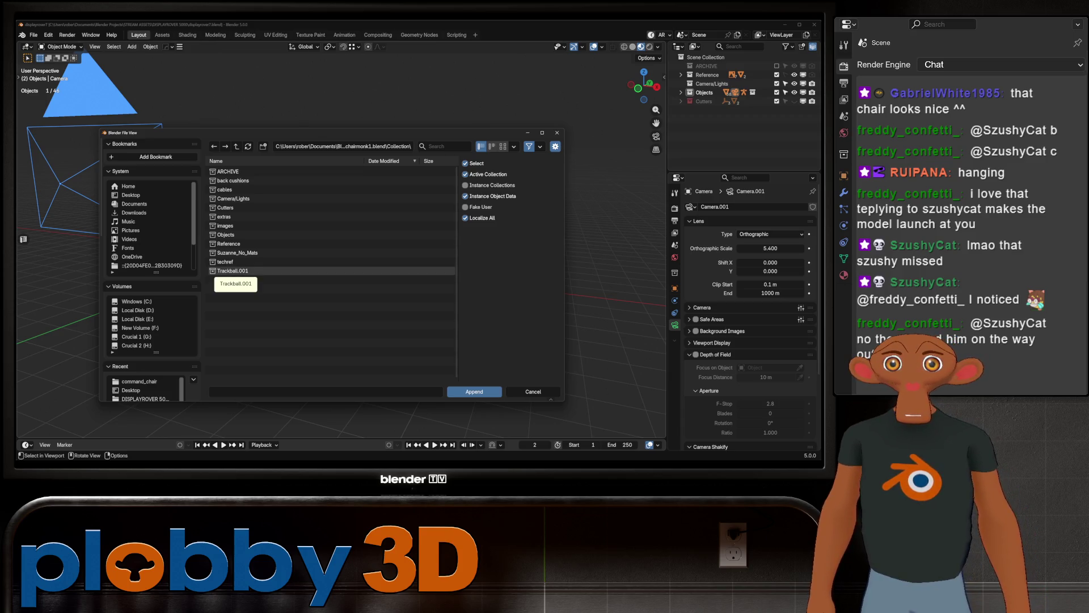
click(226, 234)
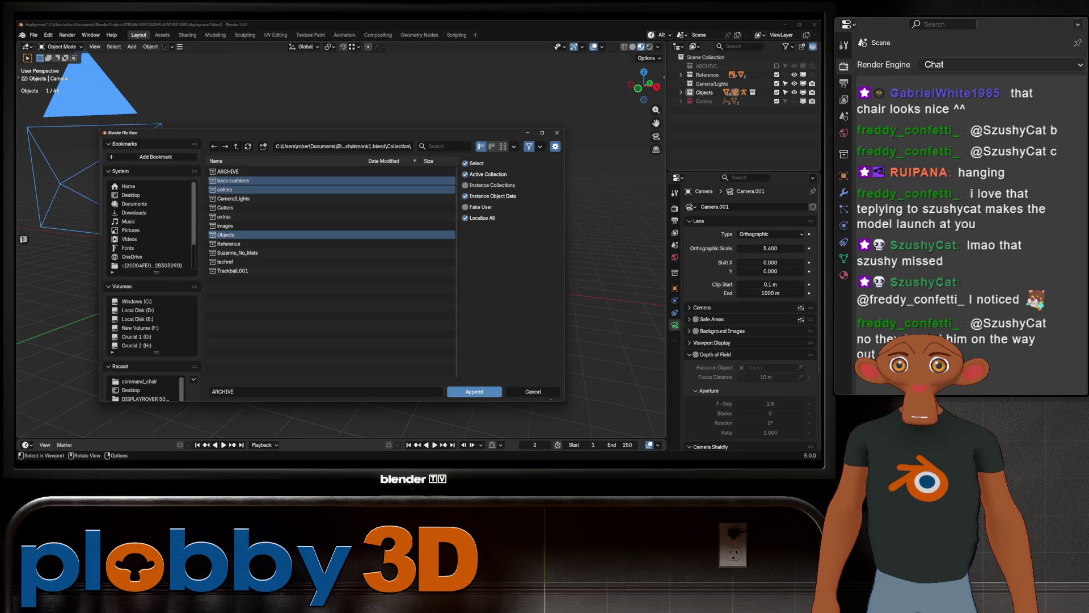
key(Return)
scroll(255, 239, up, 5)
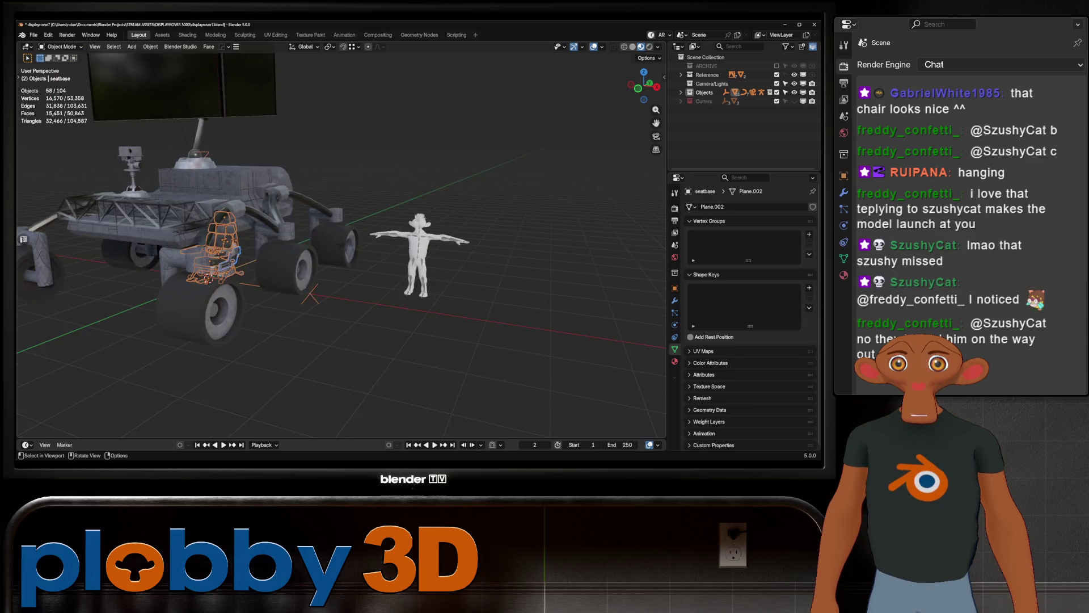
Step: Lower the chair along Z and shift it along Y onto the rover's deck
key(g)
key(z)
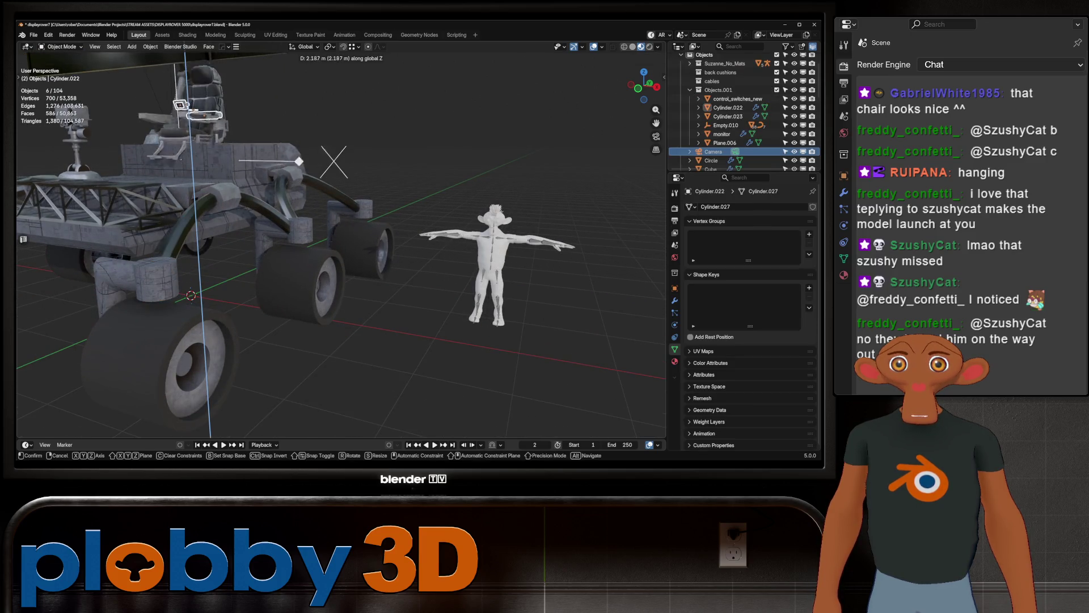
click(334, 138)
key(g)
key(y)
click(297, 224)
Step: Reselect the whole chair, undo a stray move and nudge it forward along Y near the deck's front
middle_drag(341, 256, 408, 222)
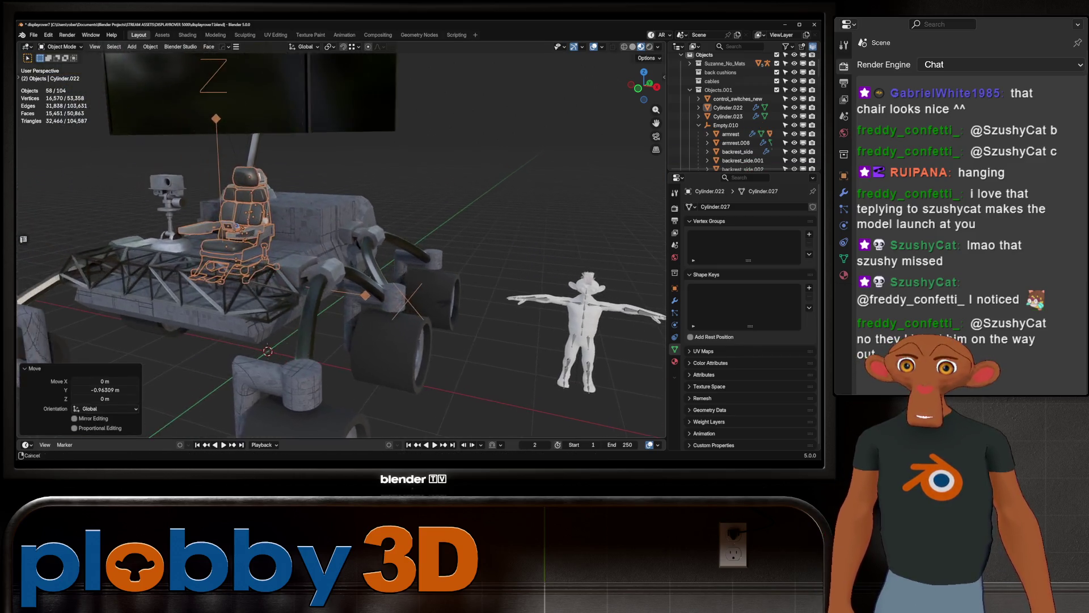
key(g)
key(z)
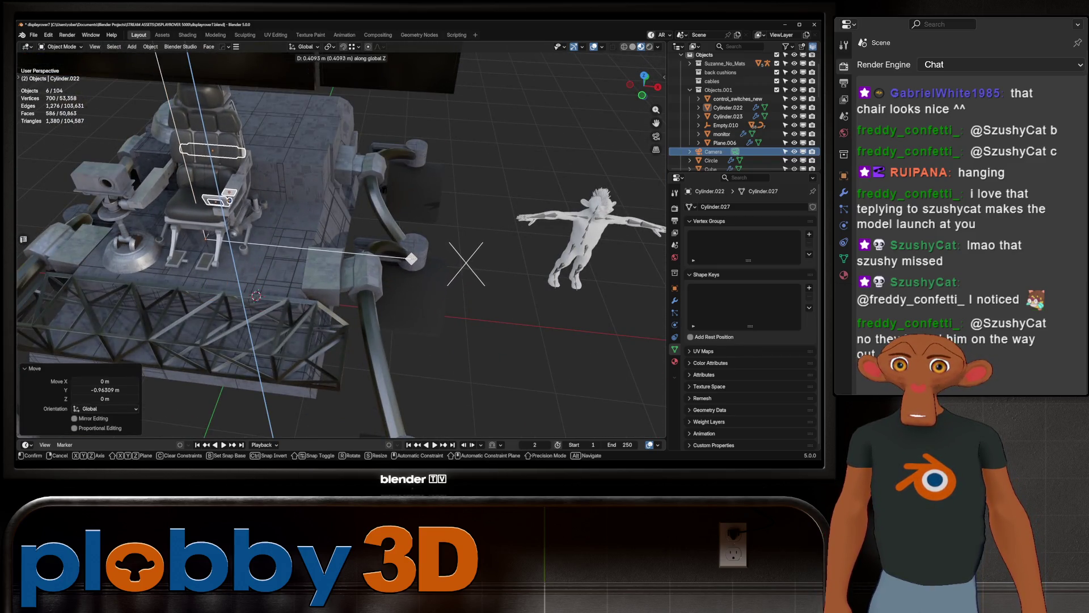
key(x)
click(511, 272)
mouse_move(511, 273)
middle_down()
mouse_move(634, 298)
mouse_move(596, 281)
middle_up()
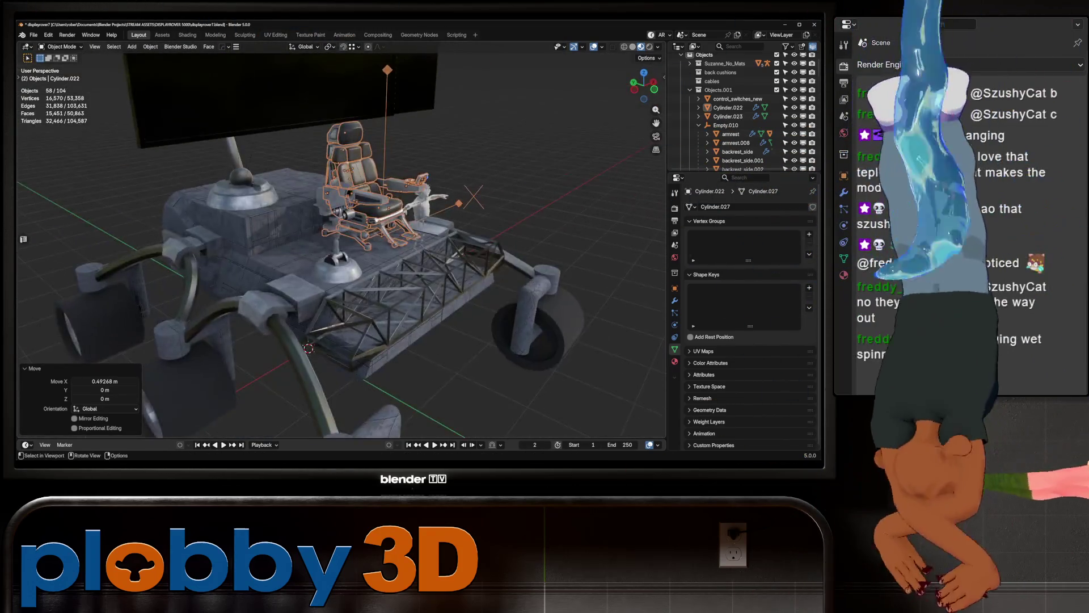
scroll(341, 247, down, 3)
middle_drag(340, 247, 409, 255)
scroll(340, 246, up, 4)
middle_drag(340, 248, 375, 239)
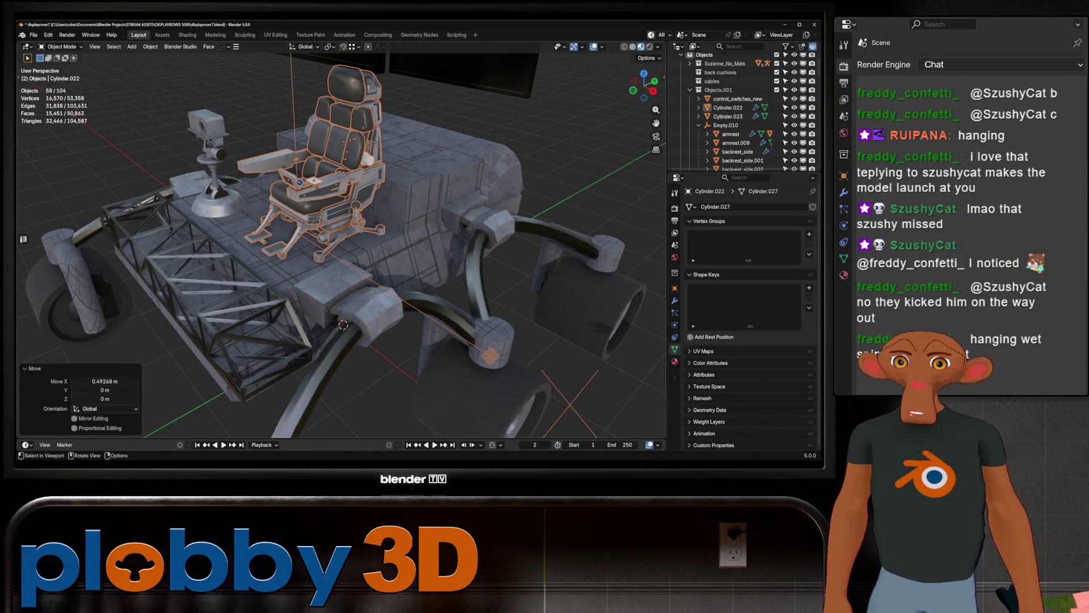
key(ctrl+z)
key(g)
key(y)
click(470, 371)
Step: Frame the placed chair, deselect it, view the whole scene and select the character's shoes
middle_drag(469, 373, 447, 205)
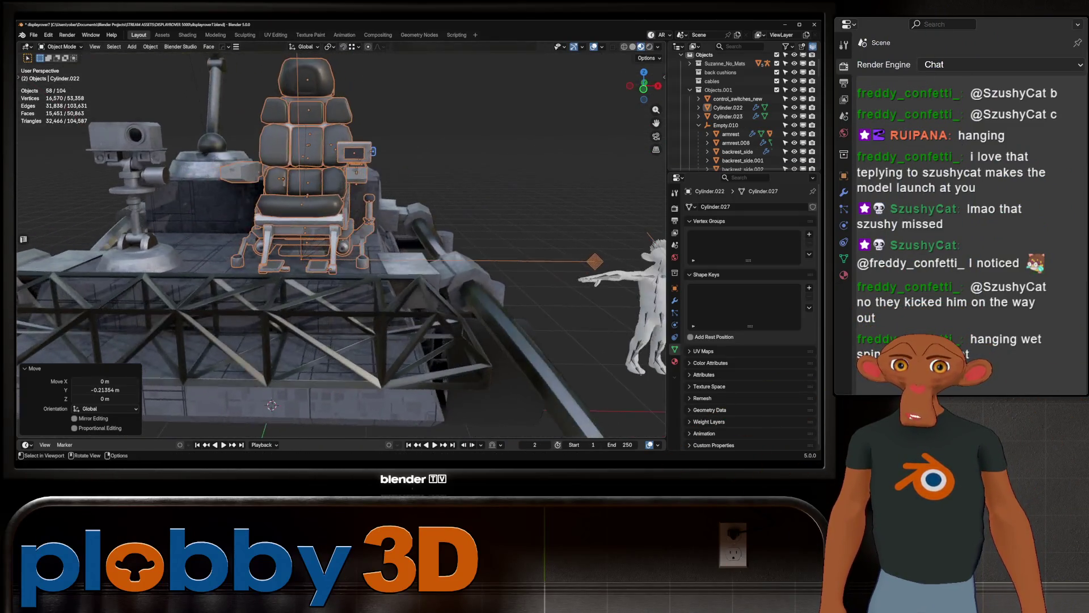
scroll(446, 206, down, 3)
scroll(340, 247, up, 4)
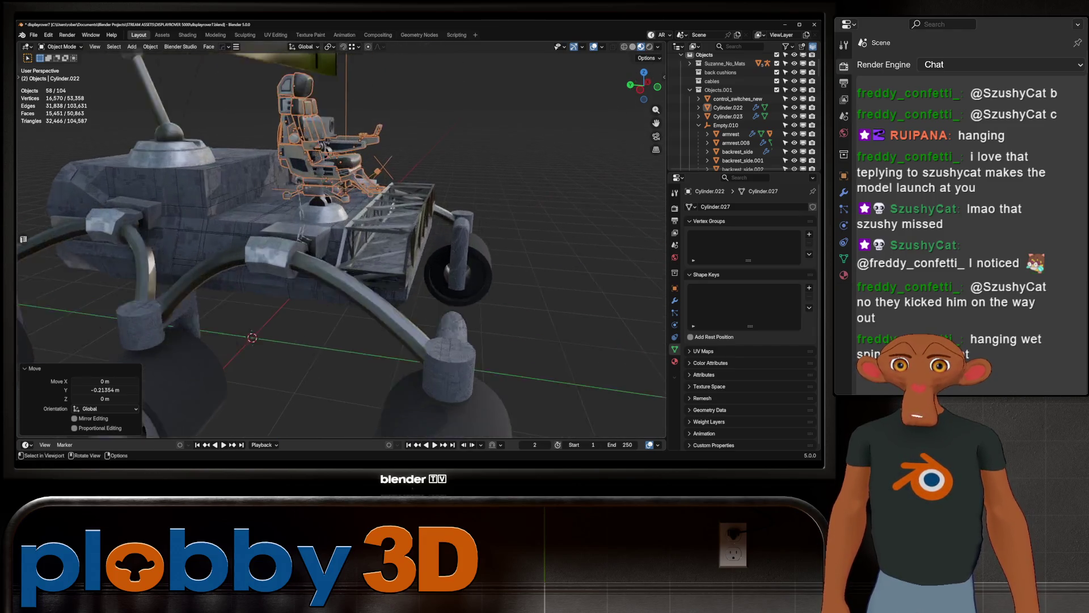
mouse_move(340, 246)
middle_down()
mouse_move(383, 221)
mouse_move(341, 247)
mouse_move(375, 239)
mouse_move(366, 229)
mouse_move(375, 255)
mouse_move(375, 239)
mouse_move(323, 251)
mouse_move(375, 247)
middle_up()
scroll(341, 247, down, 3)
scroll(341, 247, up, 6)
scroll(340, 248, down, 3)
scroll(341, 247, down, 3)
scroll(340, 247, up, 5)
scroll(340, 247, down, 4)
middle_drag(341, 256, 392, 256)
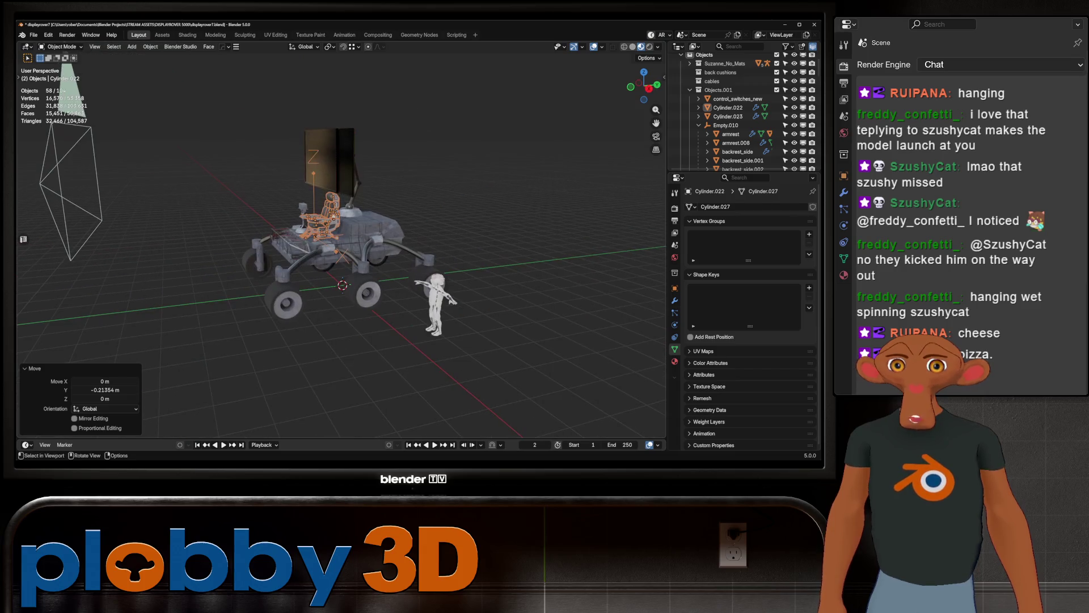
key(KP_Decimal)
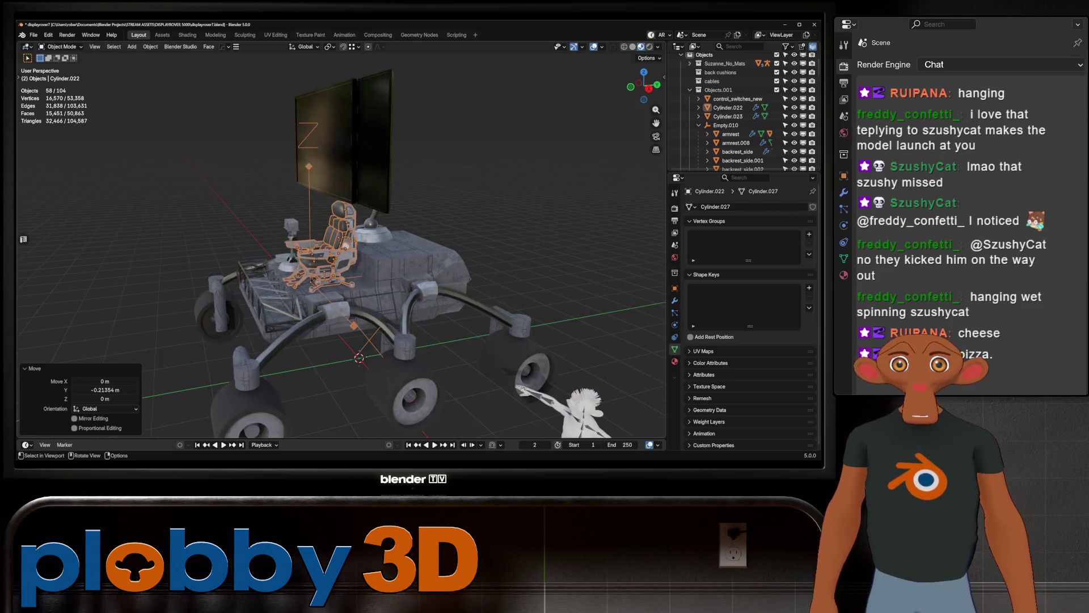
key(alt+a)
key(Home)
scroll(341, 256, up, 4)
middle_drag(341, 256, 391, 256)
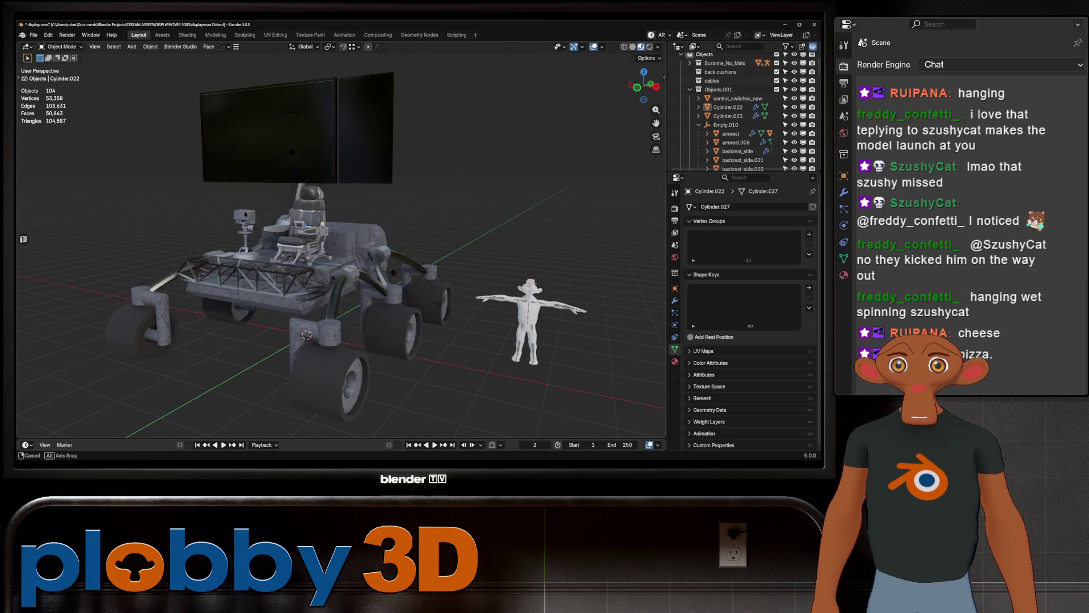
click(524, 356)
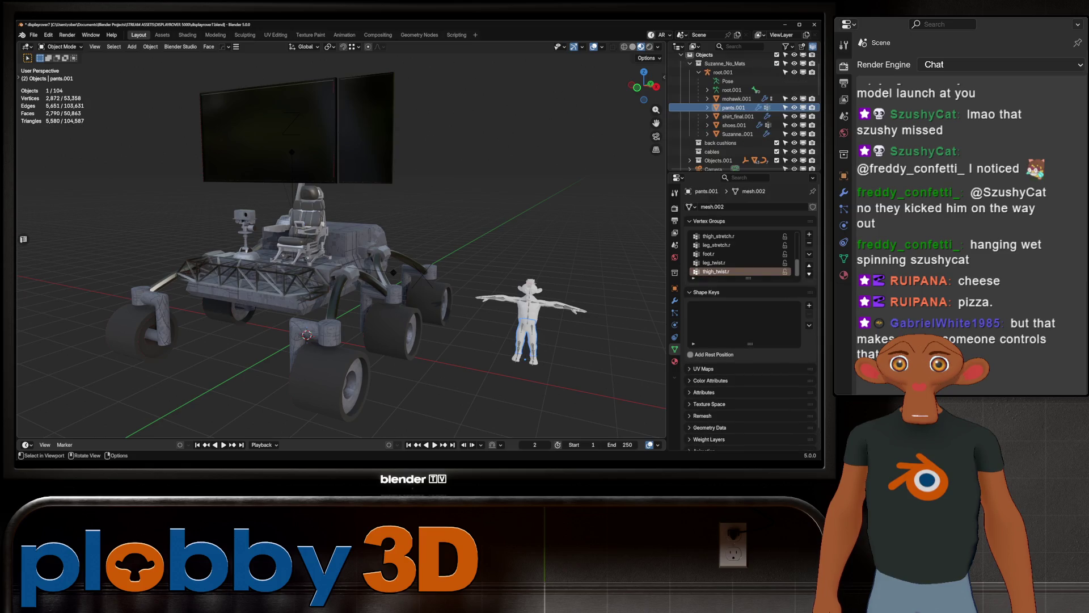
scroll(528, 324, up, 2)
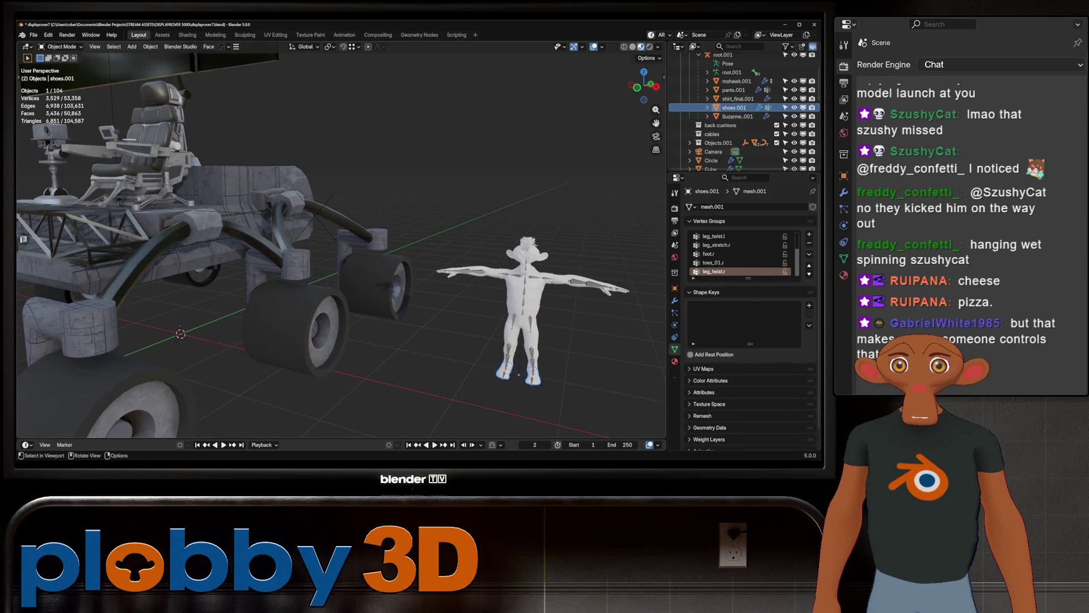
Step: Select the character's armature root.001 and raise it along Z to deck height
click(518, 372)
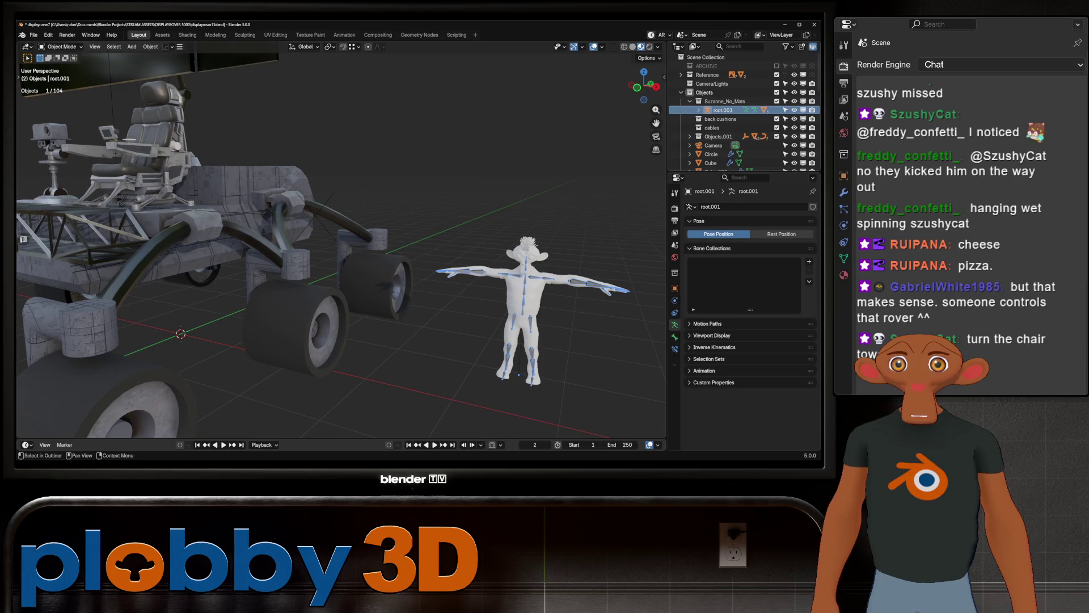
scroll(379, 326, down, 3)
mouse_move(341, 324)
middle_down()
mouse_move(378, 326)
mouse_move(434, 255)
middle_up()
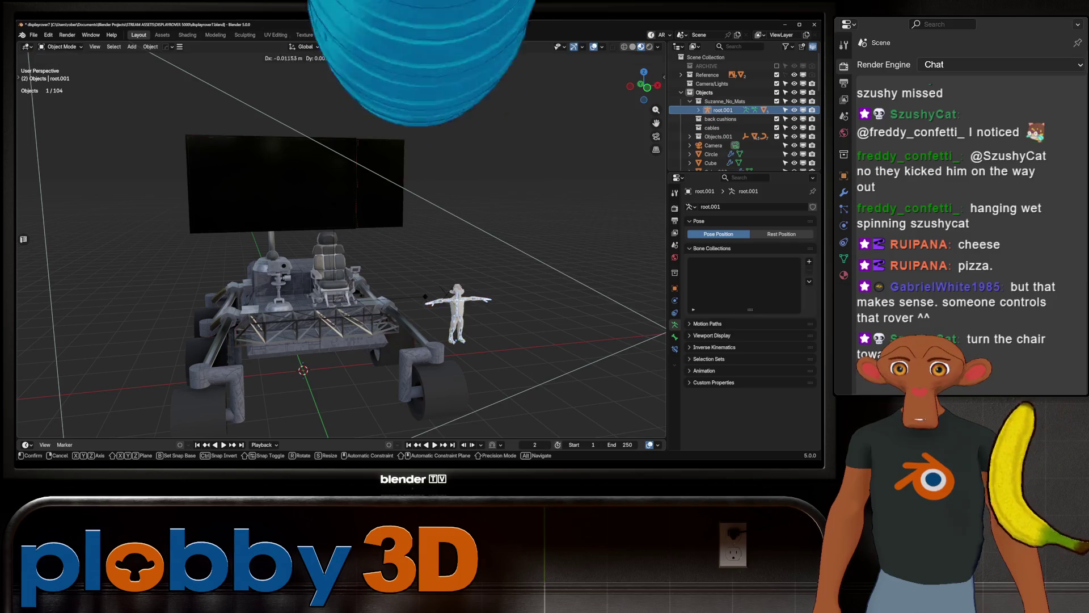
key(g)
key(z)
click(434, 241)
Step: Shift the character along Y so it stands on the rover deck, then switch to the browser
middle_drag(435, 241, 383, 324)
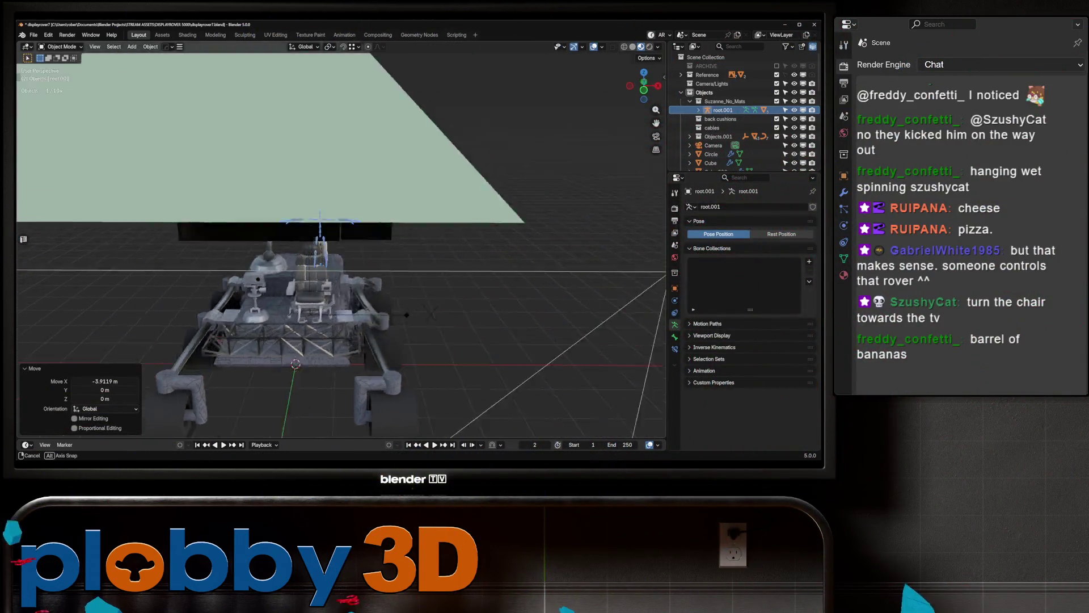
key(g)
key(y)
key(Return)
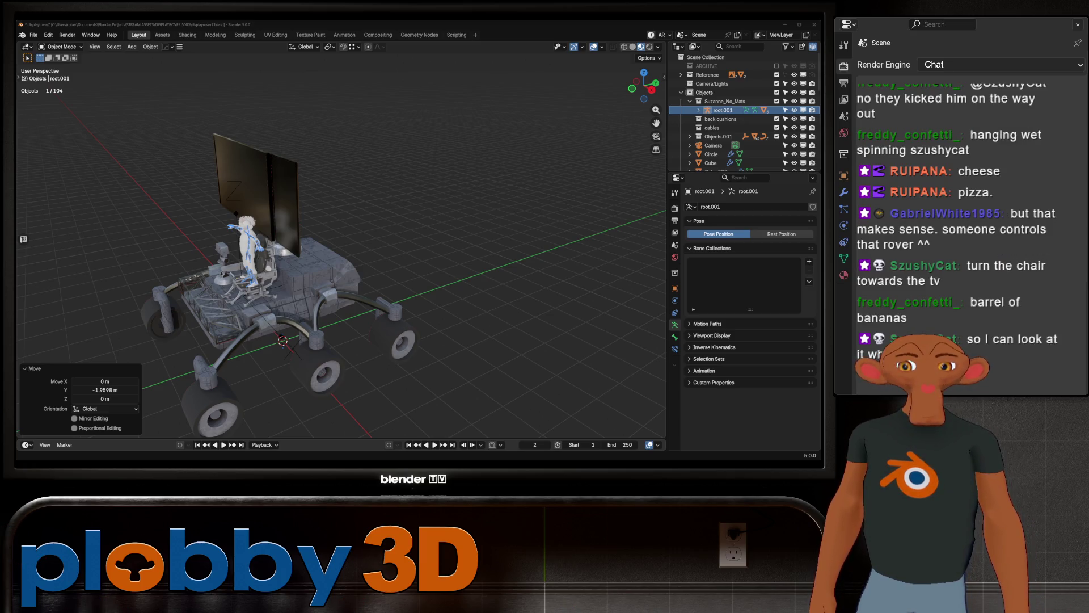
key(alt+Tab)
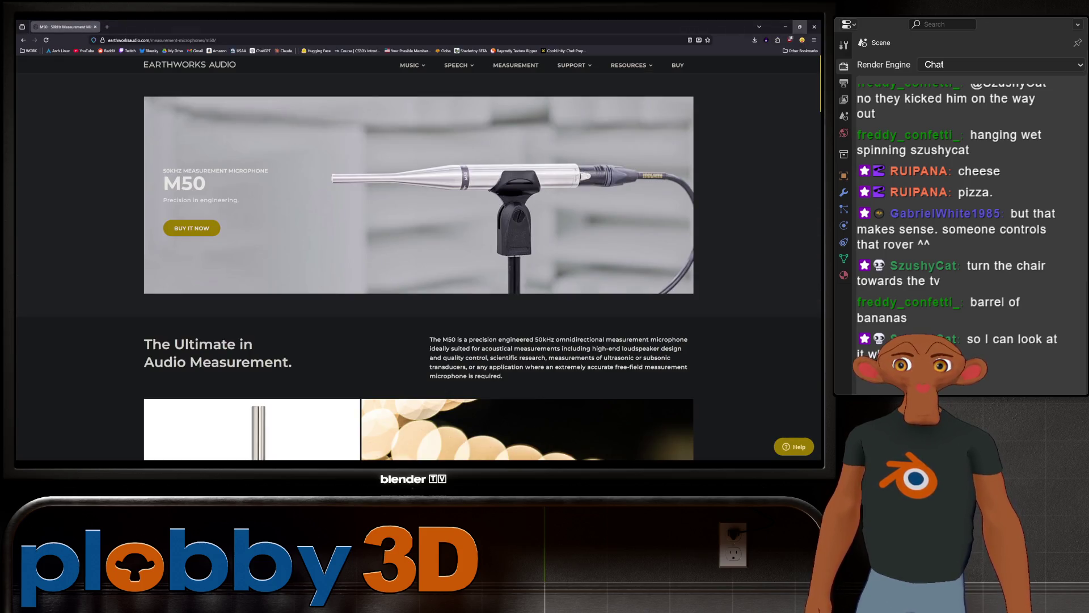
Step: Return from the Earthworks M50 microphone page to the Blender rover scene
key(alt+Tab)
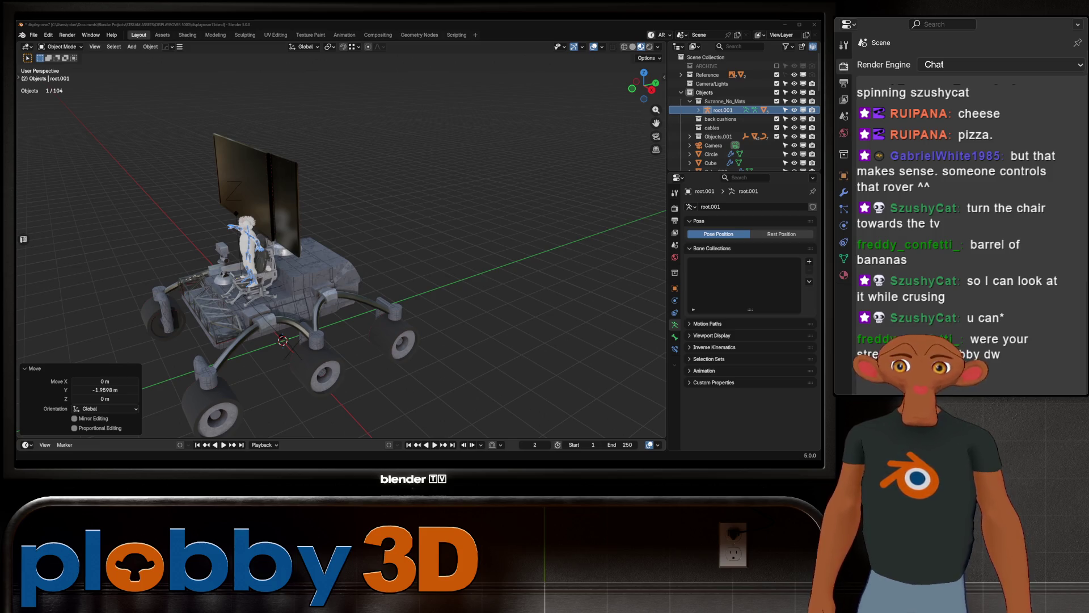
Step: Nudge the character about -0.07 m along X so it stands over the pilot seat
middle_drag(341, 243, 391, 242)
scroll(340, 243, up, 3)
scroll(341, 243, up, 3)
scroll(341, 243, up, 3)
scroll(340, 243, up, 3)
key(g)
key(x)
key(Return)
scroll(340, 243, up, 2)
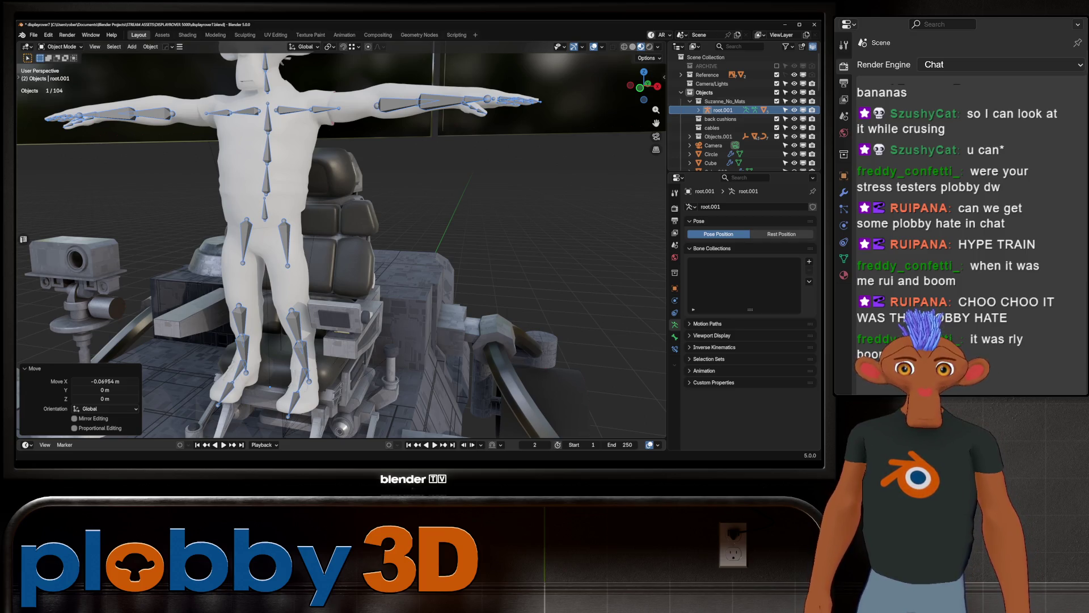
middle_drag(341, 255, 383, 247)
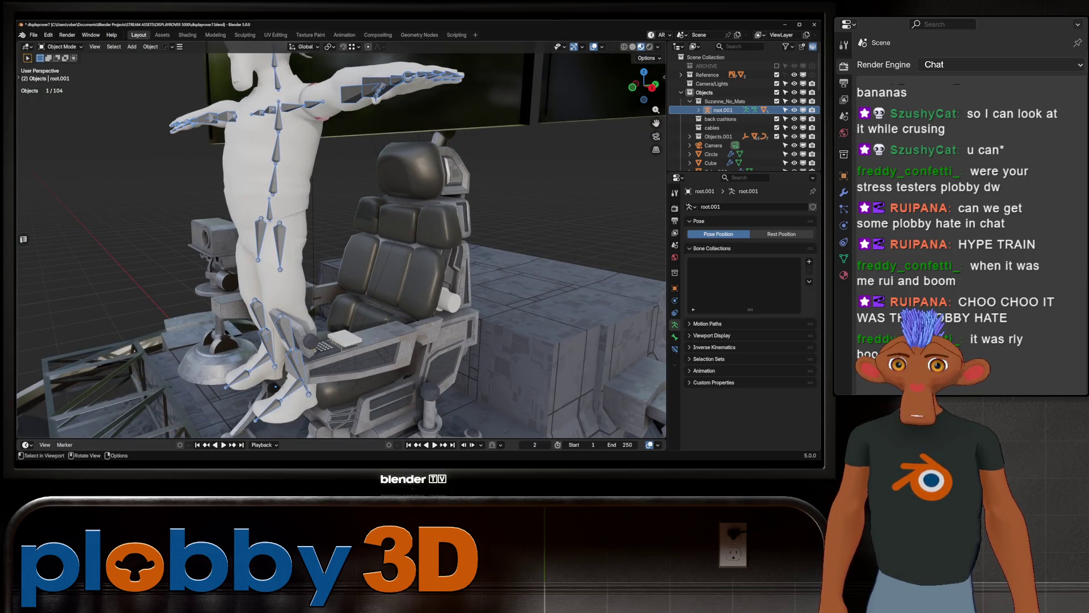
Step: In Pose Mode, rotate the leg bones about 92.7° on X into a seated bend
click(62, 47)
click(63, 75)
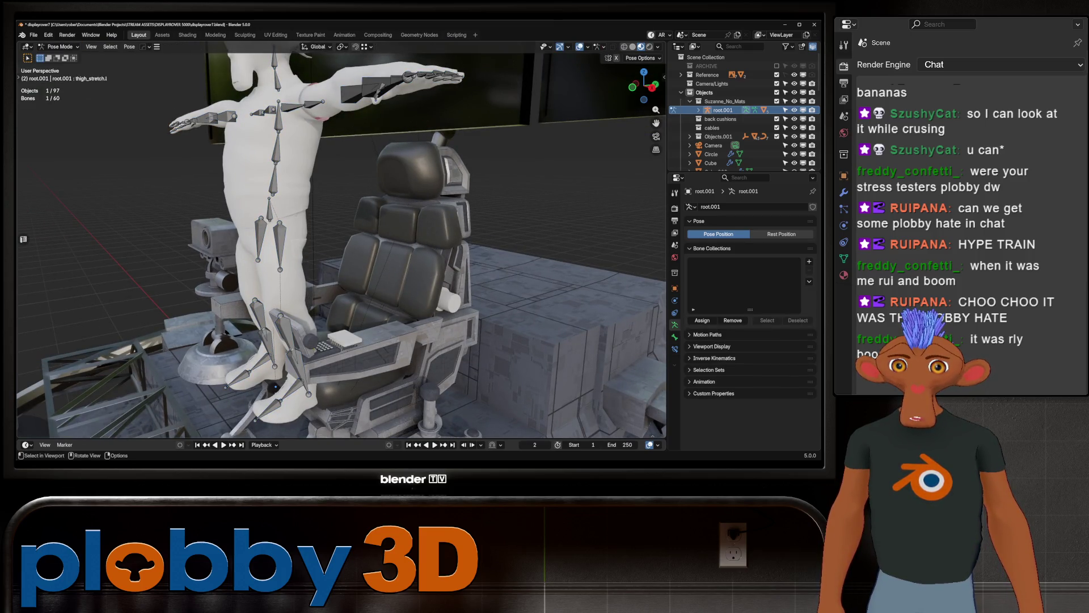
click(690, 93)
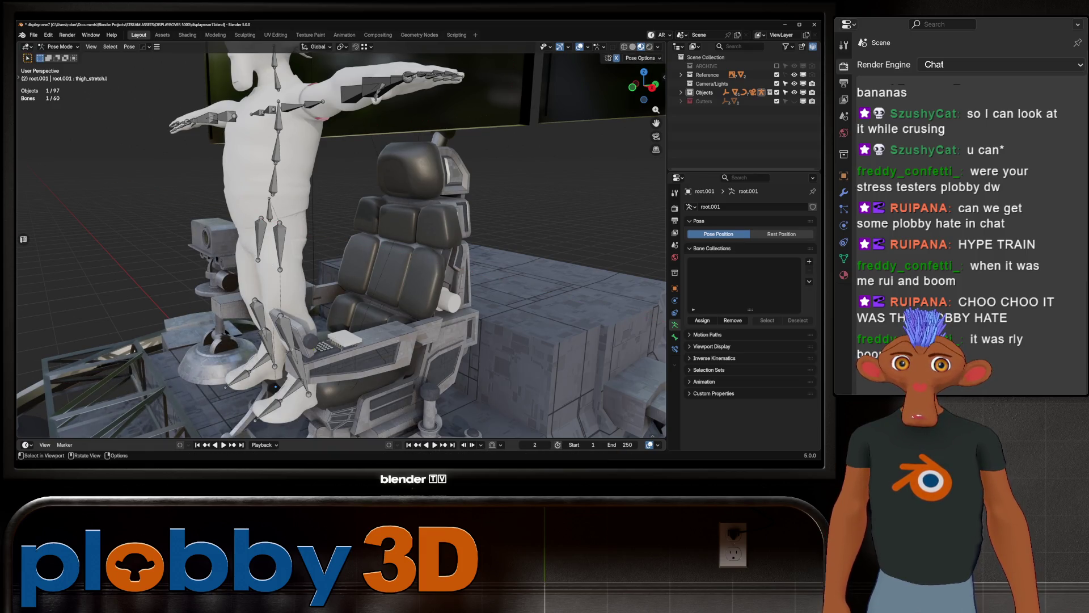
key(r)
click(163, 255)
key(r)
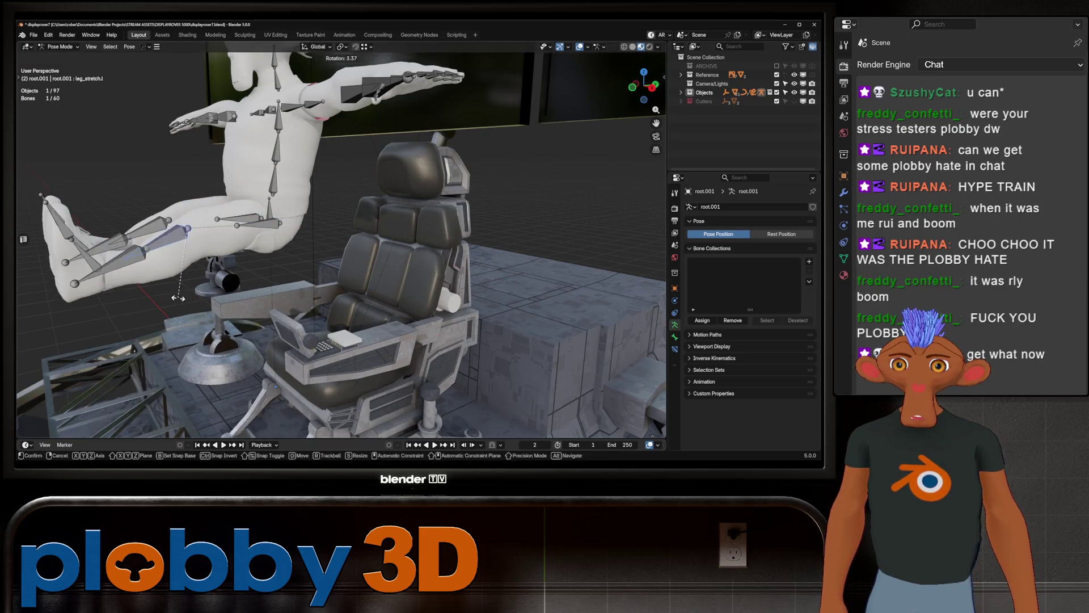
key(x)
click(170, 285)
middle_drag(171, 285, 168, 281)
middle_drag(341, 256, 383, 248)
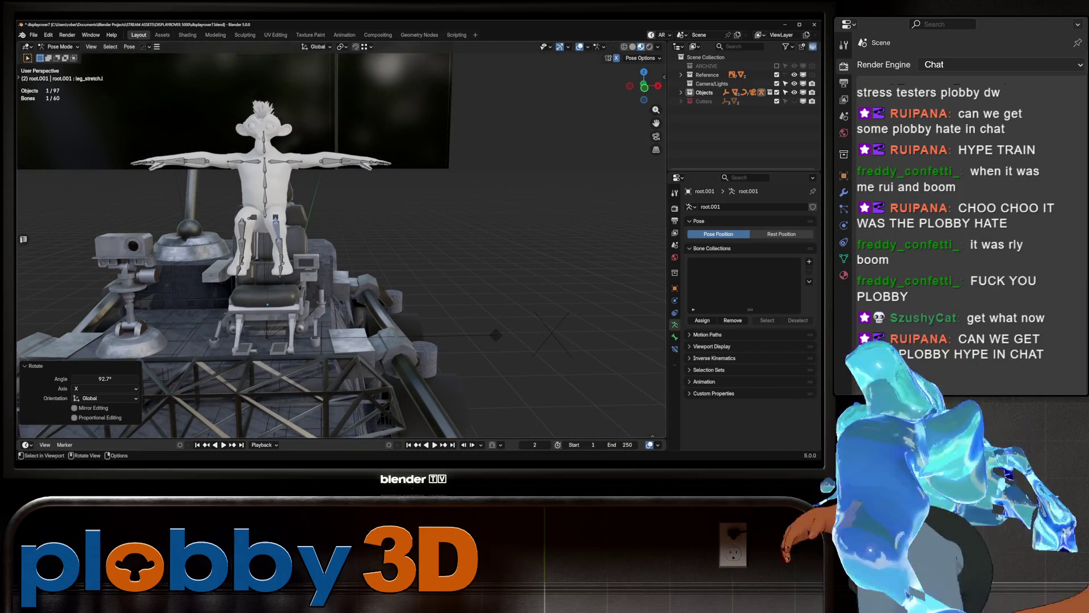
Step: Rotate the arm down and the forearm bones about -50° on global X so they reach forward
click(319, 161)
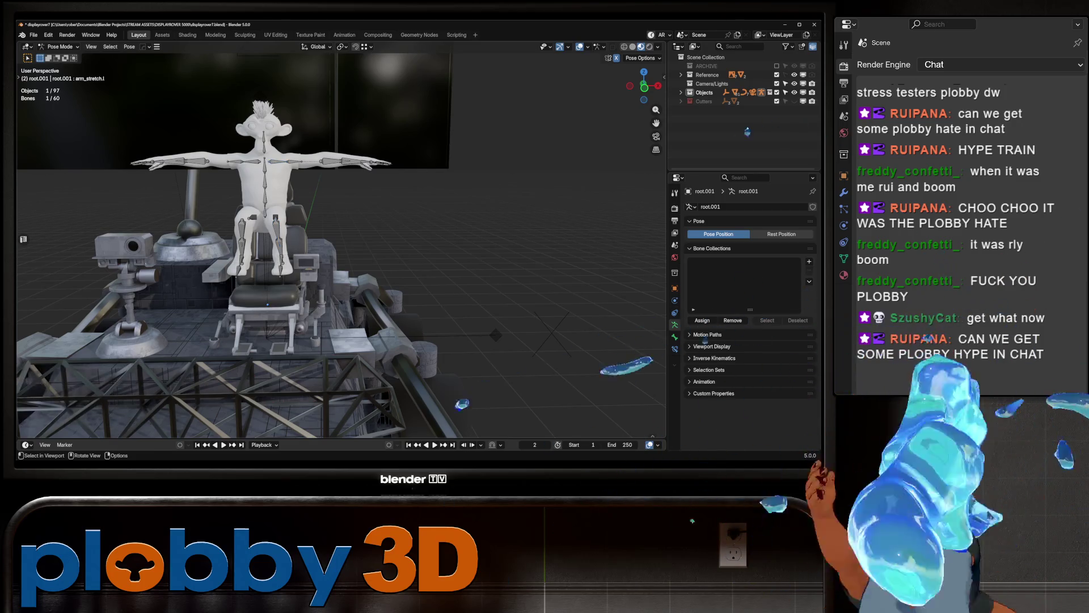
key(r)
click(300, 213)
key(r)
middle_drag(289, 255, 298, 254)
key(x)
key(x)
key(x)
key(x)
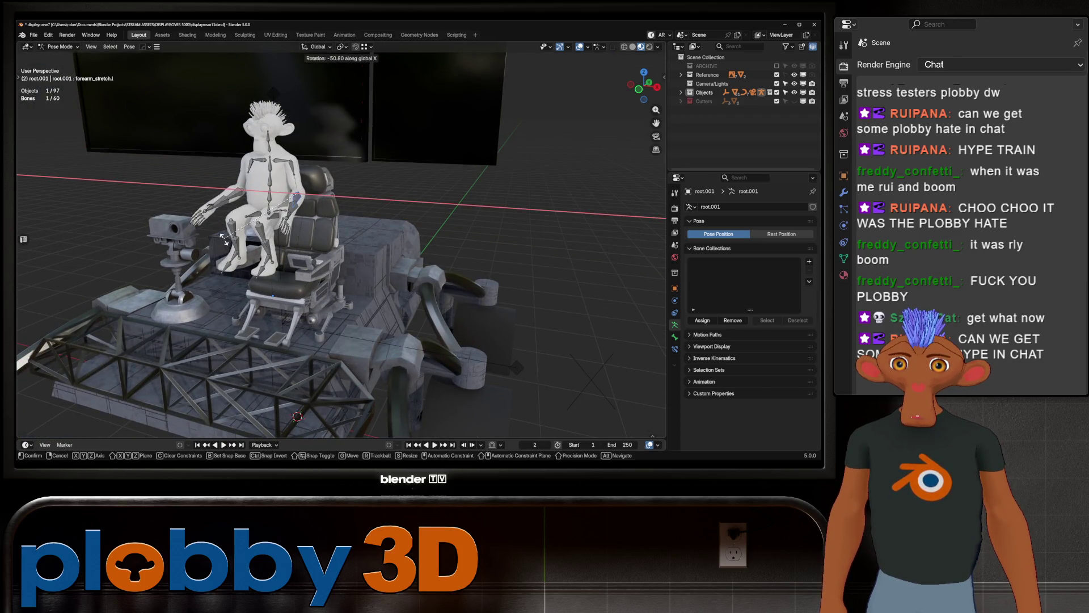
click(224, 241)
mouse_move(341, 255)
middle_down()
mouse_move(340, 170)
mouse_move(366, 256)
middle_up()
Step: Cancel a stray forearm rotation, return to Object Mode and start moving the character along Z
key(r)
key(x)
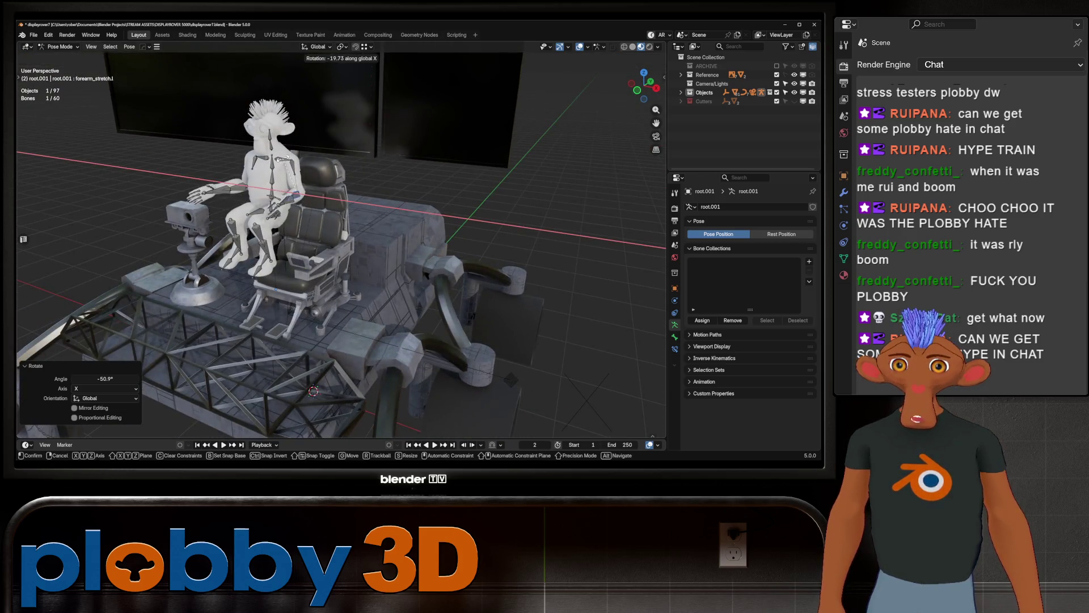
key(Escape)
key(ctrl+z)
key(ctrl+shift+z)
click(60, 46)
middle_drag(340, 255, 383, 255)
key(g)
key(z)
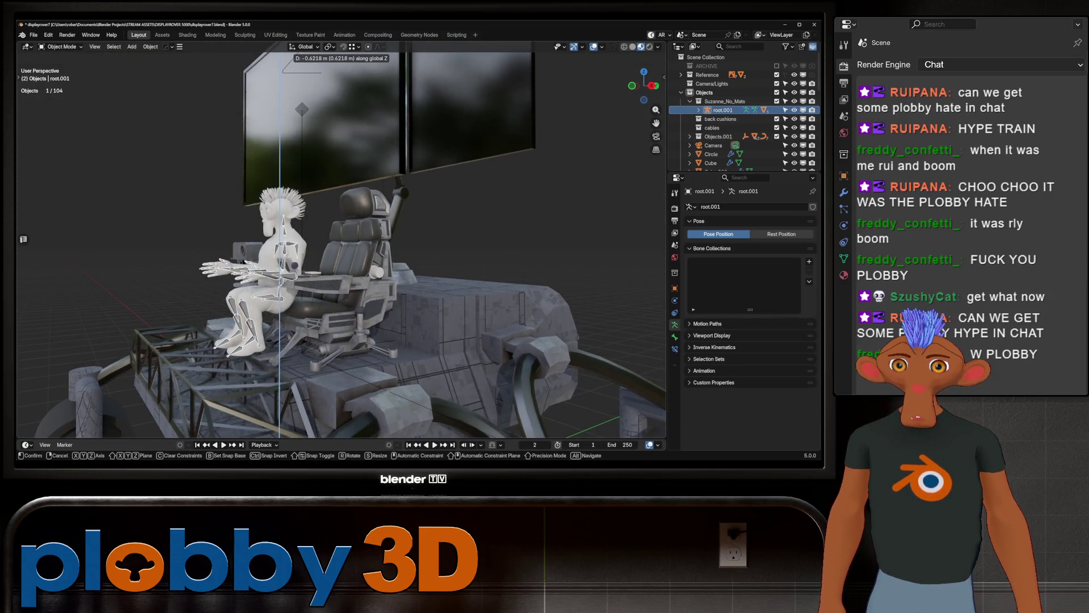
Step: Shift the root.001 rig along Y, then lower it about 0.067 m along Z into the seat
click(341, 281)
key(g)
key(y)
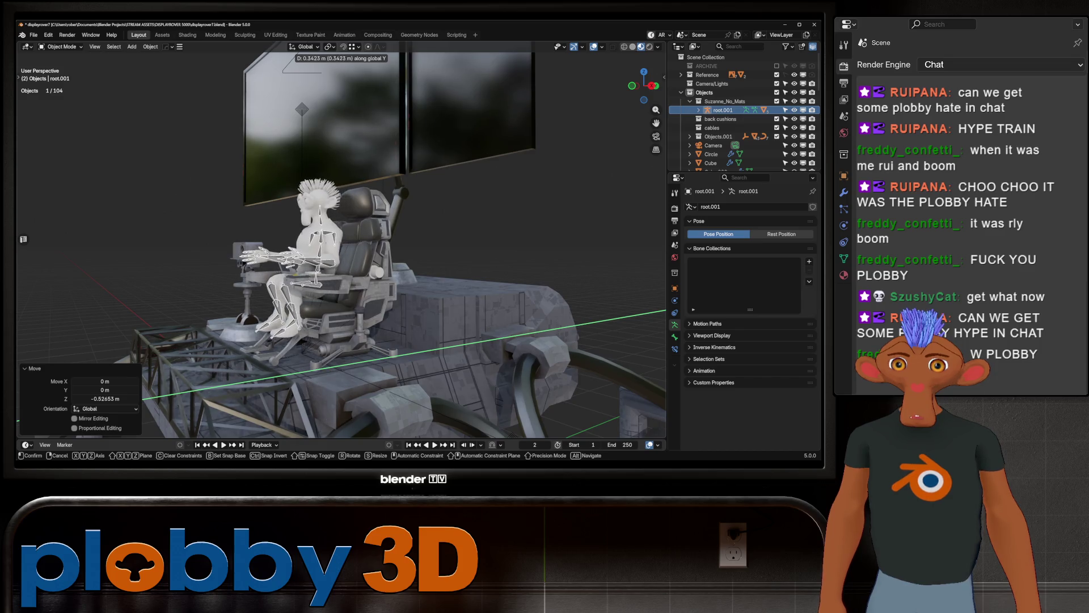
key(Return)
key(t)
key(g)
key(z)
key(Return)
mouse_move(340, 256)
middle_down()
mouse_move(383, 255)
mouse_move(409, 238)
mouse_move(366, 246)
mouse_move(400, 256)
middle_up()
scroll(340, 255, down, 5)
scroll(341, 256, down, 3)
scroll(340, 256, up, 4)
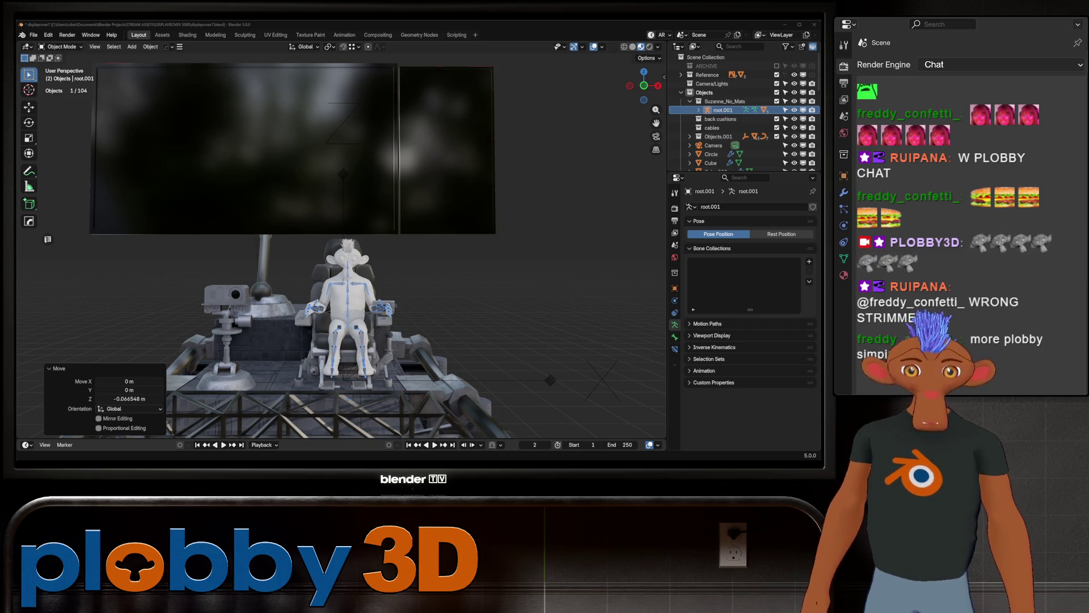
mouse_move(340, 255)
middle_down()
mouse_move(392, 247)
mouse_move(365, 264)
mouse_move(464, 252)
mouse_move(392, 255)
mouse_move(392, 238)
mouse_move(494, 252)
middle_up()
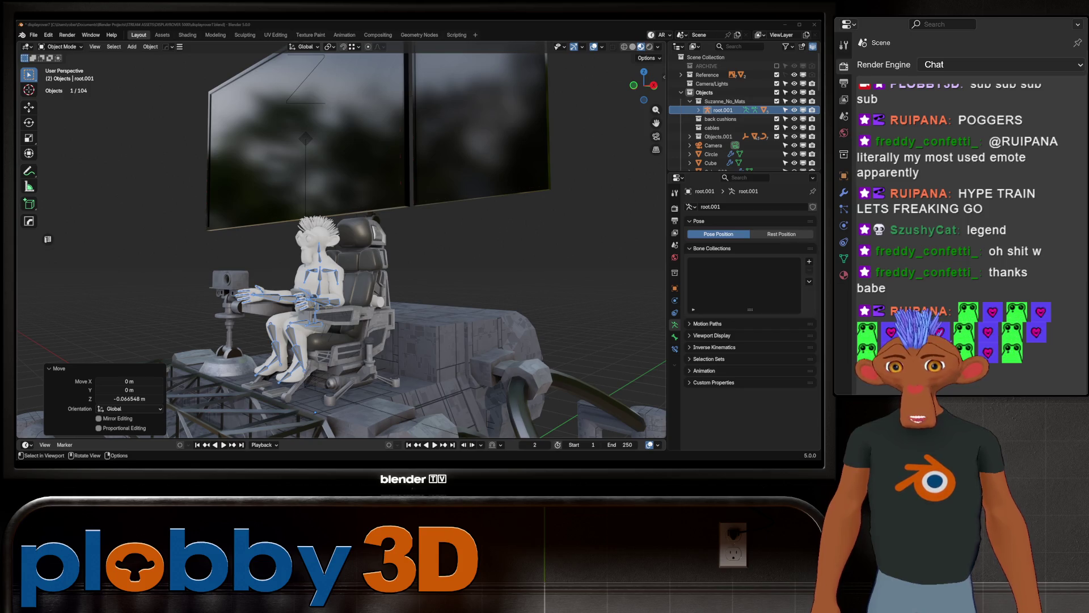
scroll(341, 247, down, 3)
middle_drag(341, 246, 400, 256)
scroll(341, 256, up, 3)
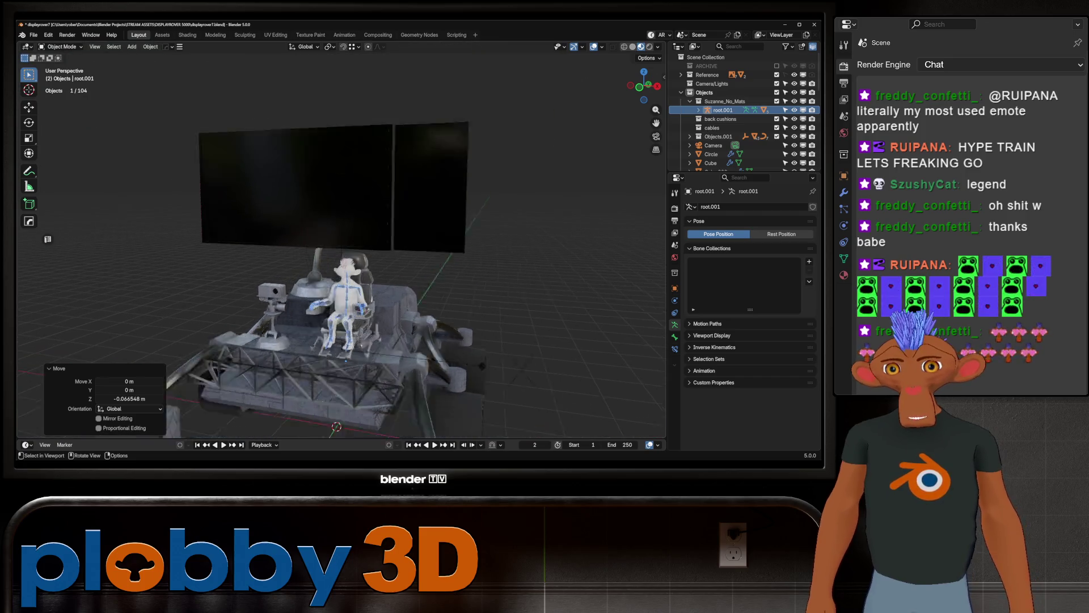
scroll(341, 247, up, 3)
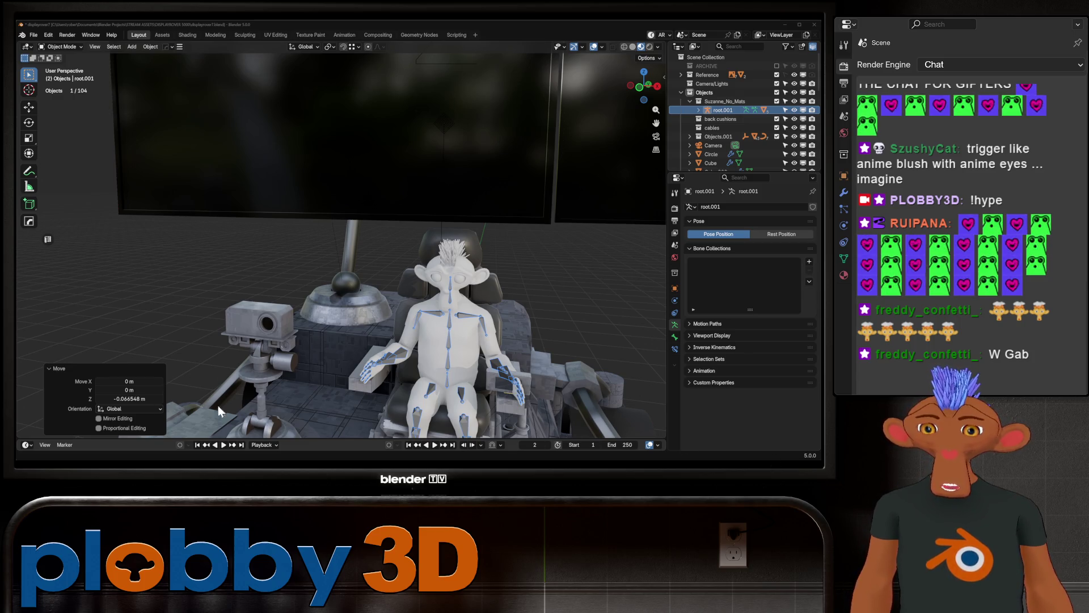
scroll(341, 246, down, 3)
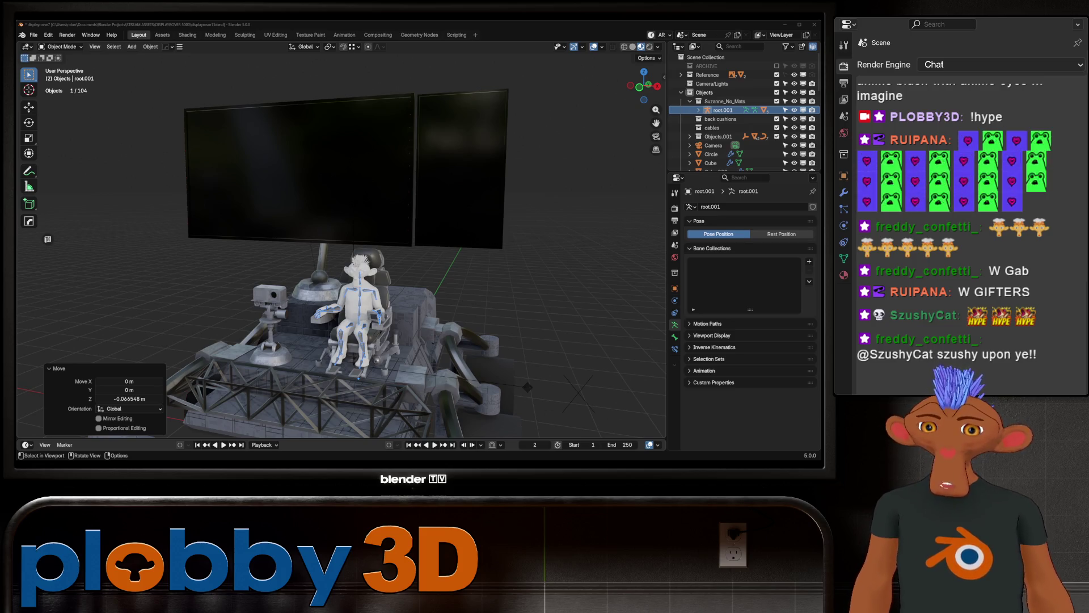
scroll(341, 256, down, 3)
Step: Orbit to a three-quarter view of the chair and select the camera box Cube.004
mouse_move(340, 255)
middle_down()
mouse_move(382, 272)
mouse_move(409, 255)
middle_up()
scroll(341, 255, up, 3)
scroll(340, 247, up, 2)
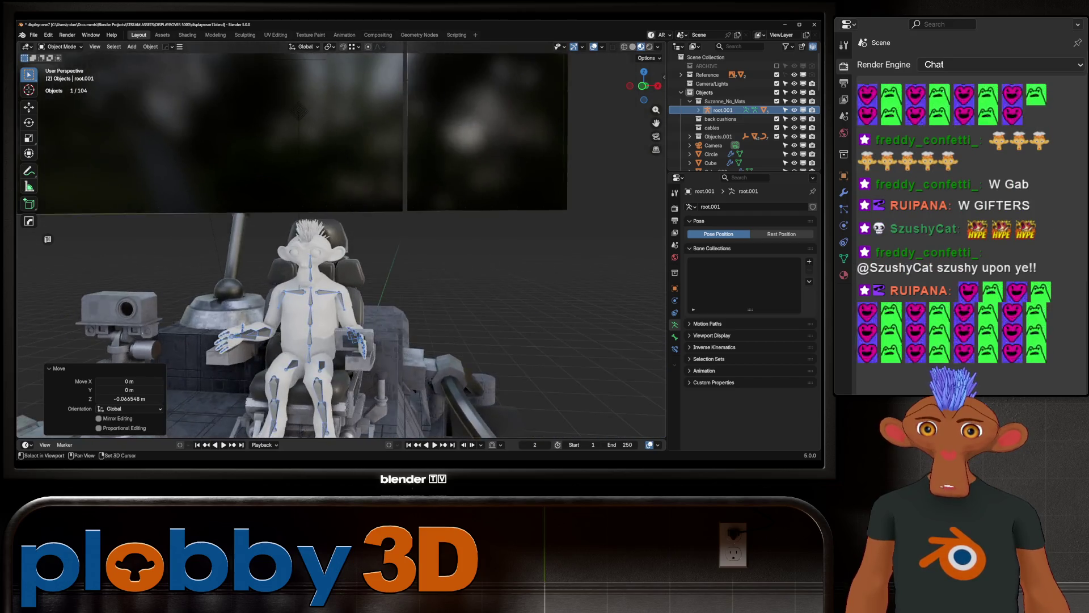
middle_drag(340, 256, 409, 264)
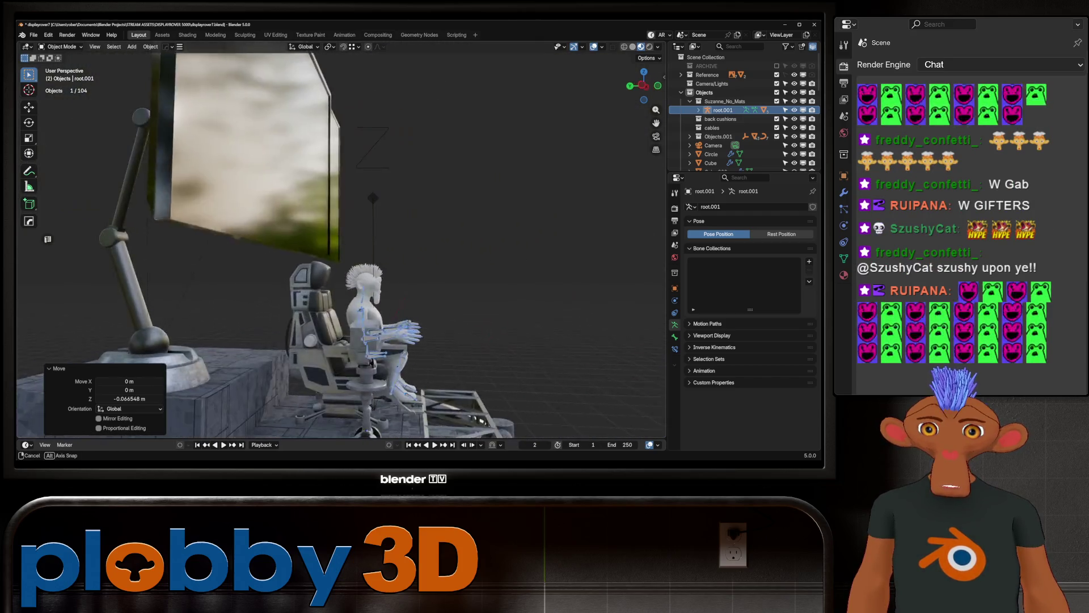
middle_drag(340, 255, 408, 264)
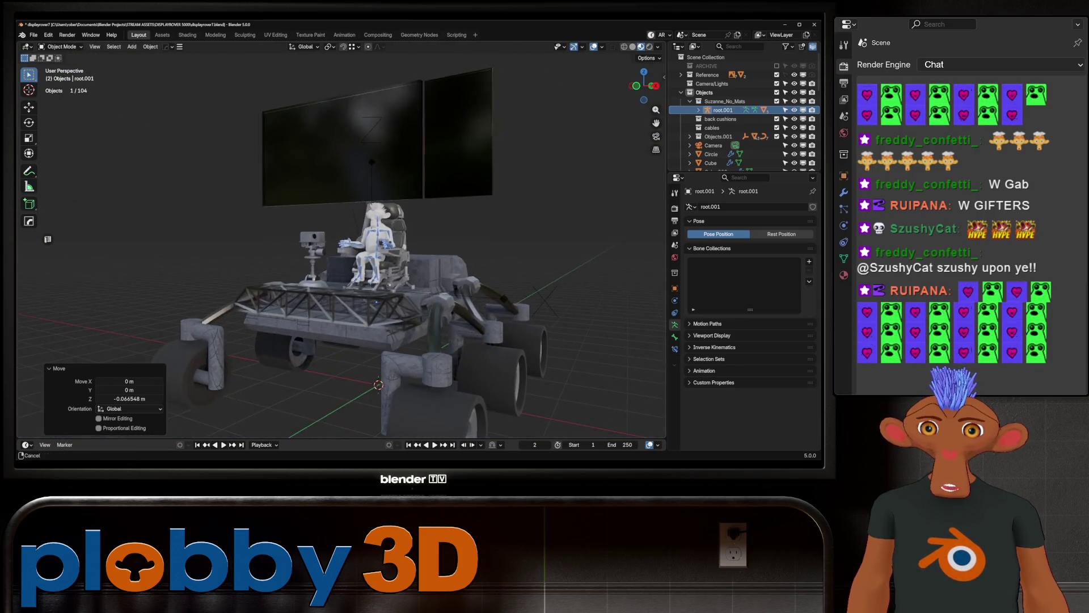
middle_drag(340, 256, 409, 263)
scroll(341, 255, up, 5)
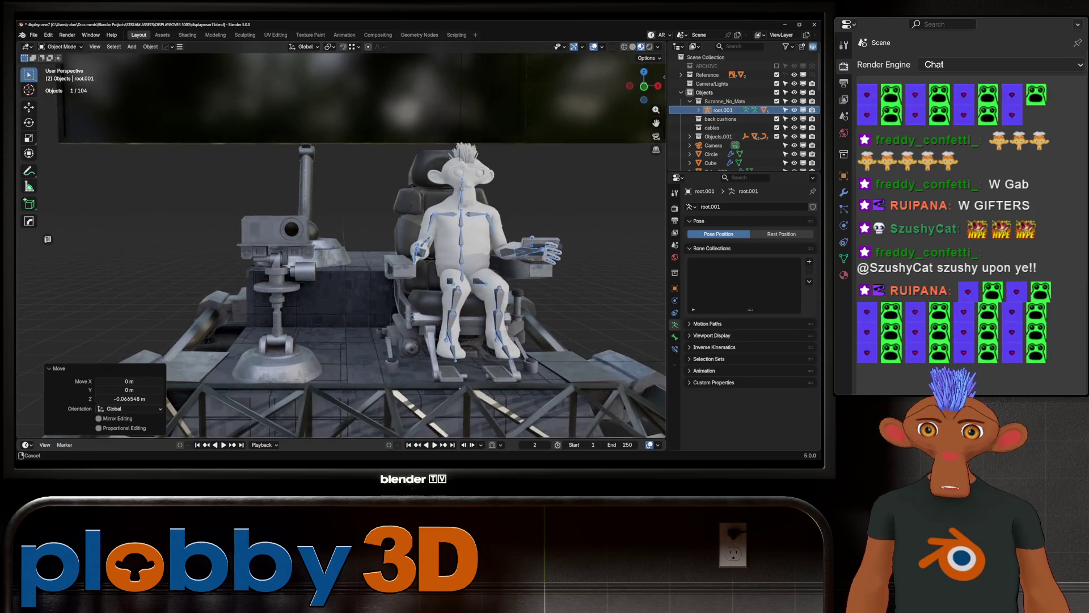
middle_drag(341, 256, 408, 256)
click(281, 233)
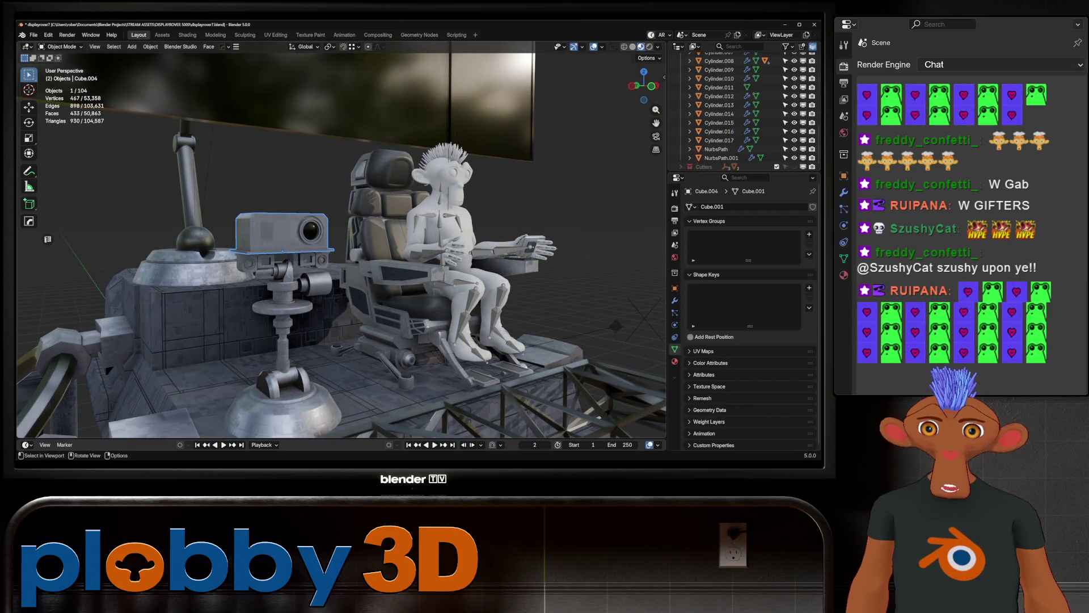
middle_drag(341, 256, 408, 255)
scroll(341, 256, up, 2)
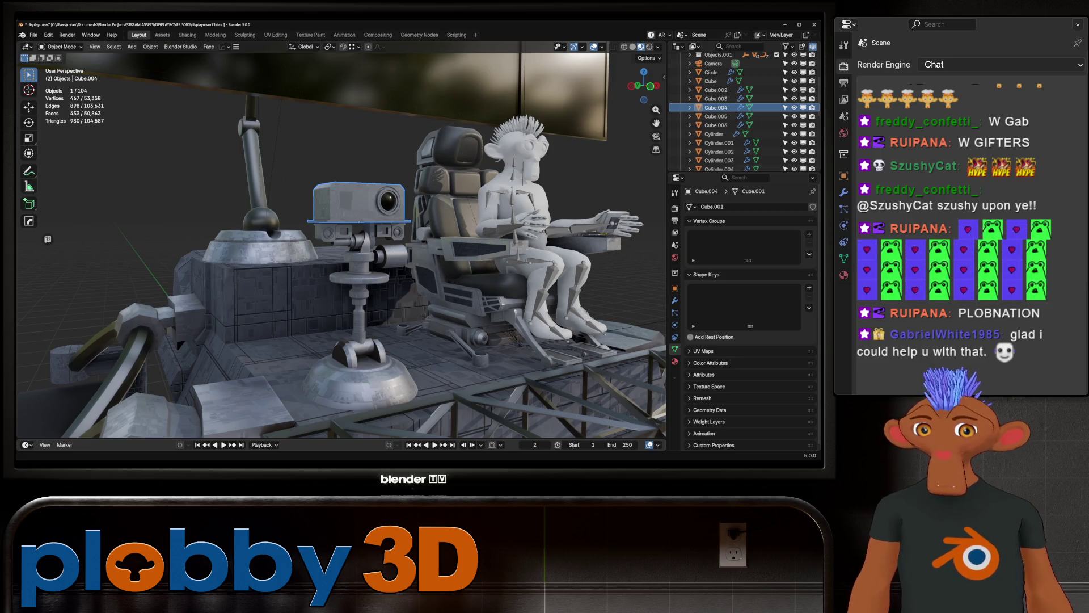
scroll(512, 316, down, 5)
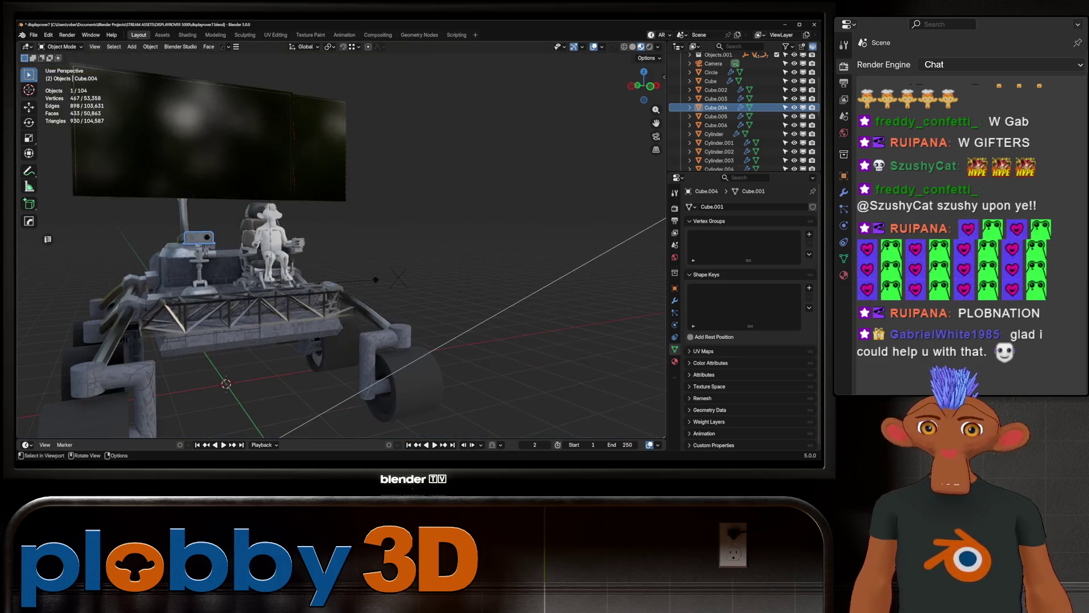
middle_drag(426, 315, 513, 315)
scroll(513, 315, up, 3)
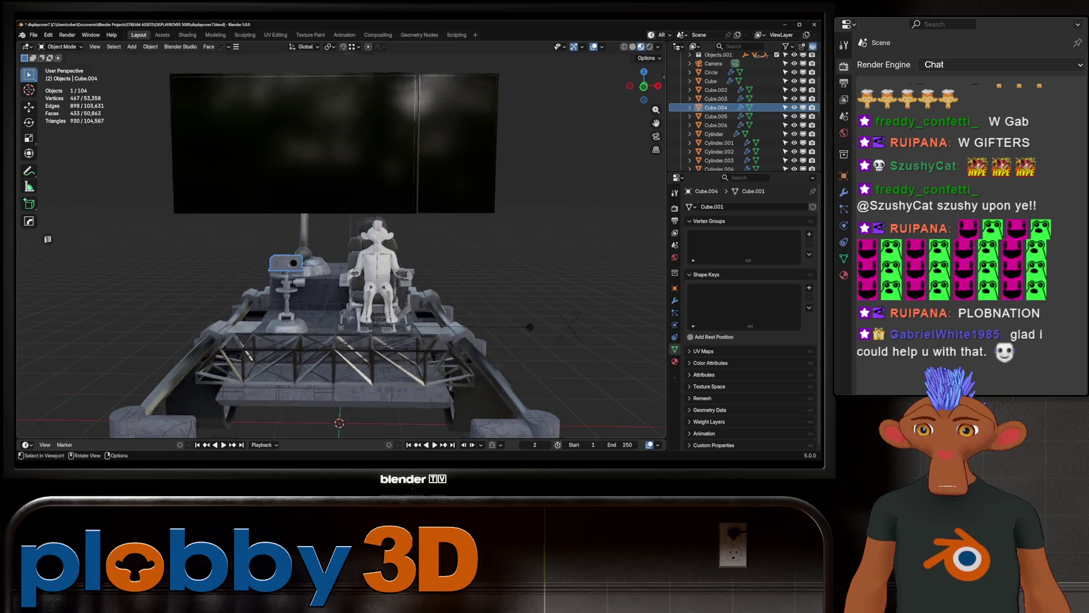
scroll(553, 349, up, 2)
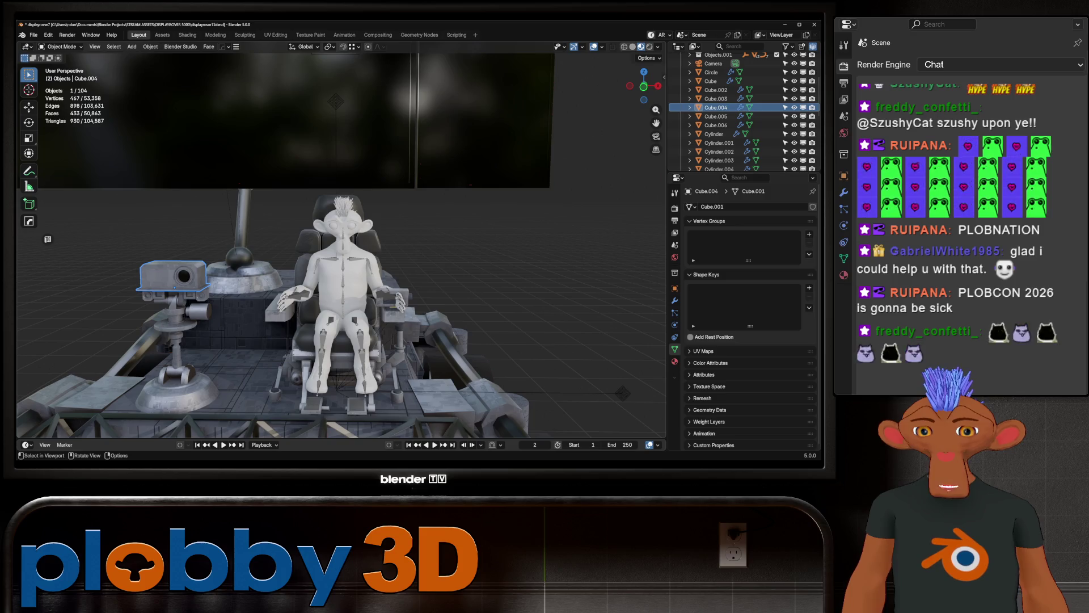
scroll(48, 240, down, 3)
scroll(48, 239, down, 3)
middle_drag(48, 239, 47, 239)
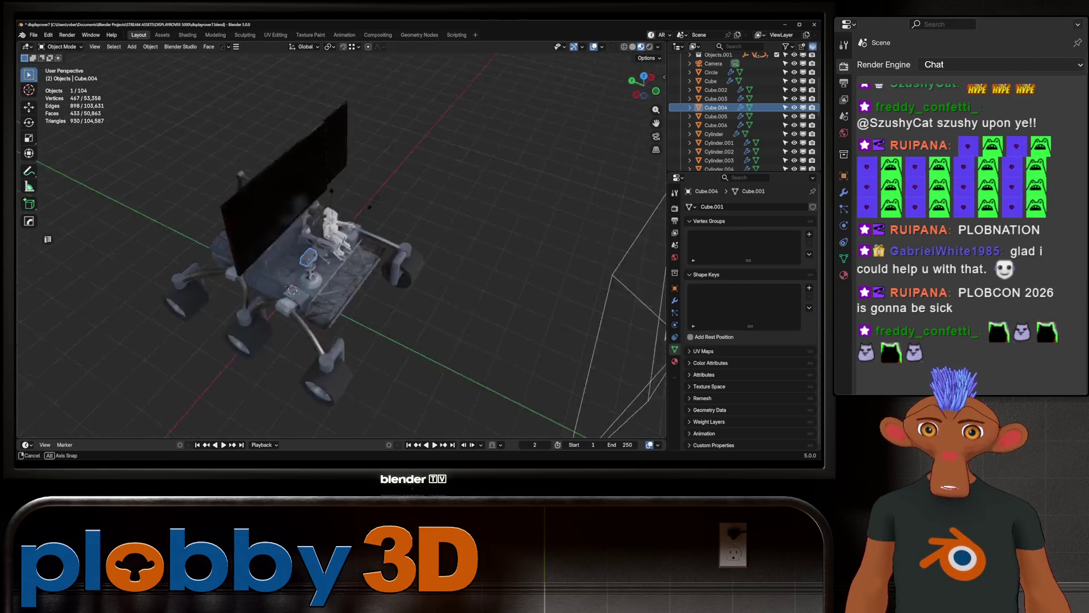
middle_drag(48, 239, 47, 239)
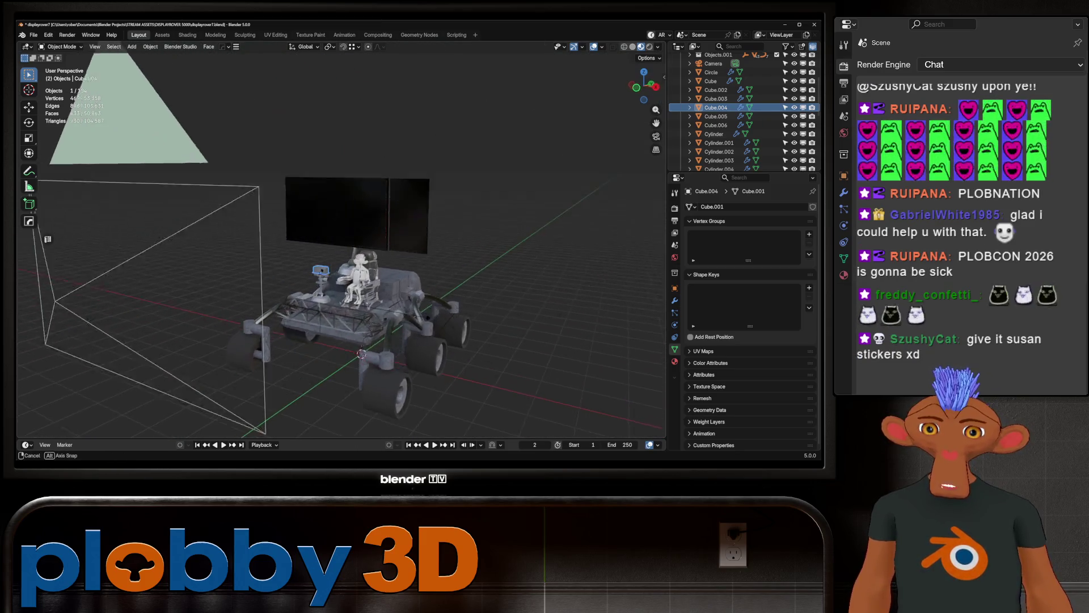
middle_drag(48, 240, 48, 239)
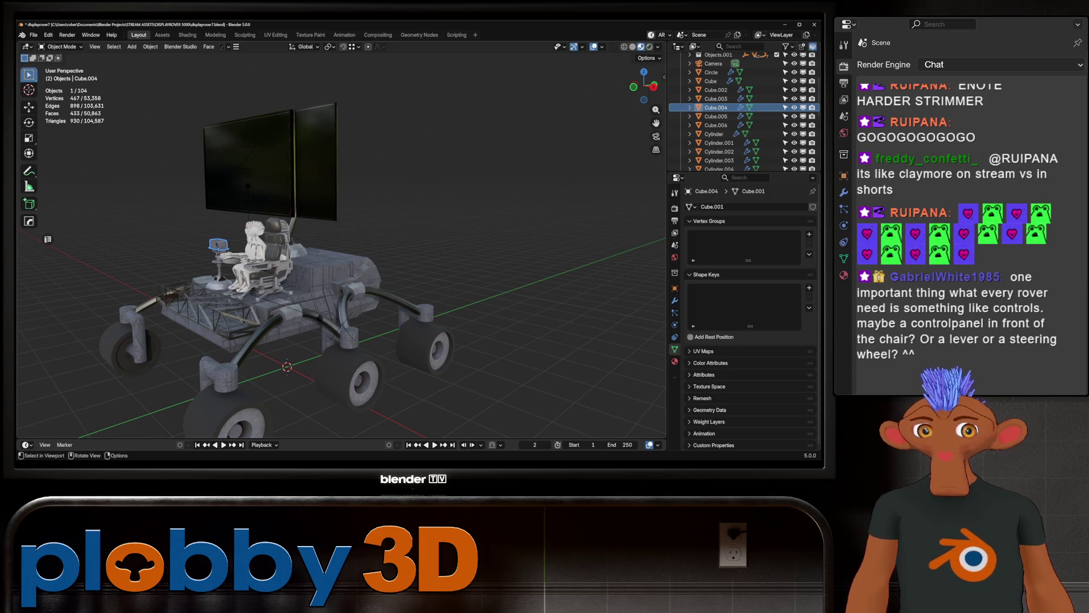
scroll(341, 255, up, 3)
scroll(341, 255, up, 2)
middle_drag(340, 256, 340, 289)
scroll(341, 255, up, 1)
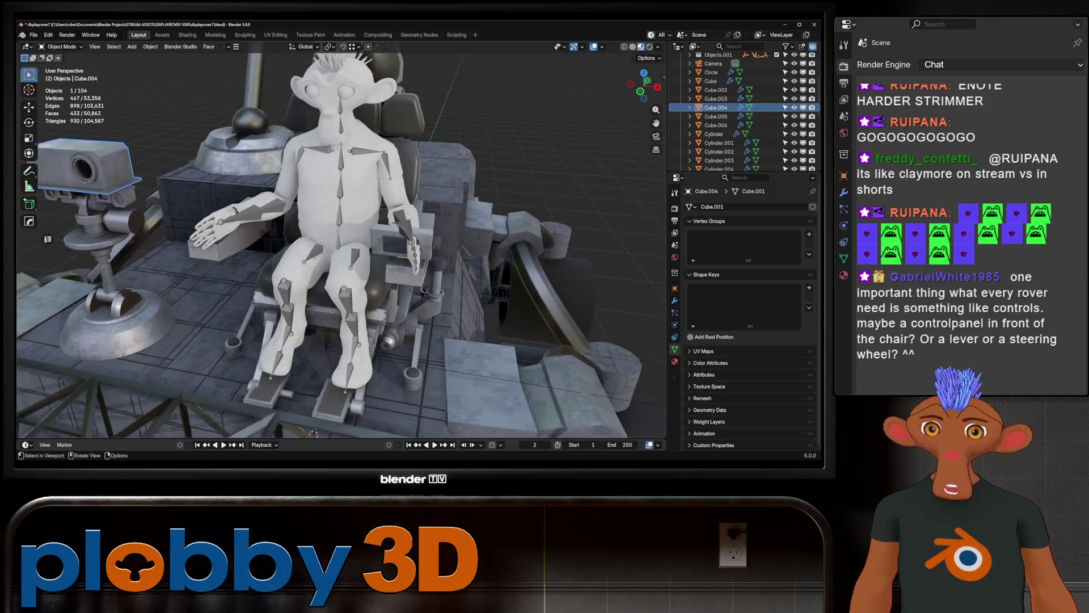
scroll(340, 239, up, 3)
middle_drag(340, 239, 374, 247)
scroll(341, 239, up, 2)
click(86, 320)
Step: Move the character's armature about 0.16 m forward along Y toward the armrest controls
mouse_move(86, 320)
middle_down()
mouse_move(221, 306)
mouse_move(324, 272)
mouse_move(341, 341)
middle_up()
middle_drag(261, 193, 409, 119)
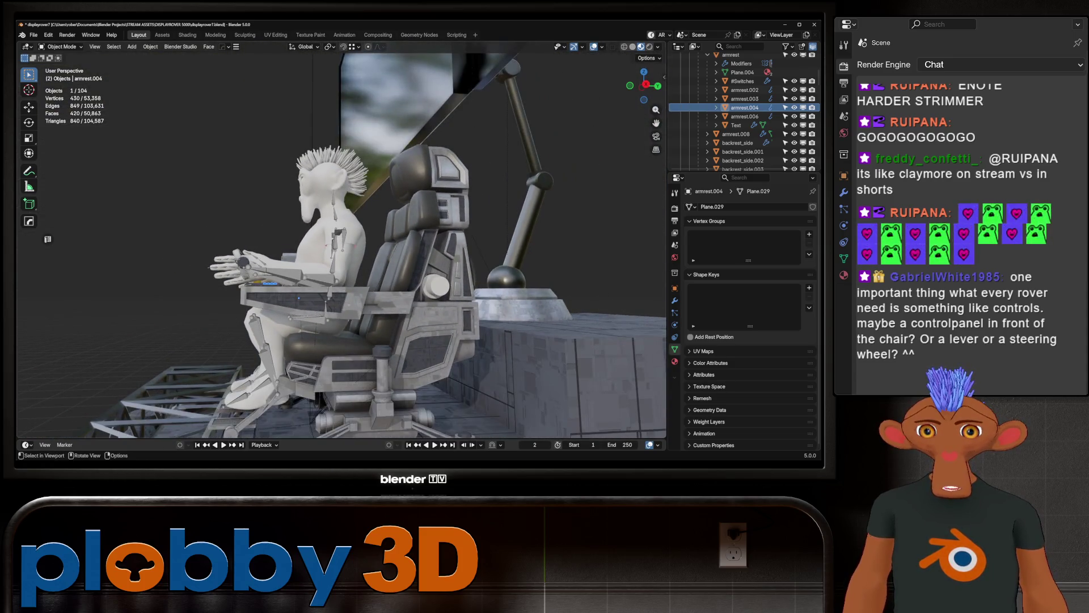
click(336, 281)
key(g)
key(y)
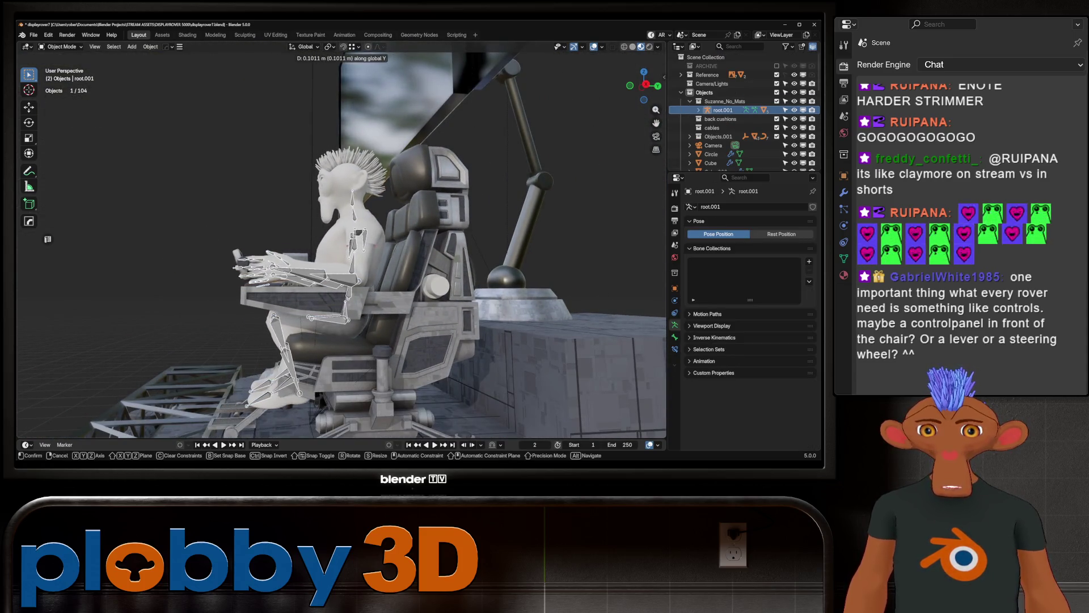
key(Escape)
mouse_move(341, 255)
middle_down()
mouse_move(375, 222)
mouse_move(367, 234)
mouse_move(473, 220)
middle_up()
key(g)
key(y)
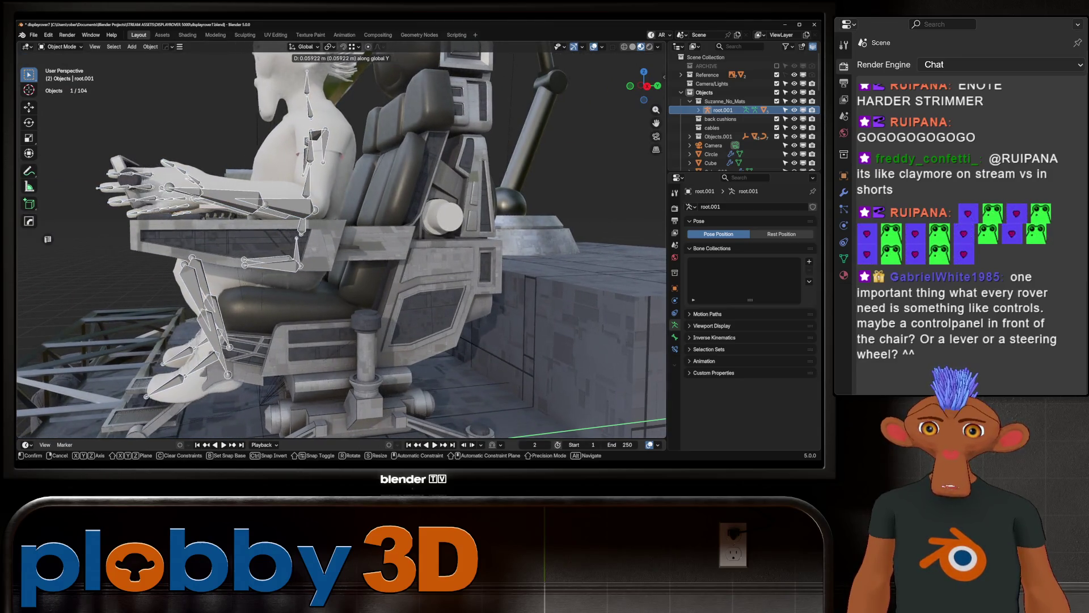
key(Return)
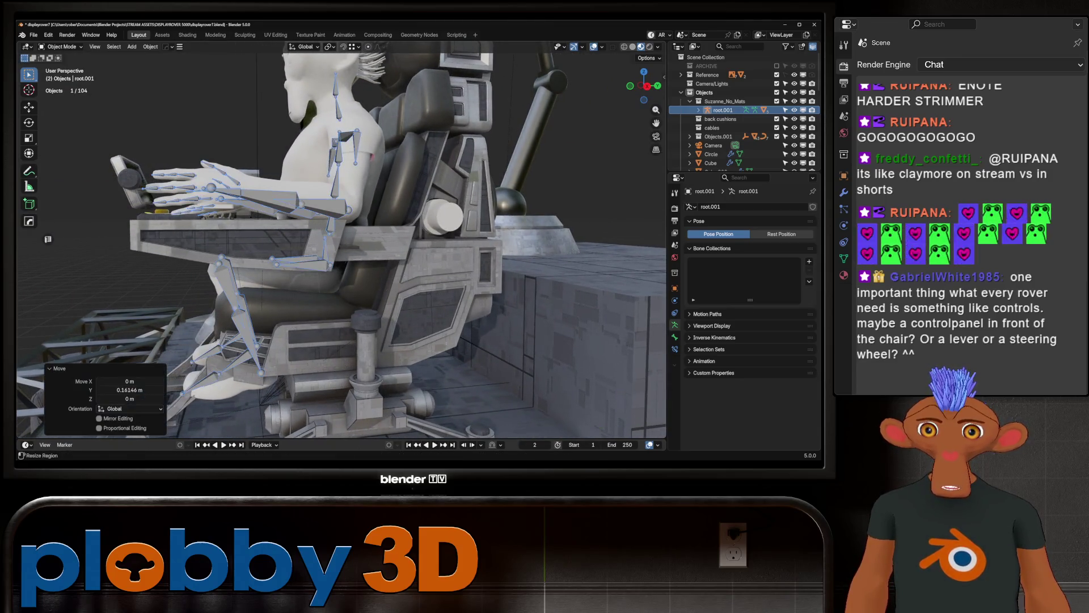
key(ctrl+s)
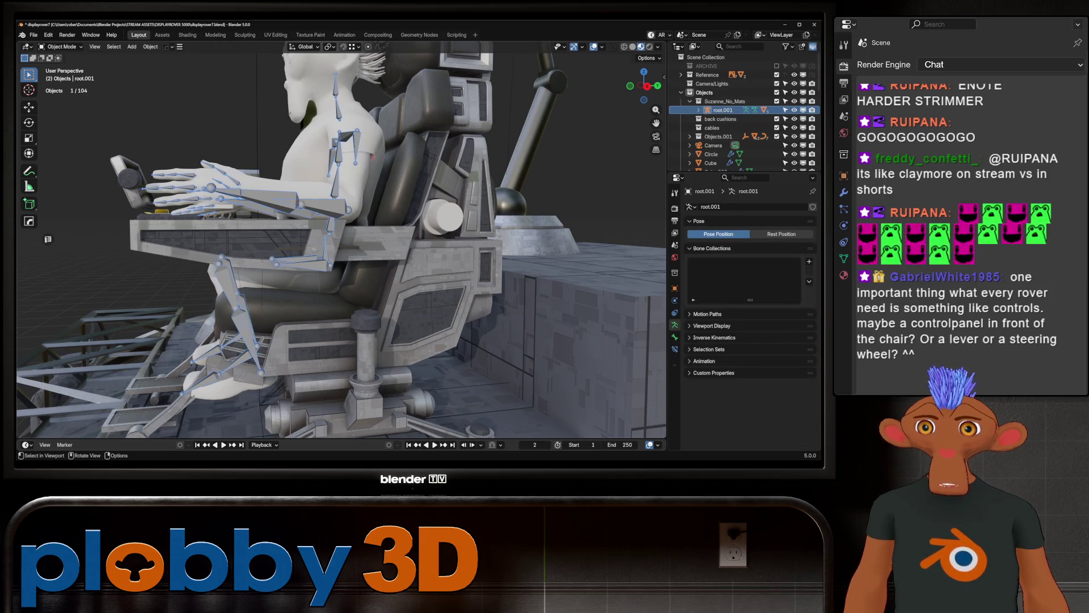
Step: In Pose Mode, rotate the leg bone -46.7° about X
key(ctrl+Tab)
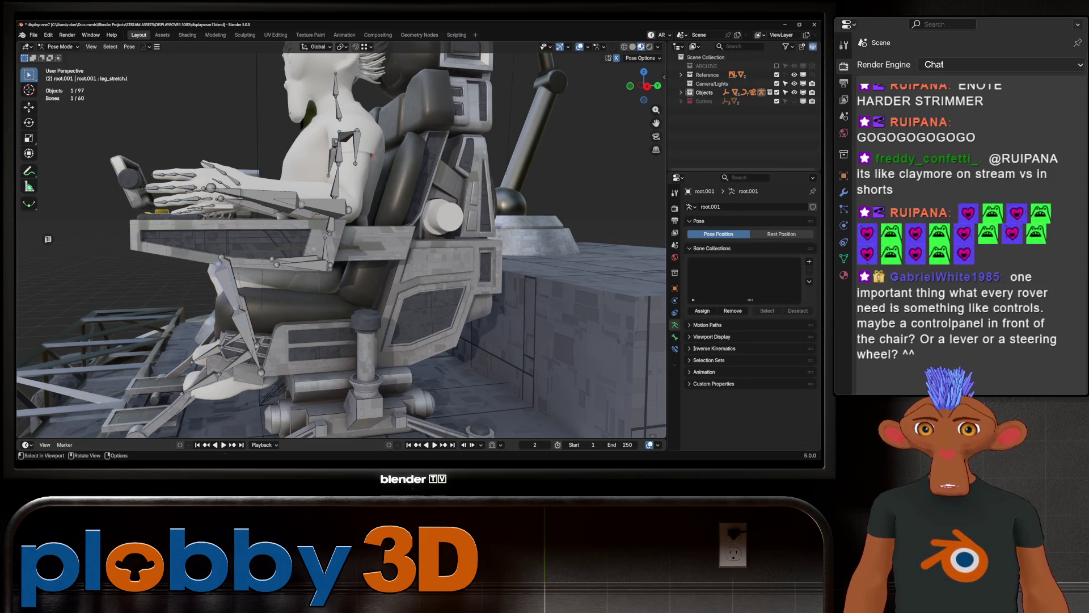
key(r)
key(x)
key(Return)
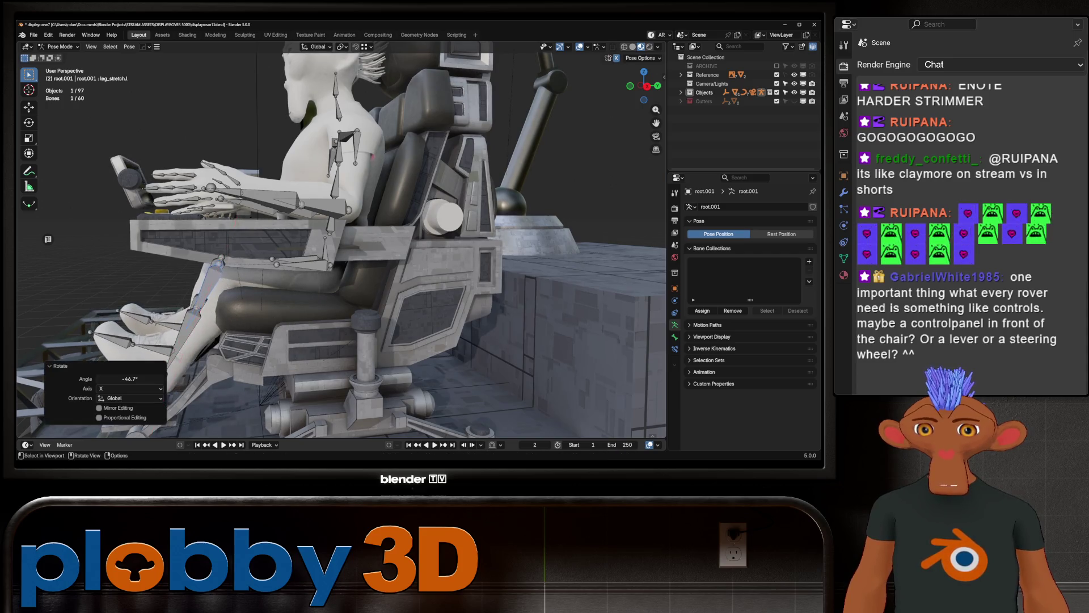
Step: Deselect all bones, return to Object Mode and select the footrest pegs
middle_drag(48, 239, 217, 255)
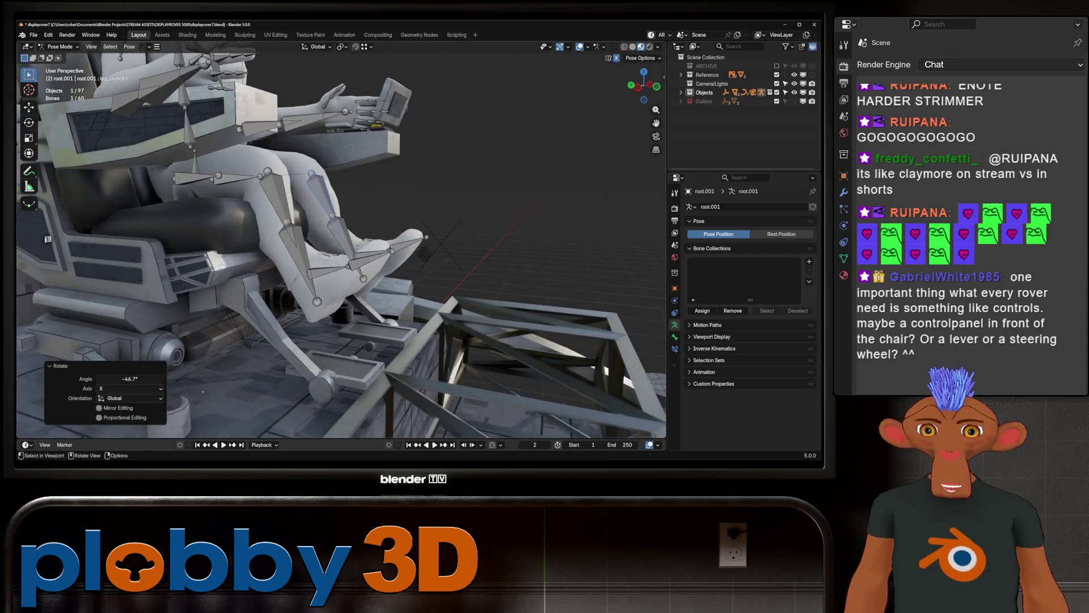
key(alt+a)
middle_drag(48, 239, 120, 246)
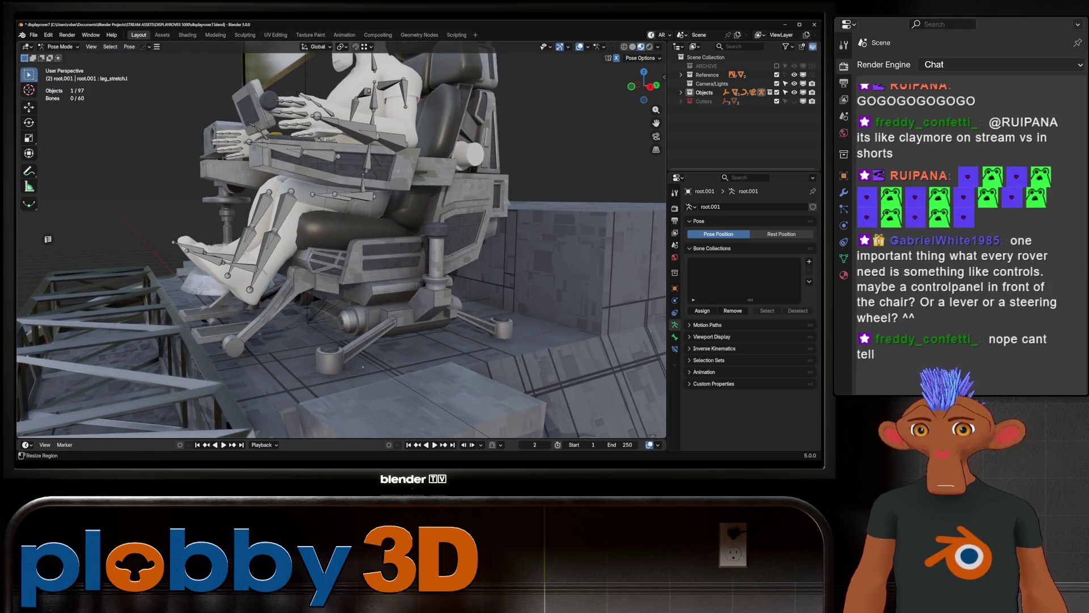
key(ctrl+Tab)
click(218, 328)
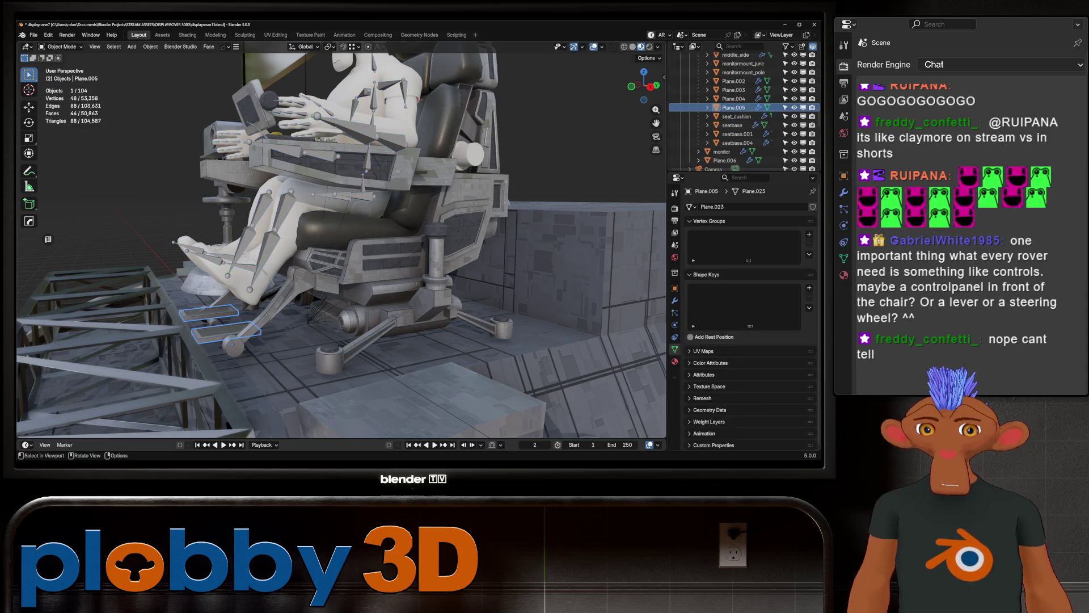
Step: Rotate the footrest pegs and chair legs -30.3° about X, then clear the selection
shift+click(281, 273)
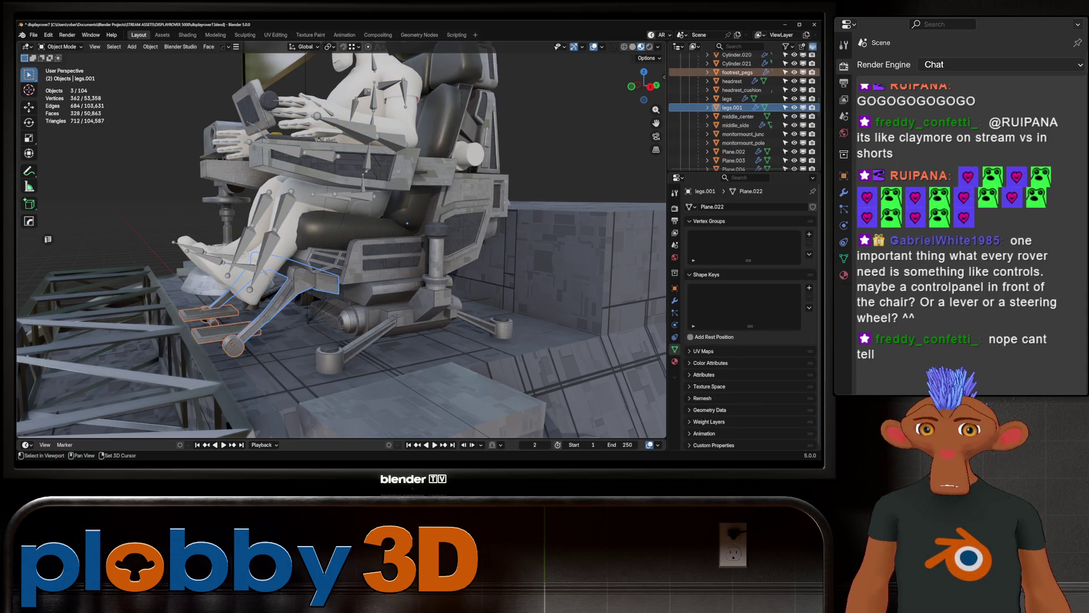
key(r)
key(x)
click(414, 293)
mouse_move(414, 293)
middle_down()
mouse_move(469, 259)
mouse_move(343, 344)
mouse_move(443, 256)
middle_up()
key(alt+a)
scroll(358, 323, up, 3)
scroll(358, 324, up, 2)
Step: Inspect the seated character and control panel, then switch to the Assets workspace
middle_drag(340, 247, 357, 256)
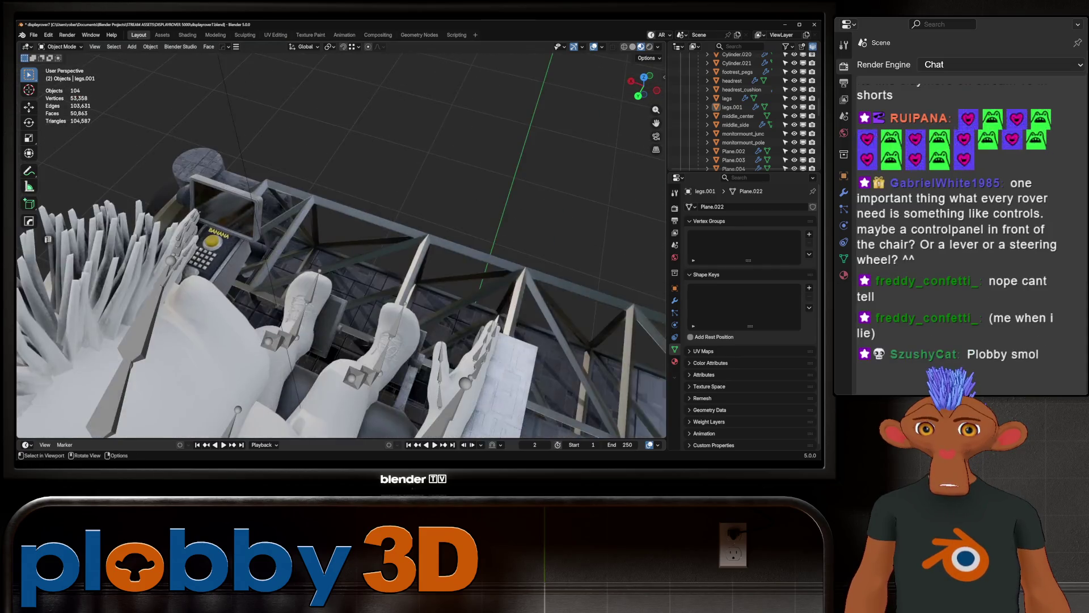
scroll(341, 247, up, 2)
scroll(340, 246, up, 2)
scroll(341, 247, up, 1)
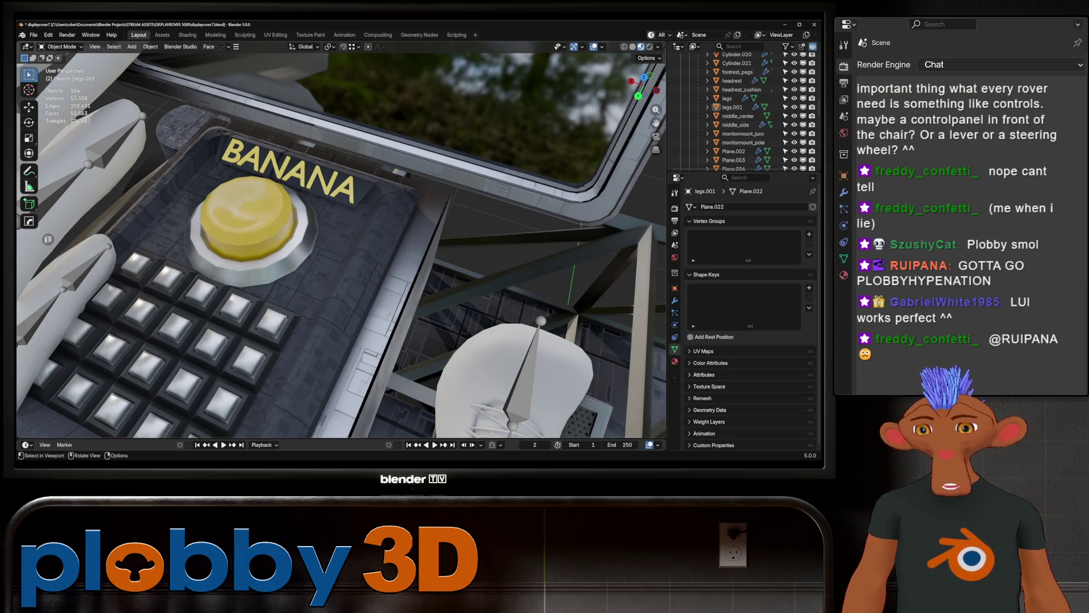
scroll(340, 238, down, 3)
middle_drag(341, 239, 426, 255)
scroll(340, 239, down, 2)
mouse_move(341, 238)
middle_down()
mouse_move(392, 238)
mouse_move(383, 290)
mouse_move(365, 213)
mouse_move(392, 196)
mouse_move(358, 256)
mouse_move(392, 230)
mouse_move(426, 256)
mouse_move(340, 238)
middle_up()
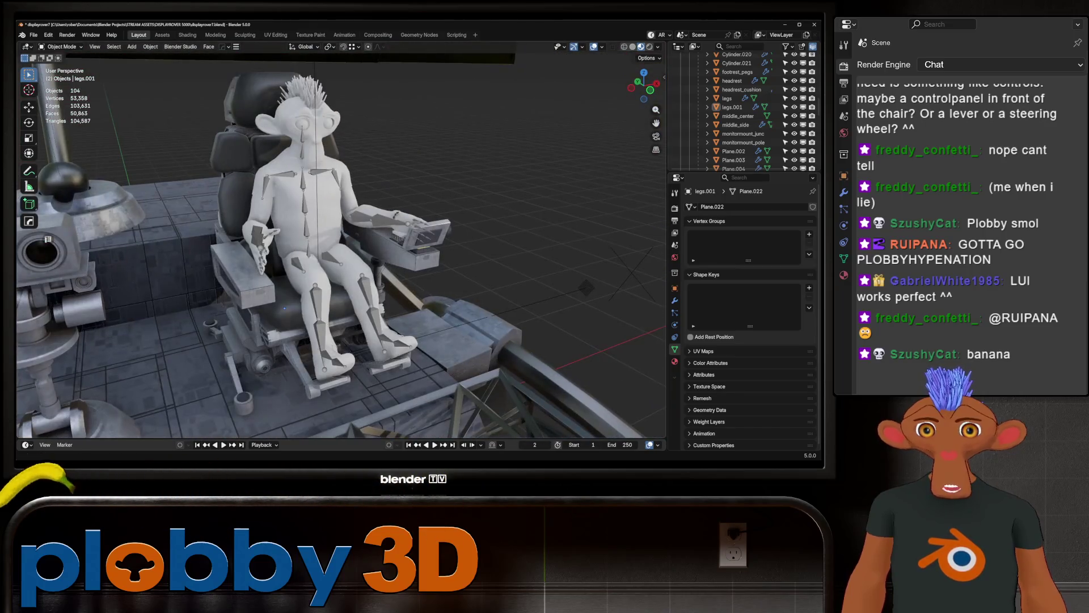
scroll(341, 247, up, 3)
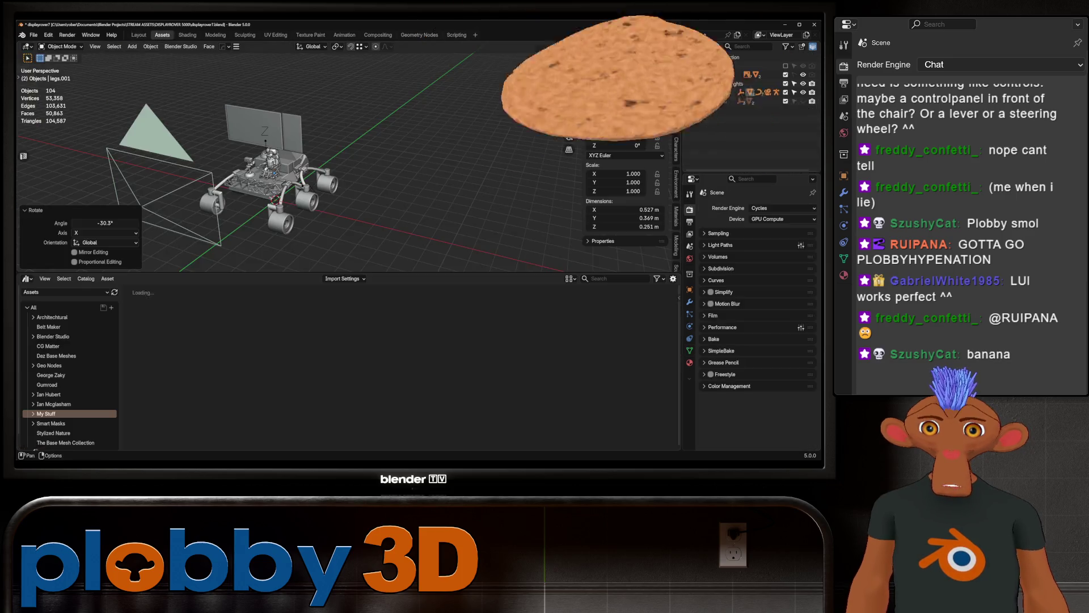
click(162, 34)
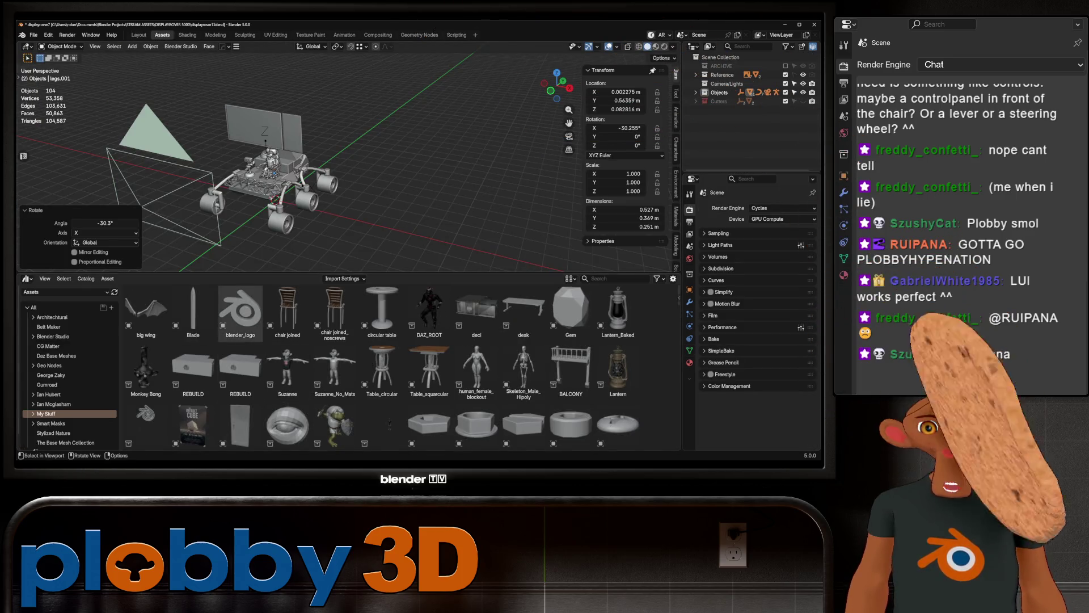
scroll(341, 162, up, 5)
scroll(341, 162, up, 1)
scroll(341, 161, up, 2)
scroll(341, 162, up, 3)
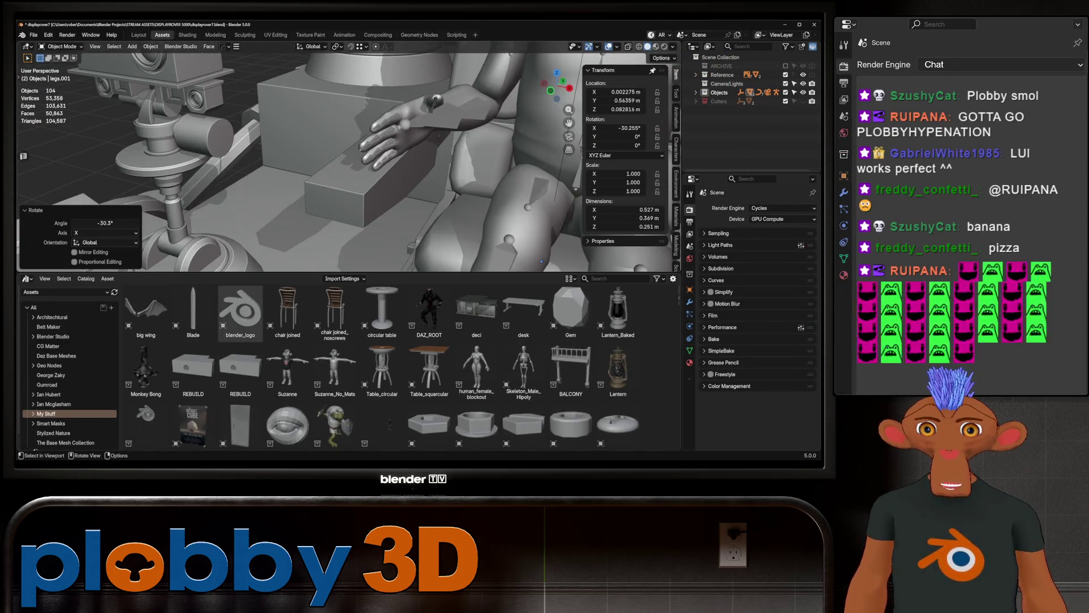
scroll(511, 357, down, 5)
scroll(510, 357, down, 5)
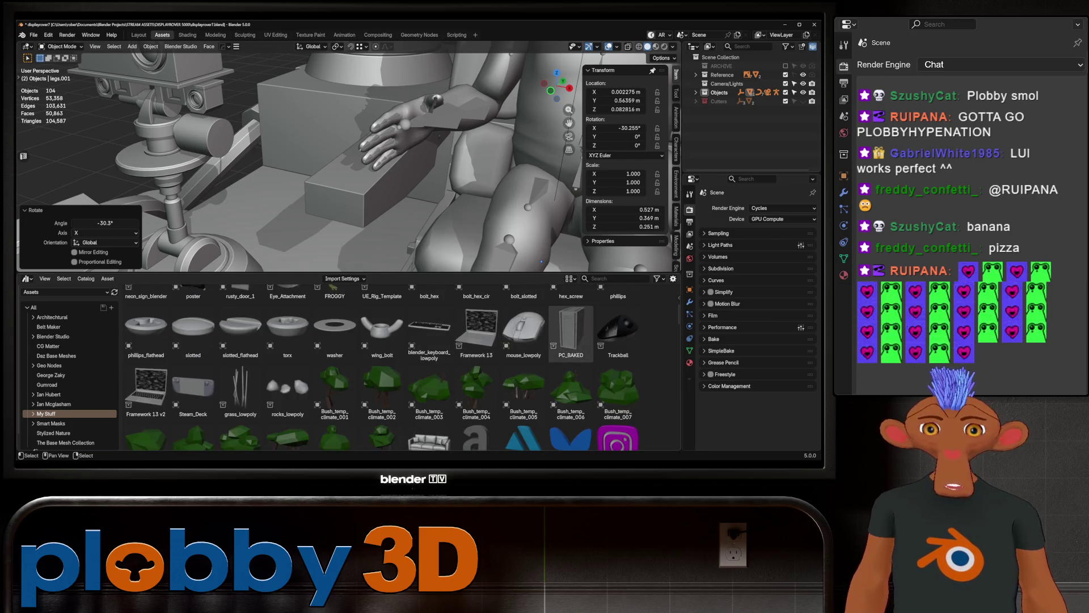
Step: Place the Trackball asset on the armrest box and inspect it in material preview
drag(619, 333, 366, 163)
mouse_move(366, 162)
middle_down()
mouse_move(442, 137)
mouse_move(409, 170)
middle_up()
click(655, 46)
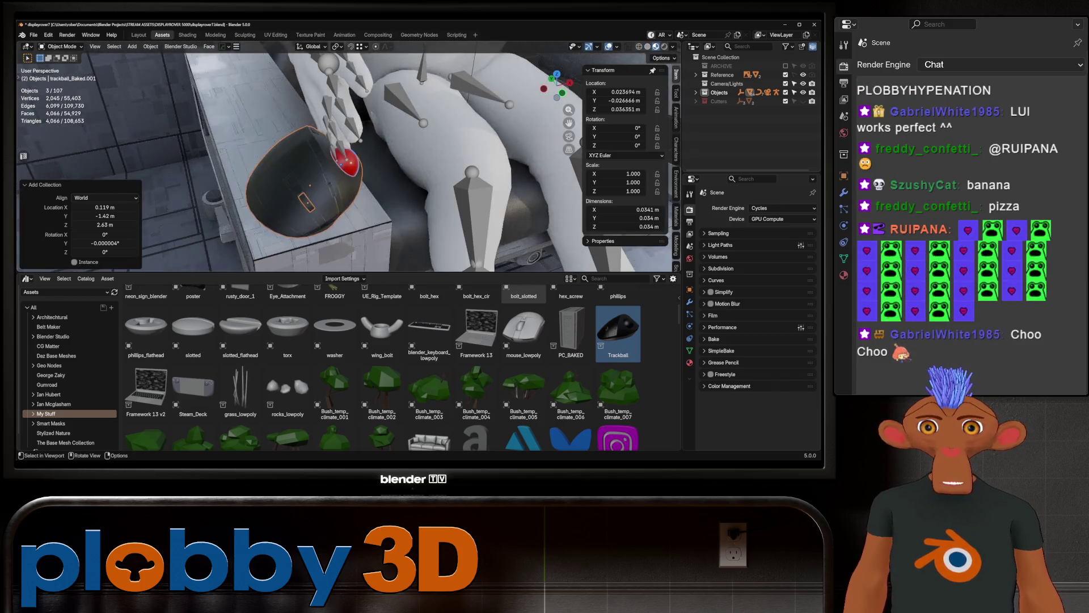
scroll(340, 163, down, 5)
middle_drag(340, 161, 358, 145)
scroll(341, 161, up, 4)
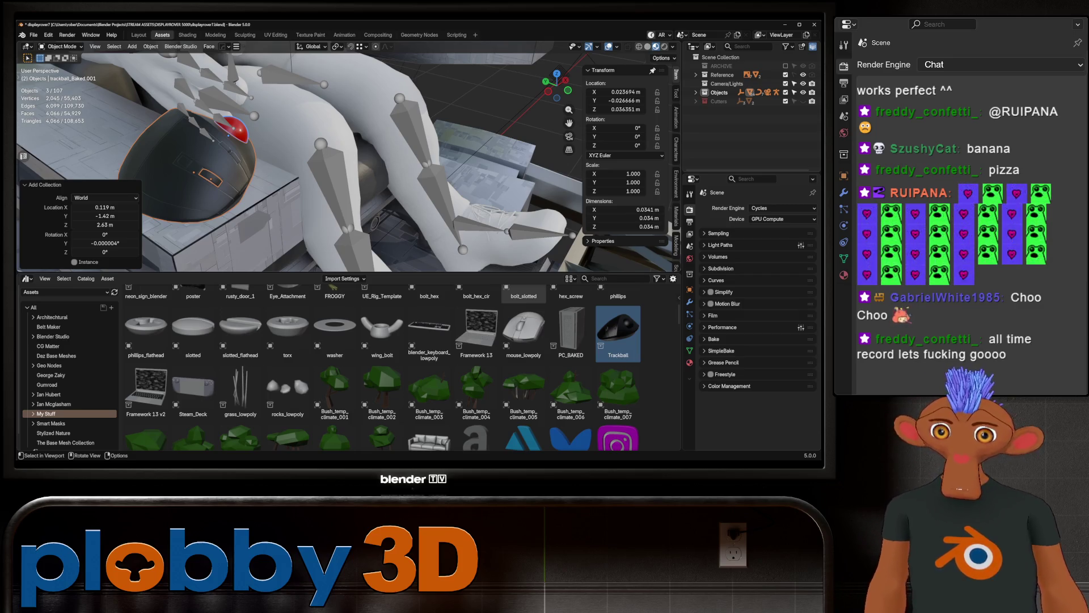
Step: Delete the trackball, select the armrest and bring up the Add menu (Shift+A)
key(Delete)
middle_drag(341, 158, 383, 171)
click(298, 195)
key(shift+a)
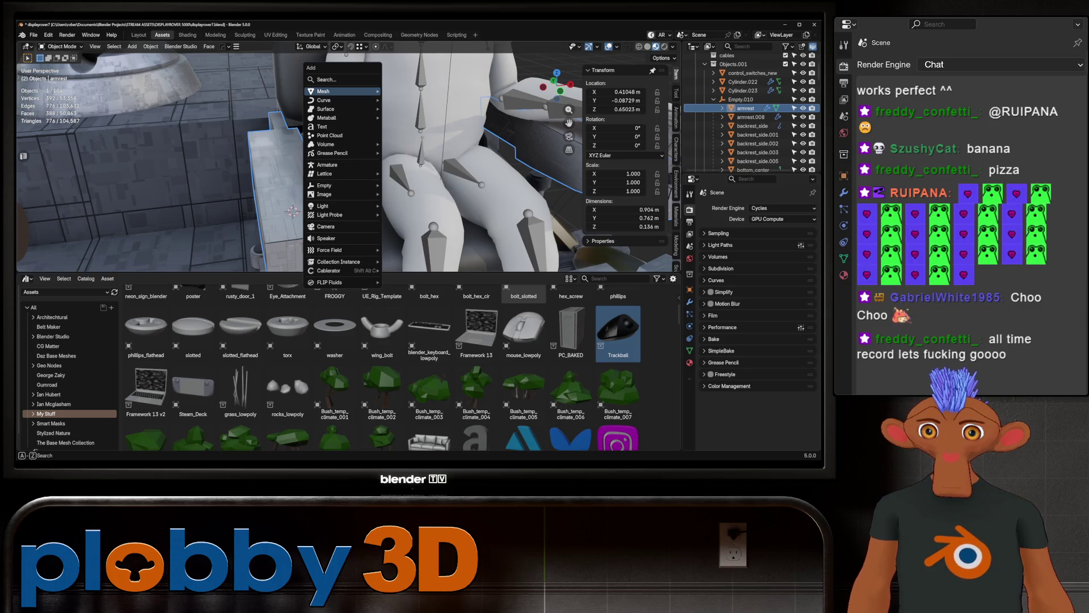
Step: Add a mesh circle shrunk to armrest size, extrude and widen it into a ring, and shift it along X
click(418, 109)
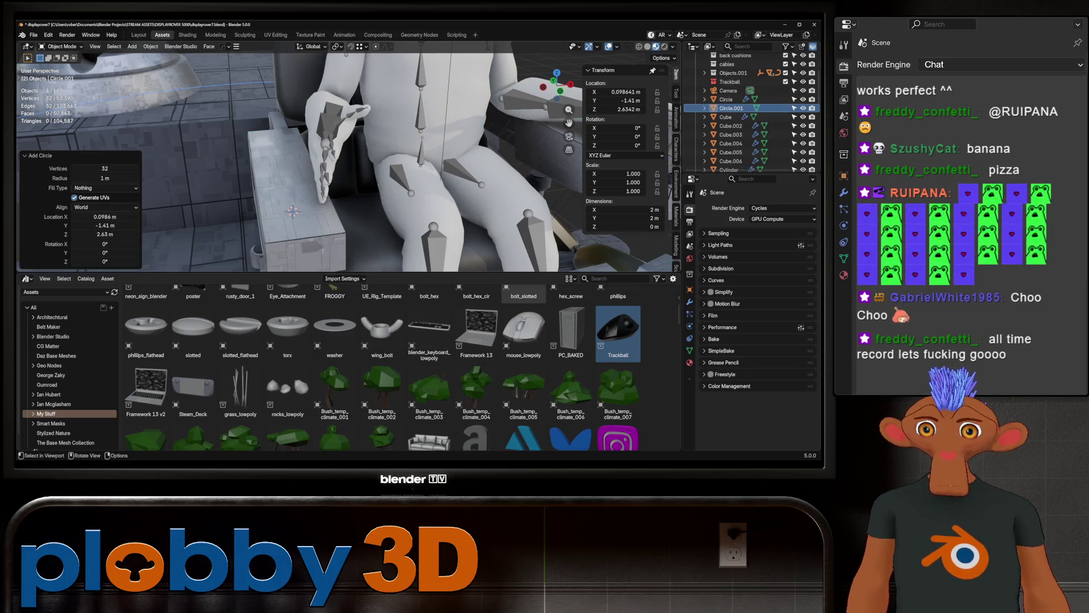
key(s)
click(293, 209)
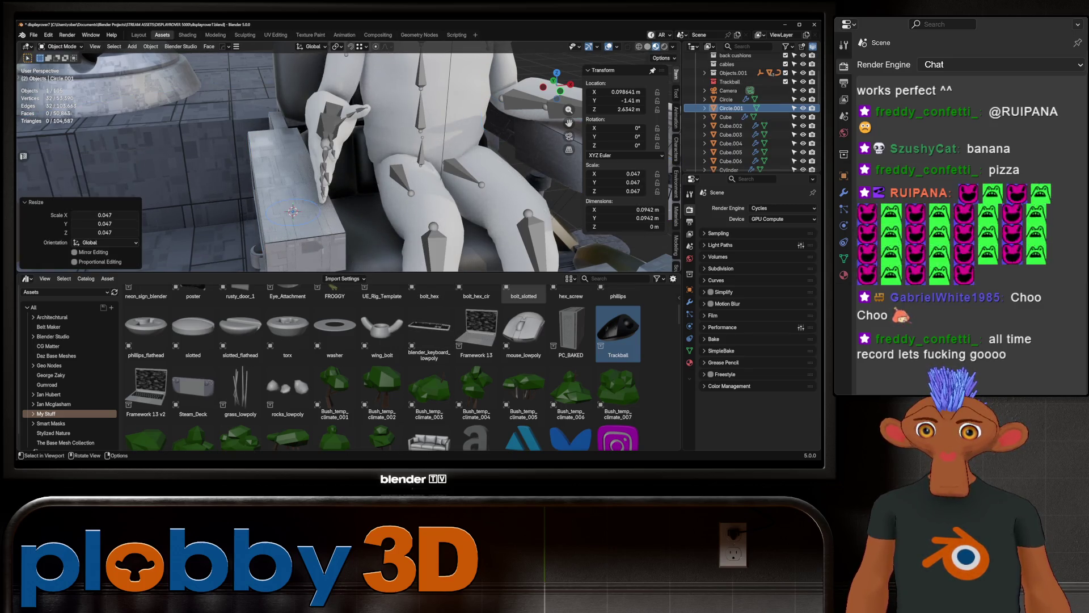
key(Tab)
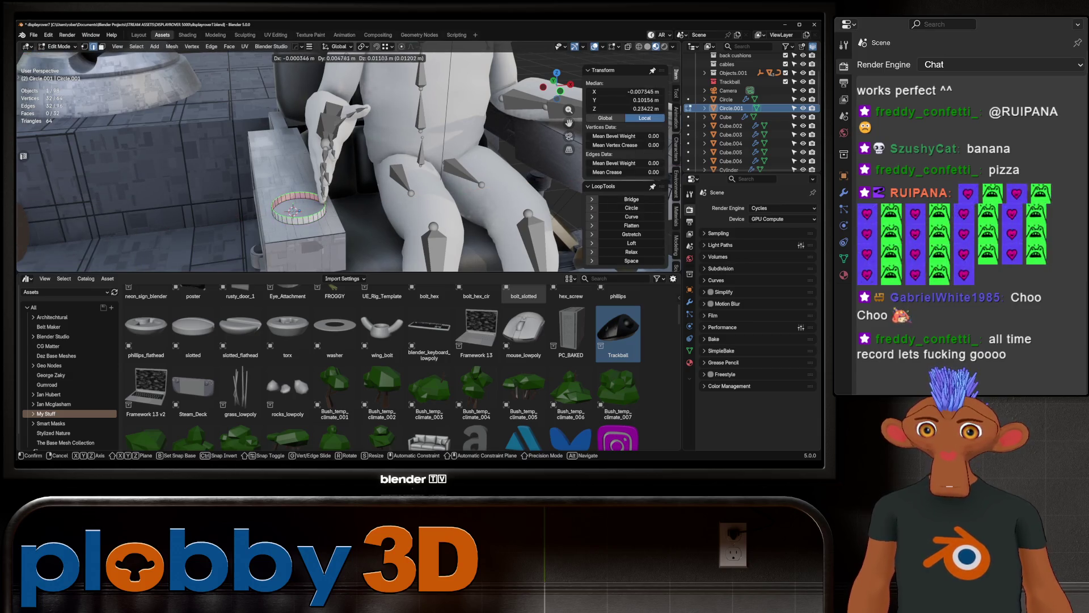
click(293, 210)
key(s)
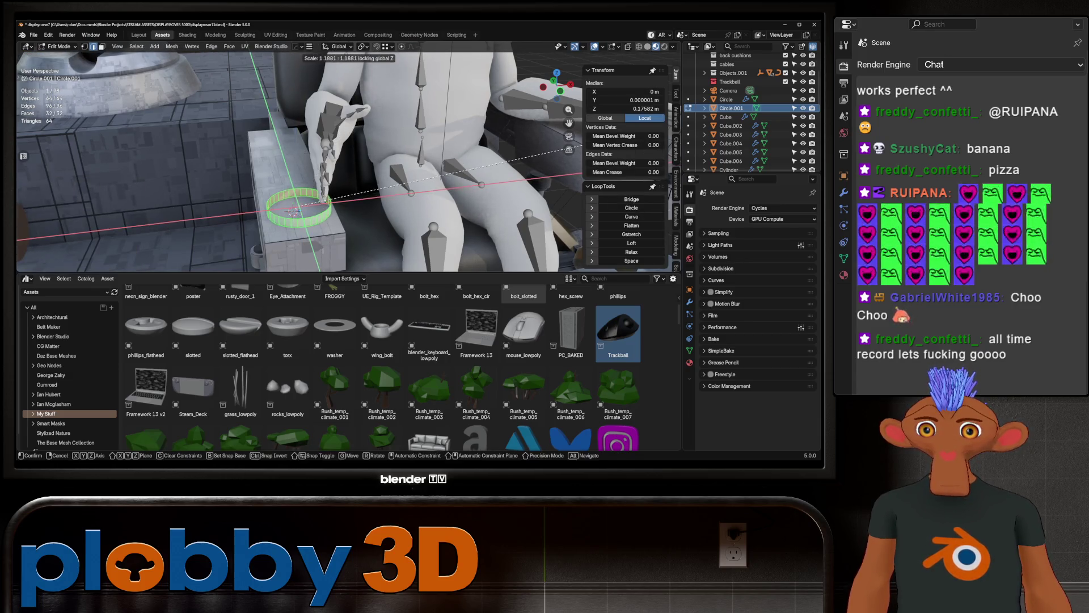
click(293, 210)
key(g)
key(x)
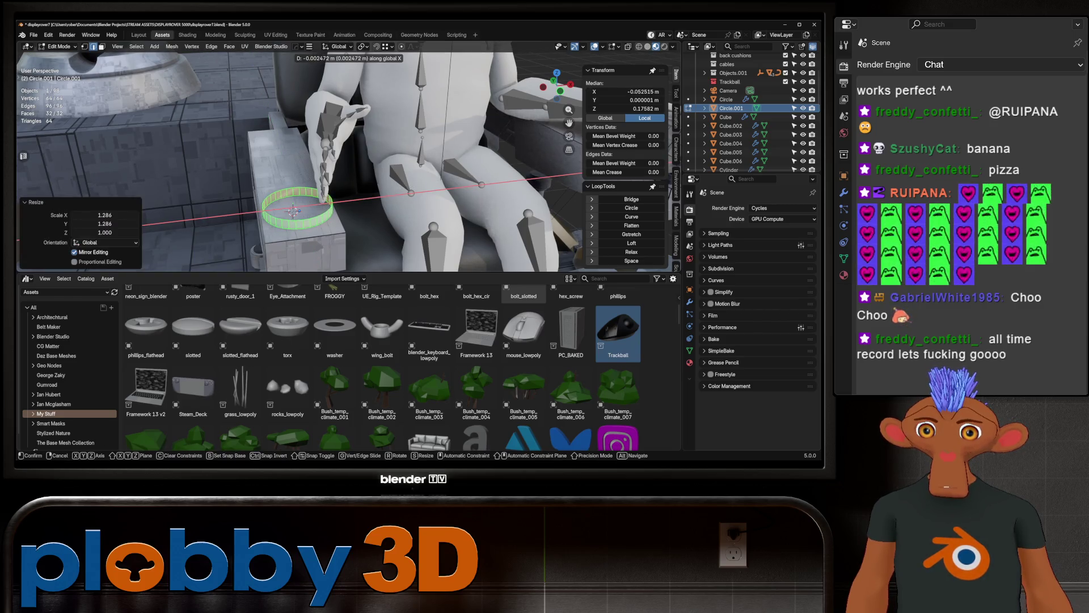
click(293, 210)
Step: Scale one edge loop of the ring and fill it with a face to cap the top
alt+click(333, 215)
key(s)
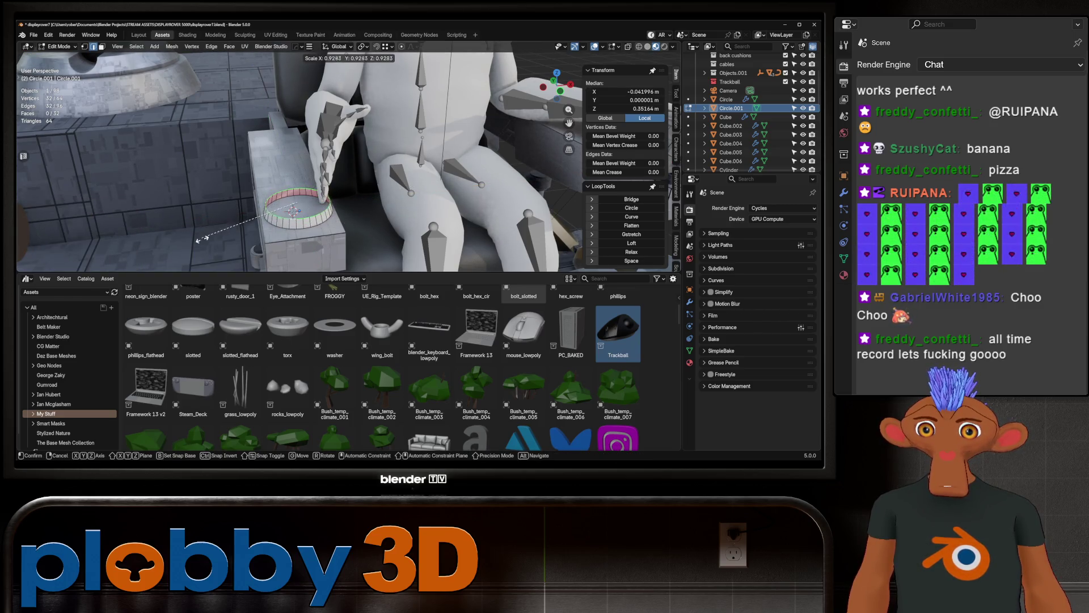
click(136, 239)
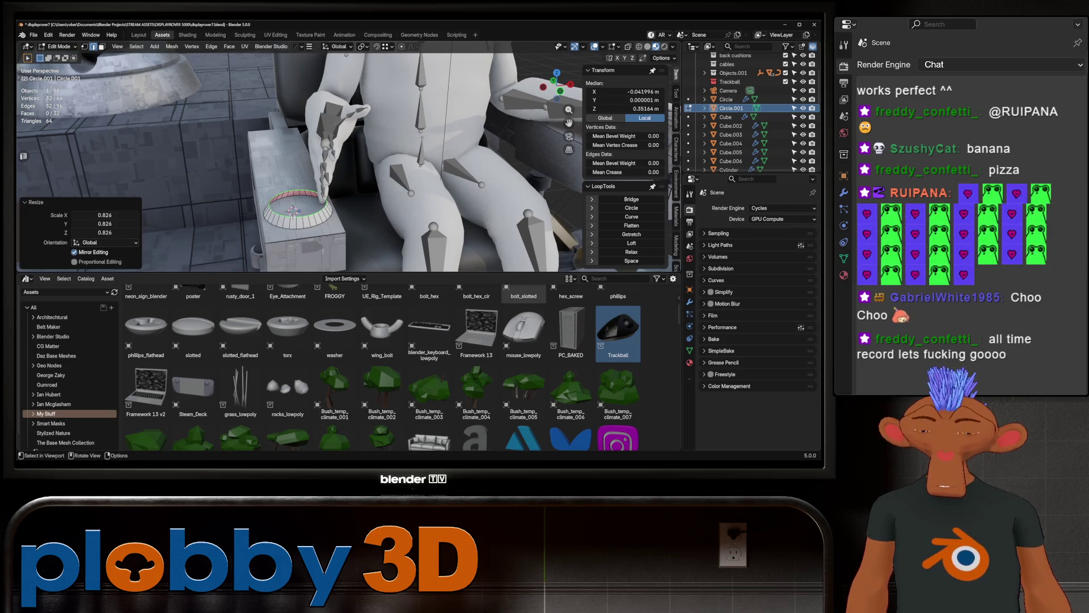
key(f)
middle_drag(307, 161, 358, 196)
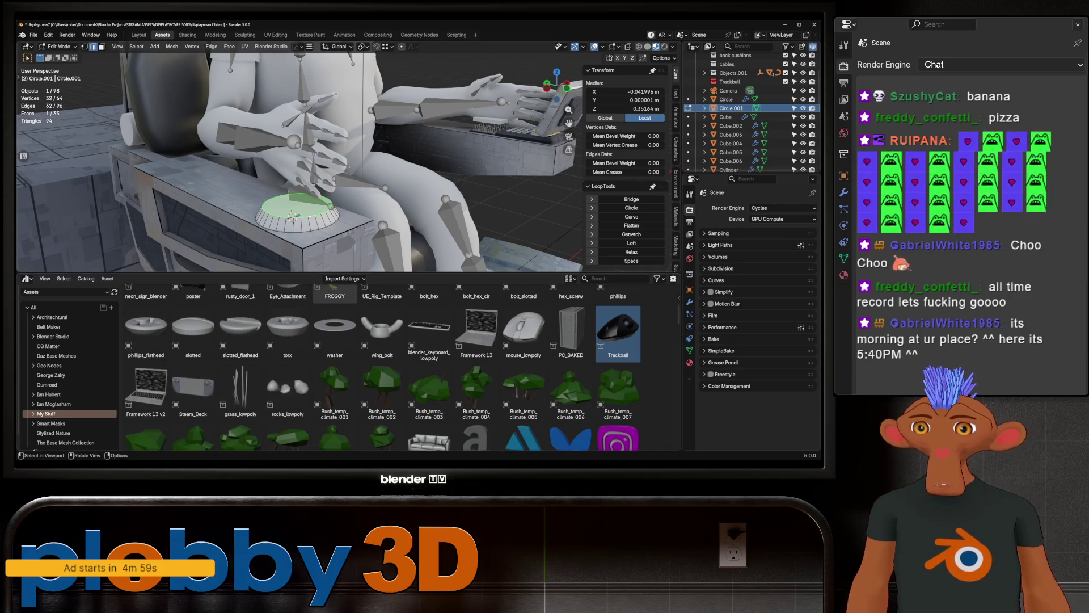
Step: Orbit and pull back around the whole rover to review the new armrest part
middle_drag(298, 170, 323, 166)
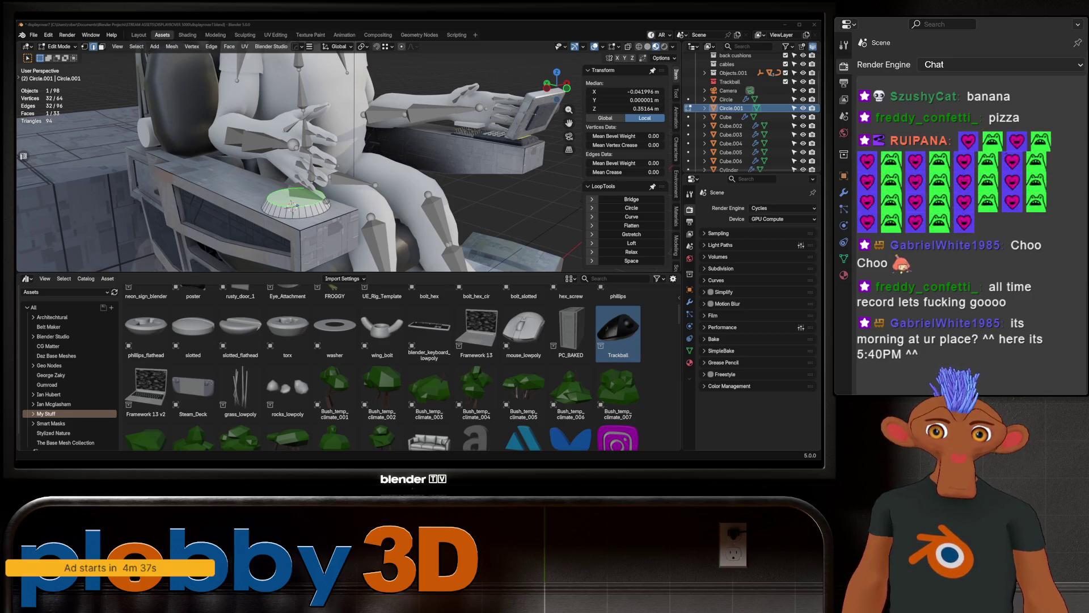
scroll(297, 158, down, 6)
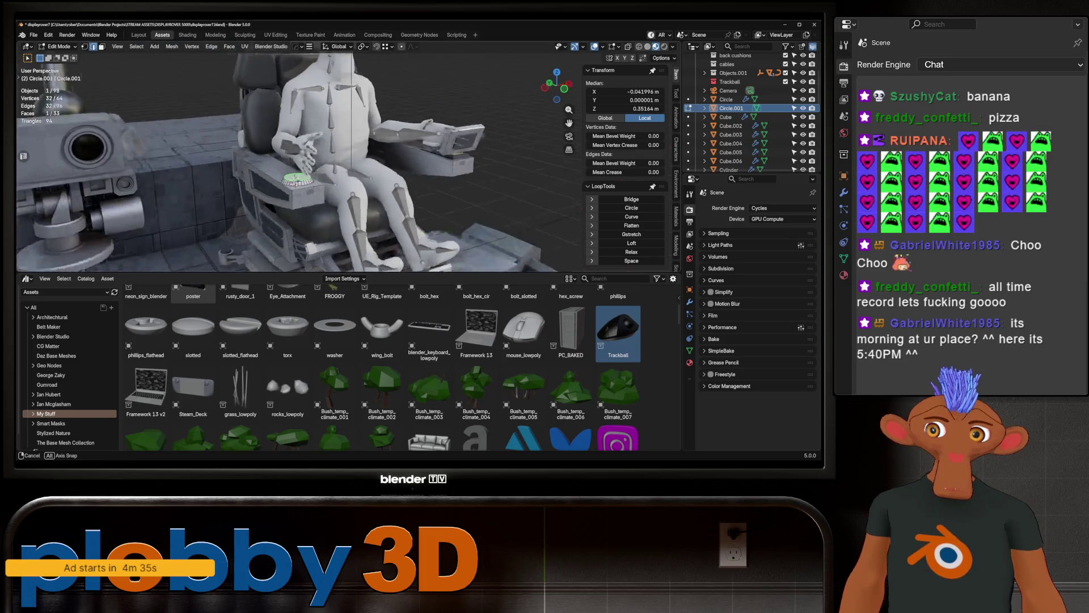
middle_drag(341, 162, 188, 170)
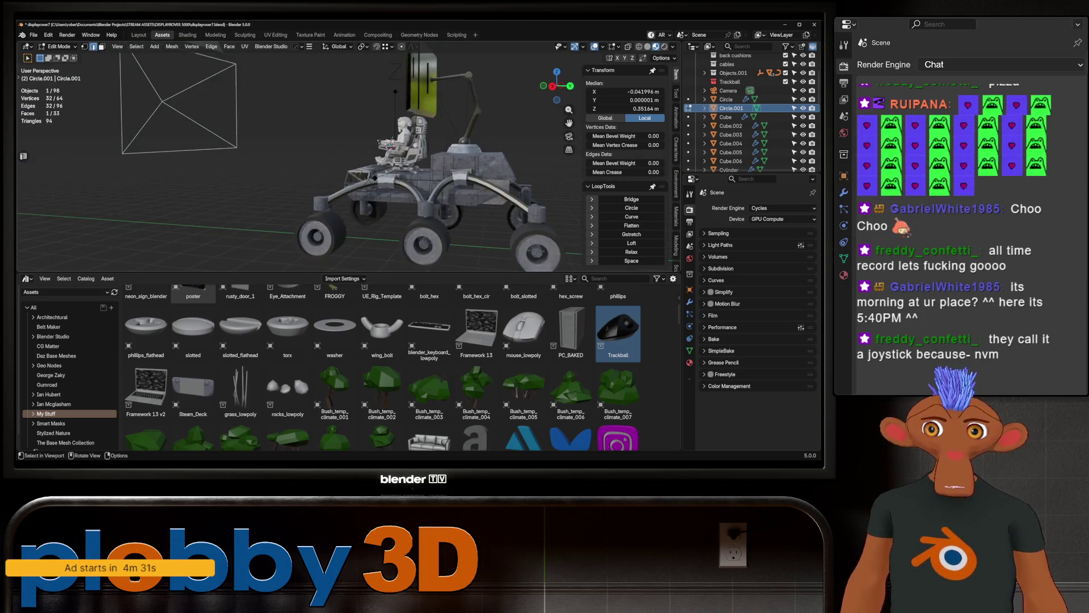
middle_drag(297, 162, 213, 162)
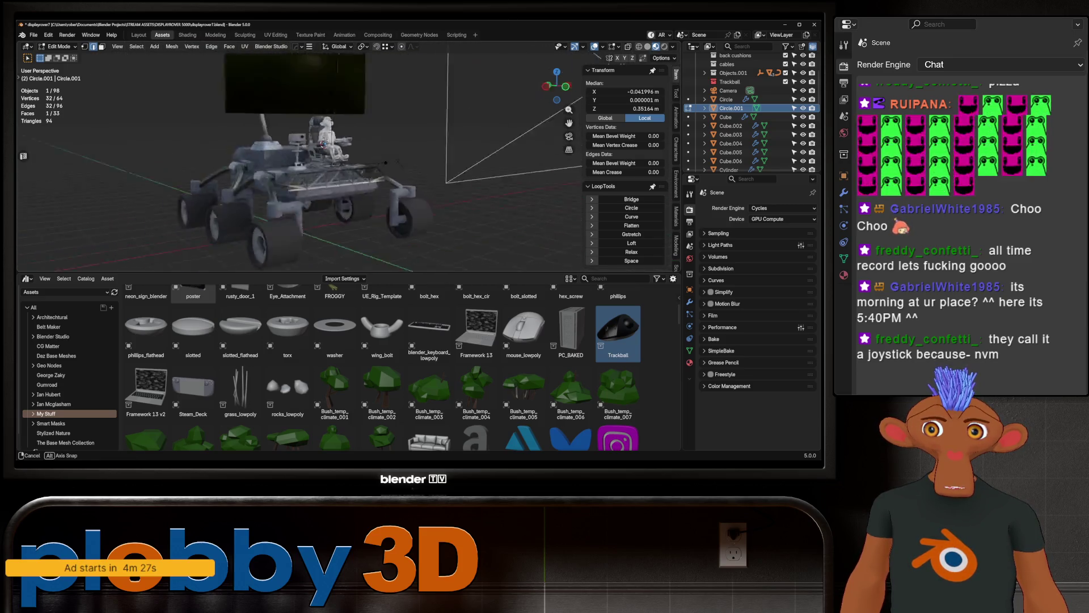
middle_drag(212, 162, 153, 161)
middle_drag(299, 162, 213, 162)
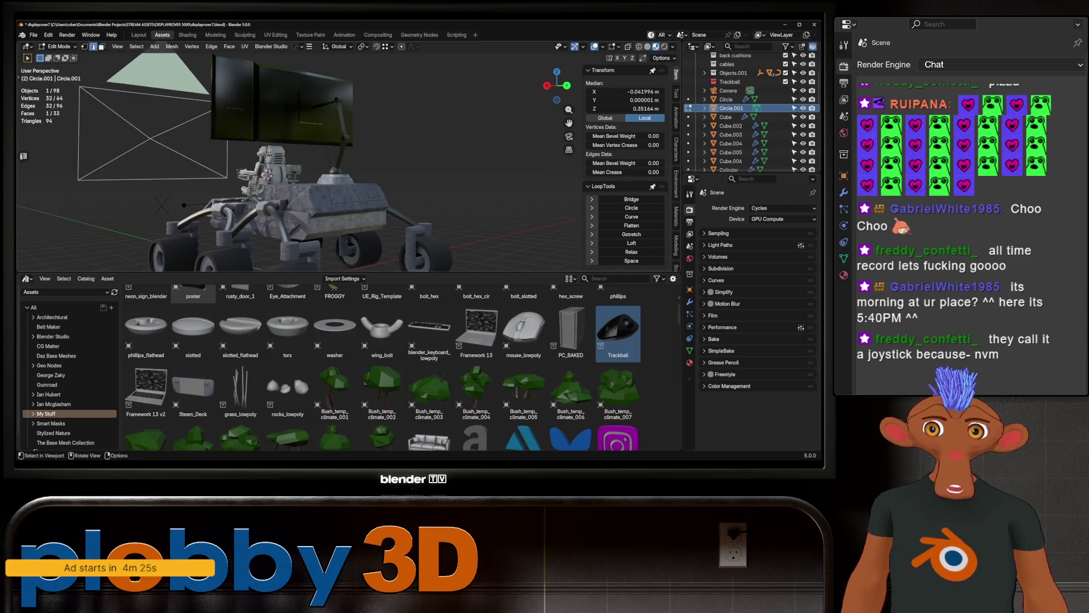
middle_drag(299, 162, 255, 162)
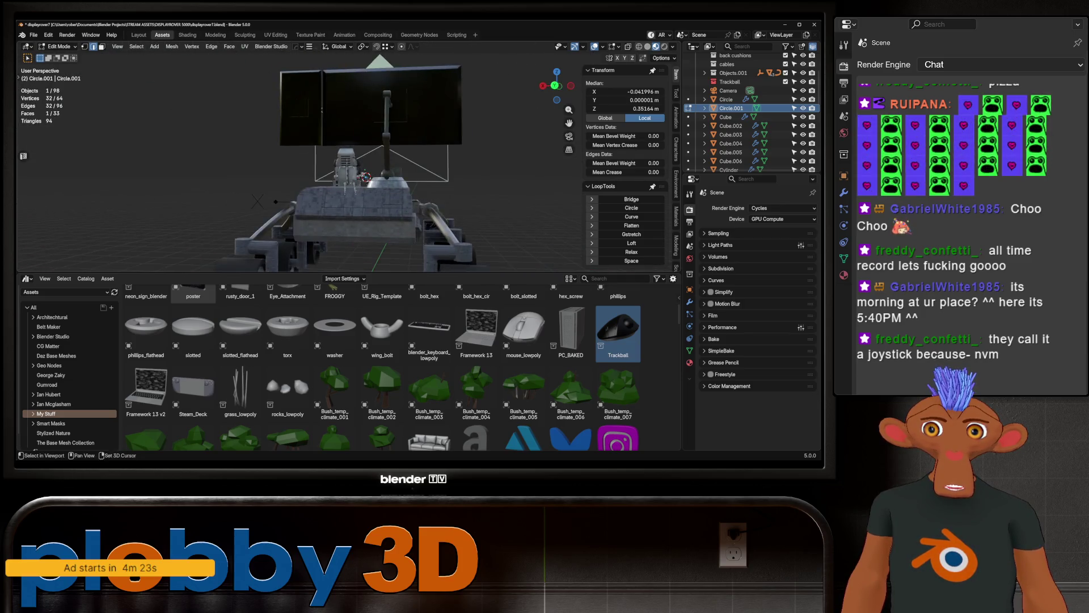
scroll(290, 162, up, 3)
scroll(289, 162, up, 4)
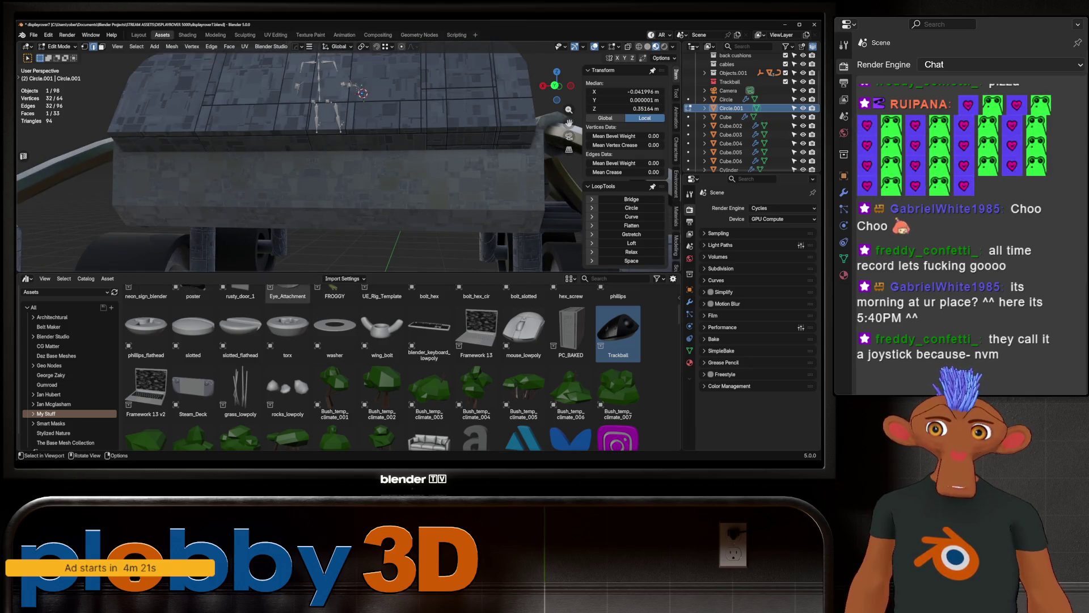
scroll(298, 162, down, 3)
scroll(298, 162, down, 3)
scroll(298, 163, down, 2)
middle_drag(298, 162, 281, 162)
scroll(298, 162, up, 3)
scroll(297, 162, up, 2)
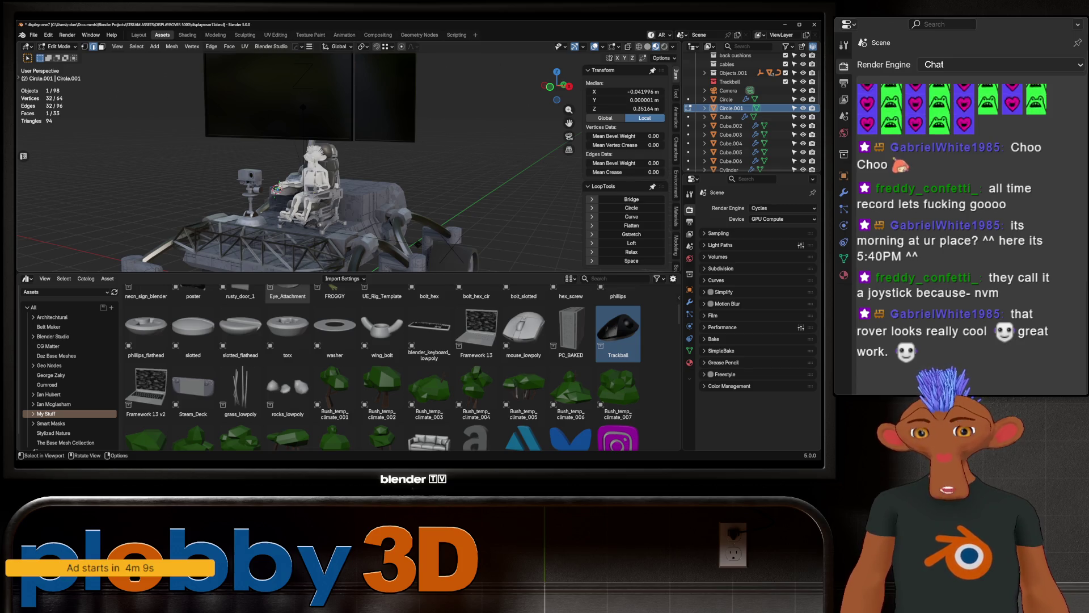
scroll(456, 130, down, 5)
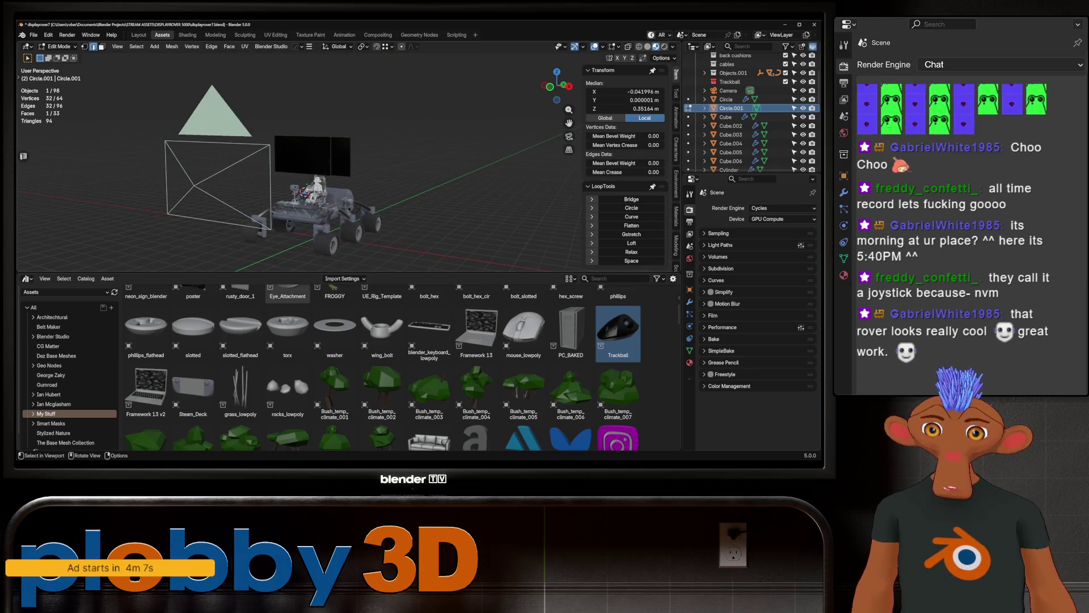
scroll(457, 130, up, 5)
mouse_move(456, 130)
middle_down()
mouse_move(357, 136)
mouse_move(482, 134)
middle_up()
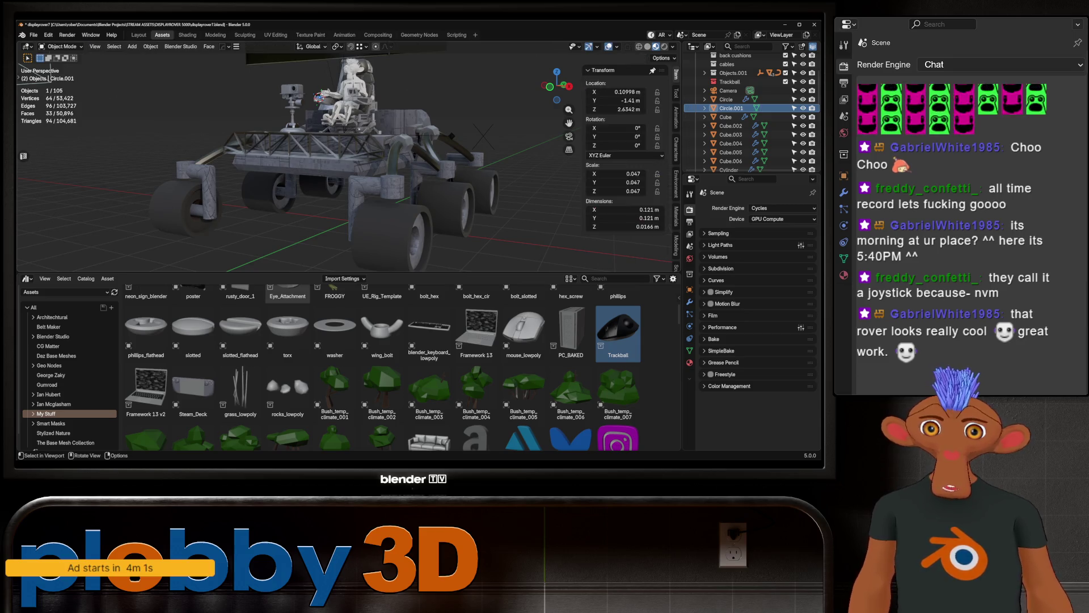
scroll(749, 128, down, 5)
Step: Shade the Cylinder.007 wheel parts smooth and review the rover from the side
click(734, 108)
right_click(358, 255)
click(367, 247)
key(Tab)
middle_drag(358, 255, 305, 252)
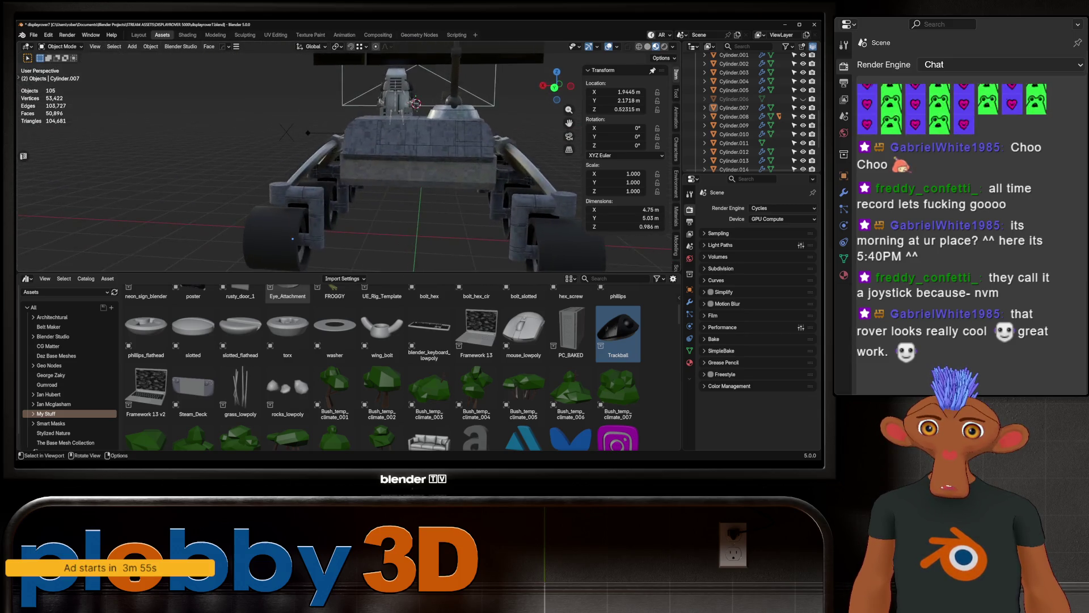
middle_drag(306, 252, 438, 174)
scroll(437, 174, up, 3)
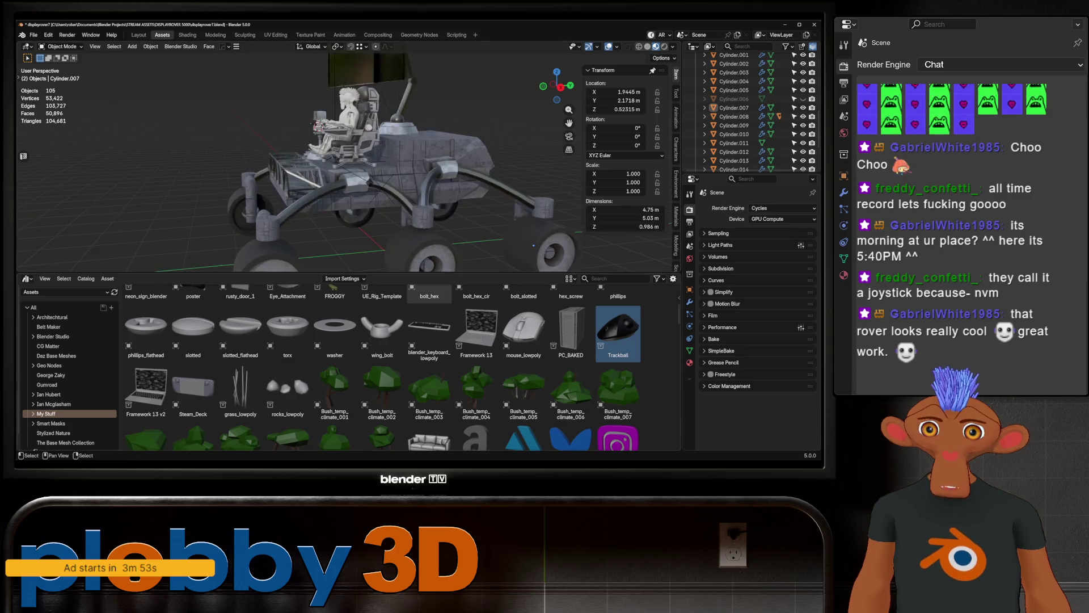
scroll(438, 174, up, 3)
scroll(438, 175, up, 3)
scroll(438, 175, up, 2)
scroll(439, 175, down, 5)
middle_drag(438, 175, 286, 227)
scroll(506, 252, up, 4)
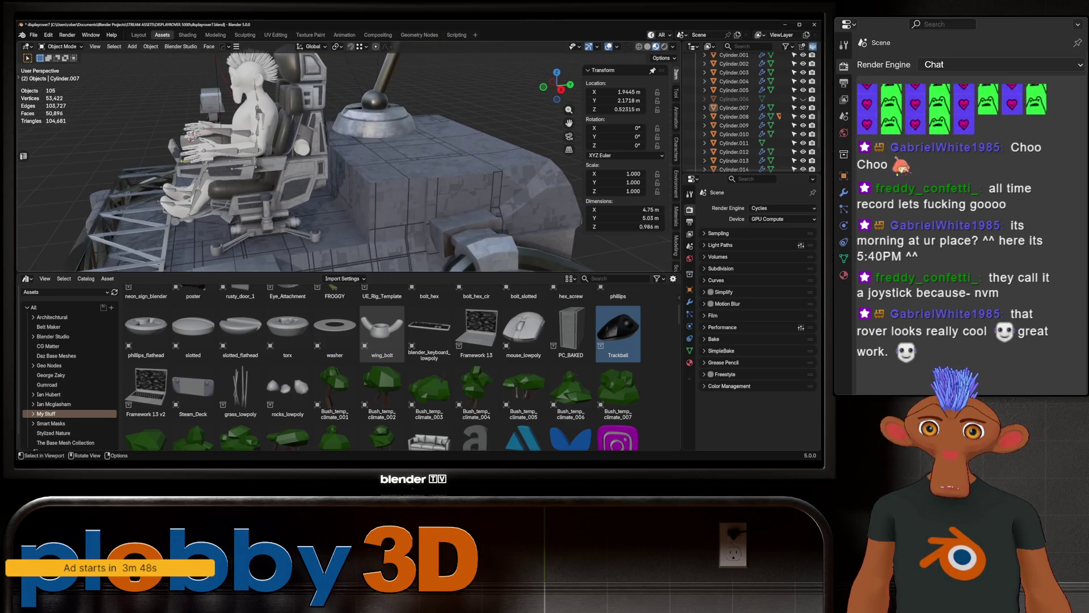
Step: Bevel the top front edge loop of the rover's Cube body box with Ctrl+B
click(332, 224)
key(Tab)
alt+click(383, 144)
middle_drag(384, 144, 363, 206)
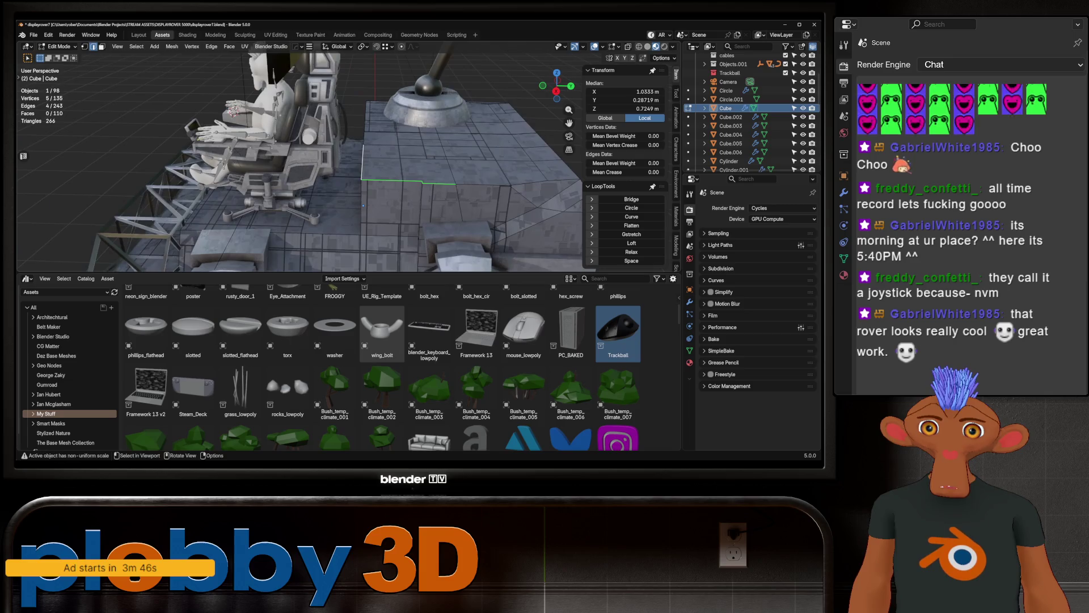
ctrl+click(365, 110)
key(ctrl+b)
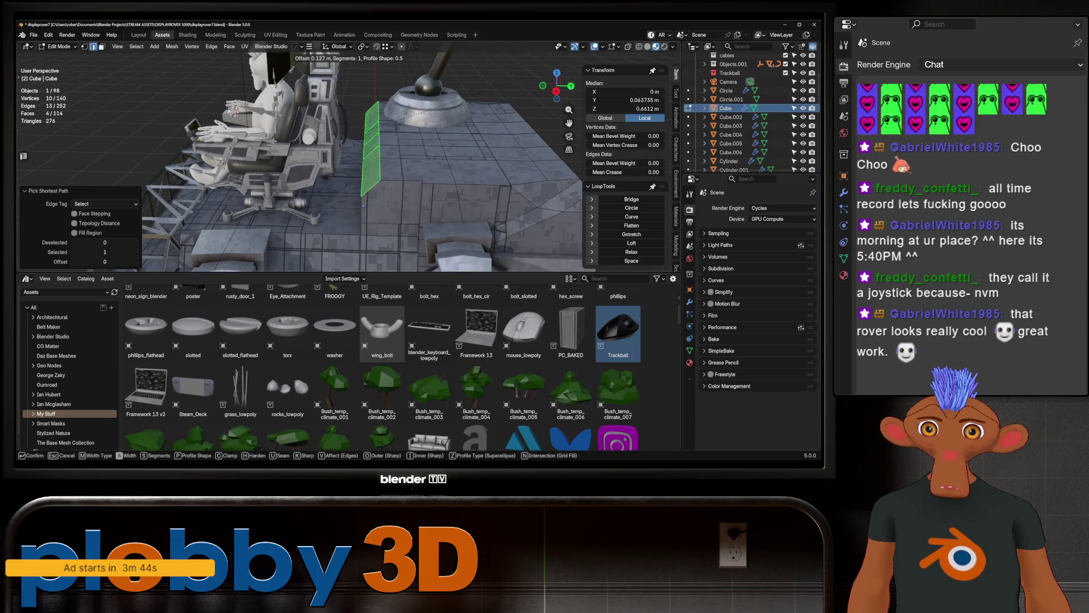
key(Escape)
scroll(363, 203, down, 5)
key(Tab)
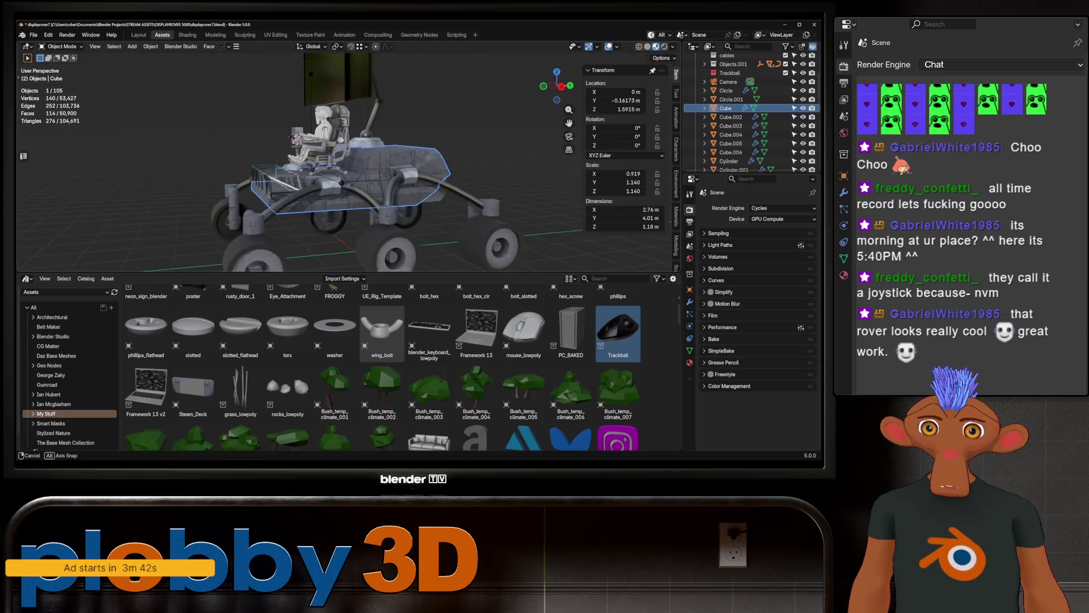
Step: Orbit around the rover to review the bevelled box from rear and front angles
mouse_move(362, 204)
middle_down()
mouse_move(345, 183)
mouse_move(367, 169)
middle_up()
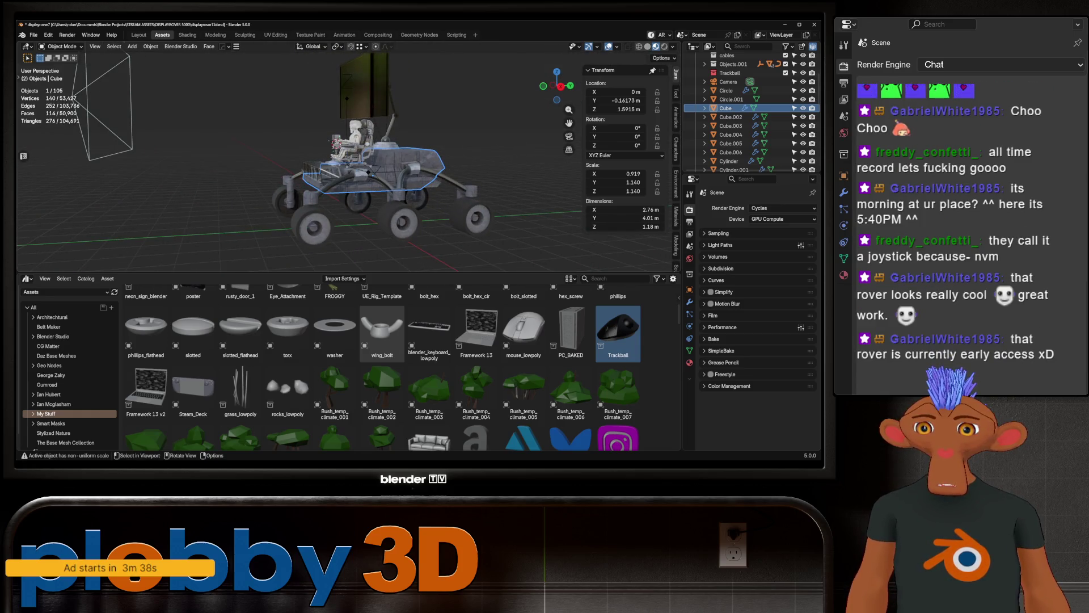
scroll(366, 170, up, 3)
mouse_move(366, 171)
middle_down()
mouse_move(353, 208)
mouse_move(363, 197)
middle_up()
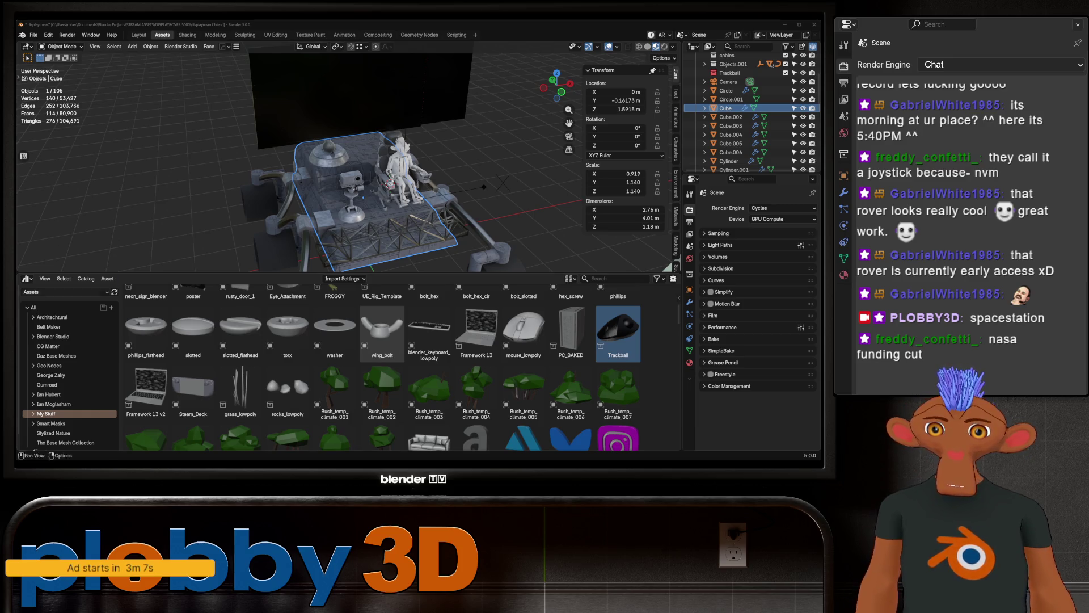
middle_drag(340, 162, 443, 170)
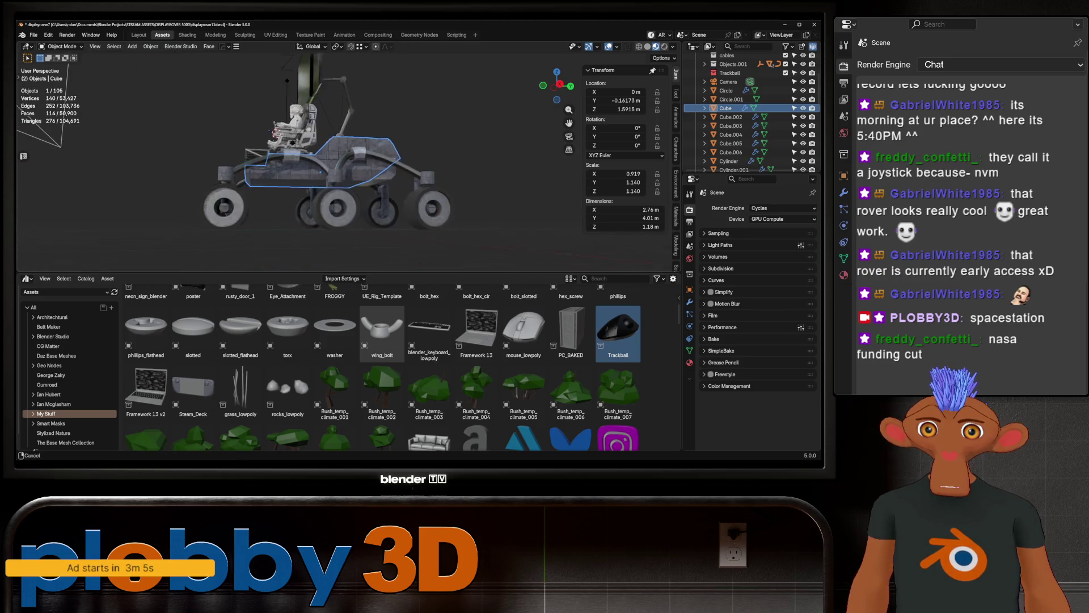
mouse_move(341, 154)
middle_down()
mouse_move(281, 162)
mouse_move(357, 161)
middle_up()
scroll(375, 170, up, 5)
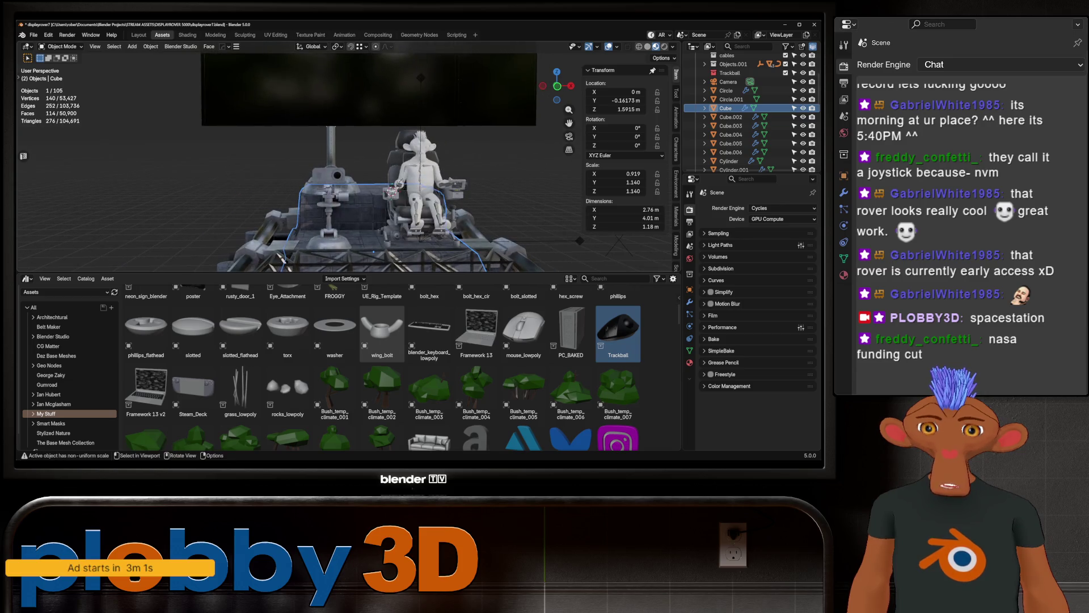
Step: Look through the scene camera, make it active and nudge its position
key(KP_0)
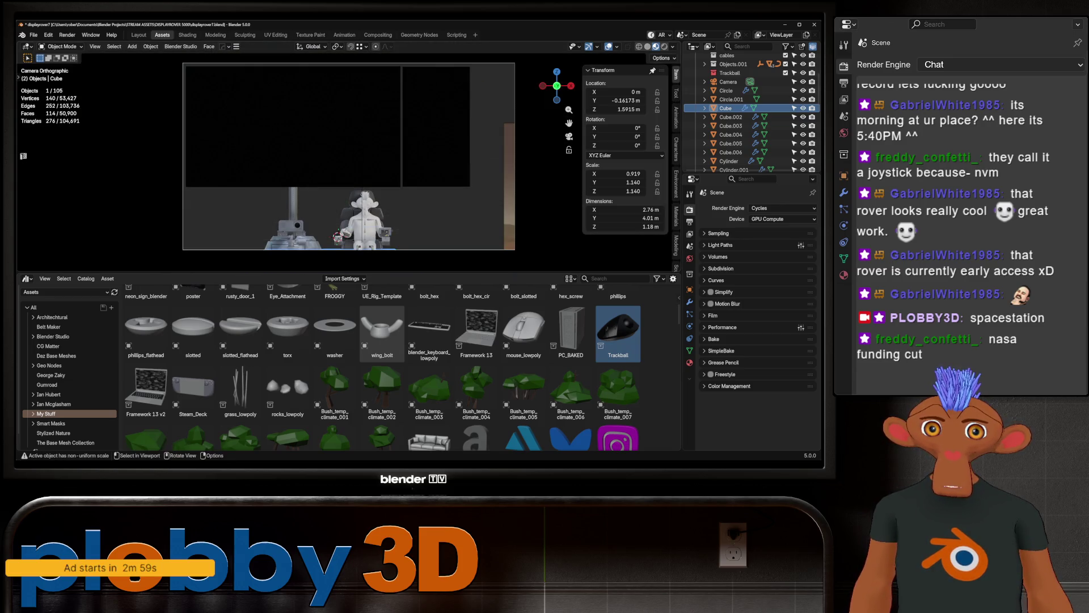
click(183, 153)
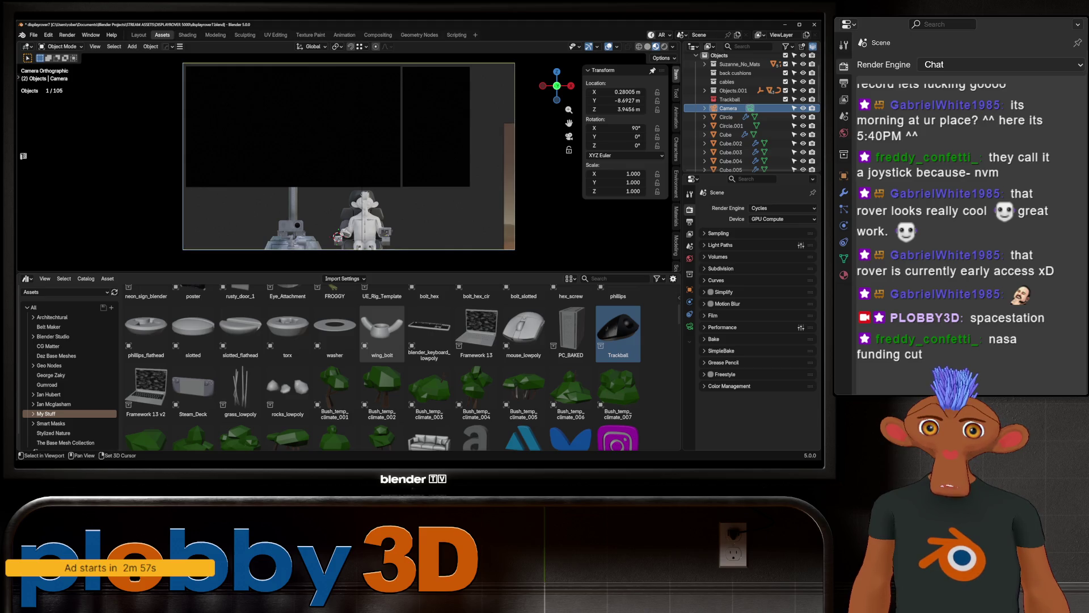
key(g)
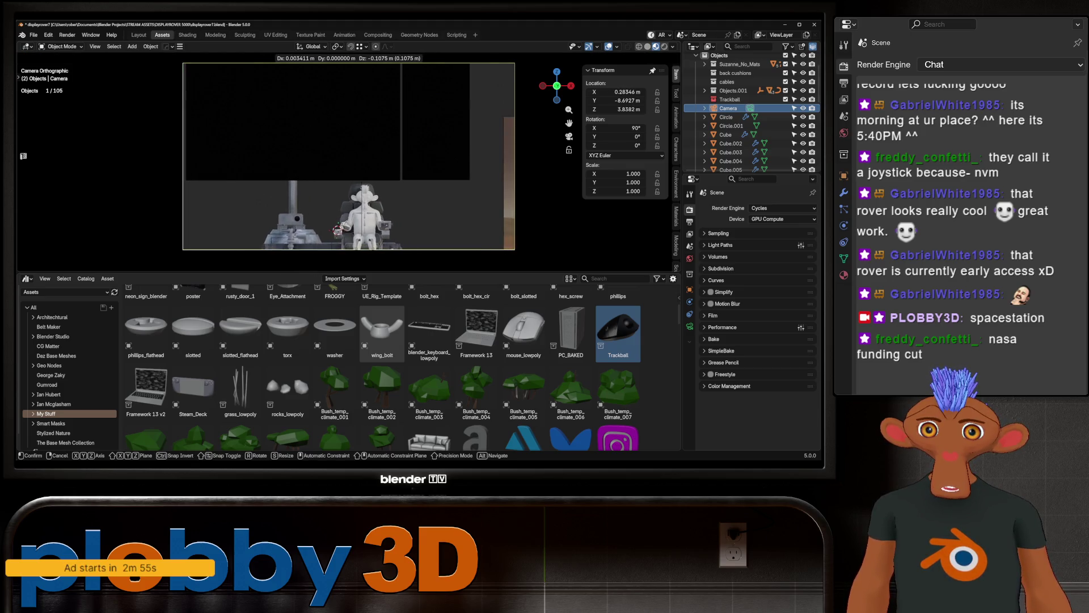
key(Return)
scroll(349, 157, down, 2)
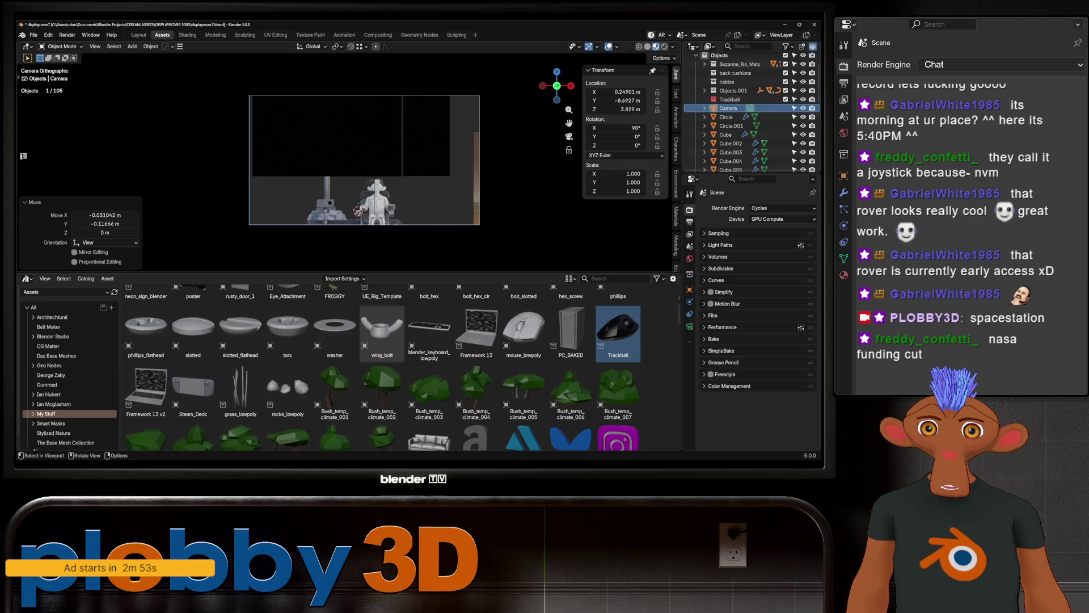
scroll(348, 157, up, 2)
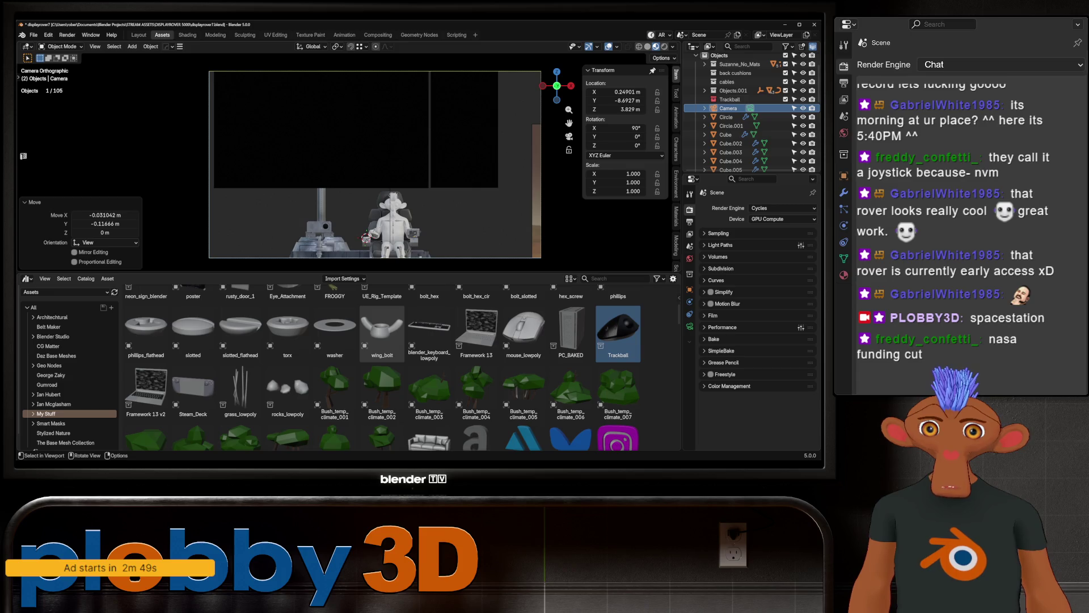
scroll(375, 165, down, 2)
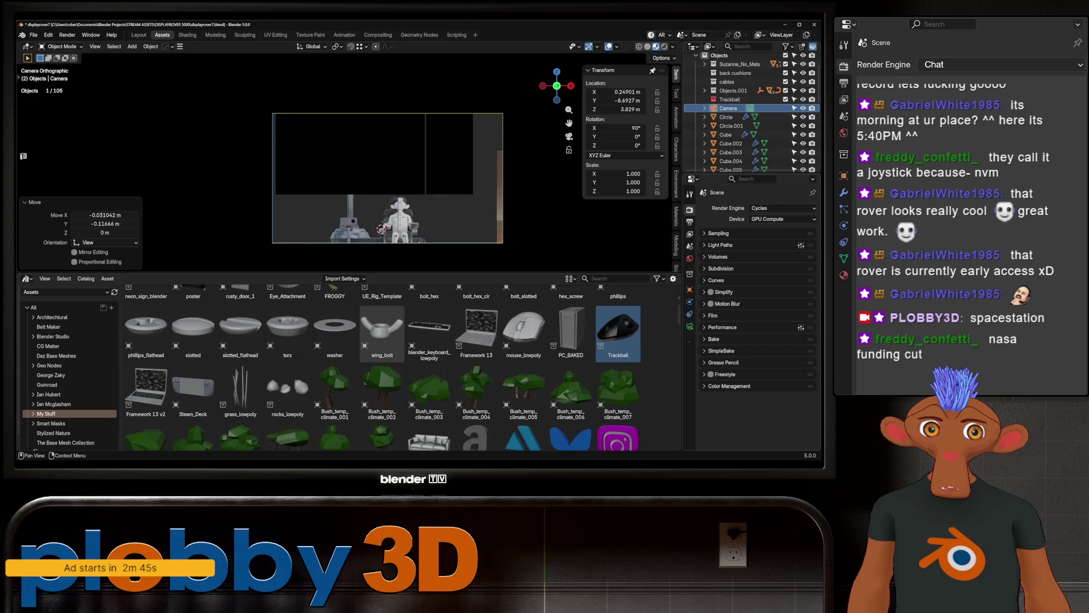
Step: Reduce the camera's orthographic scale to 4.850 in its lens settings and shift it again
click(689, 326)
mouse_move(774, 249)
mouse_down()
mouse_move(749, 249)
mouse_move(774, 250)
mouse_up()
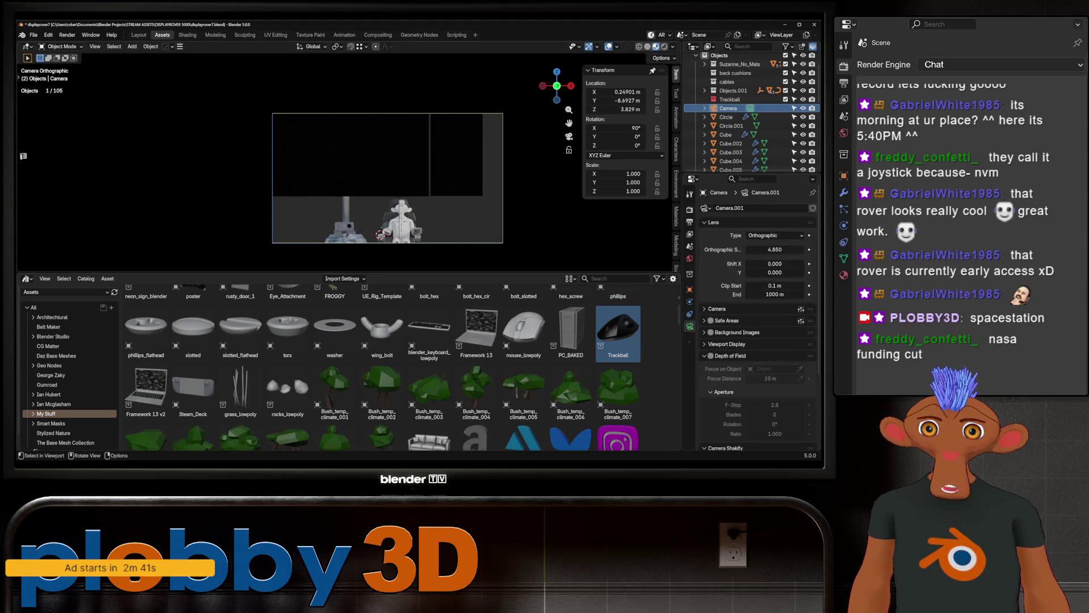
key(g)
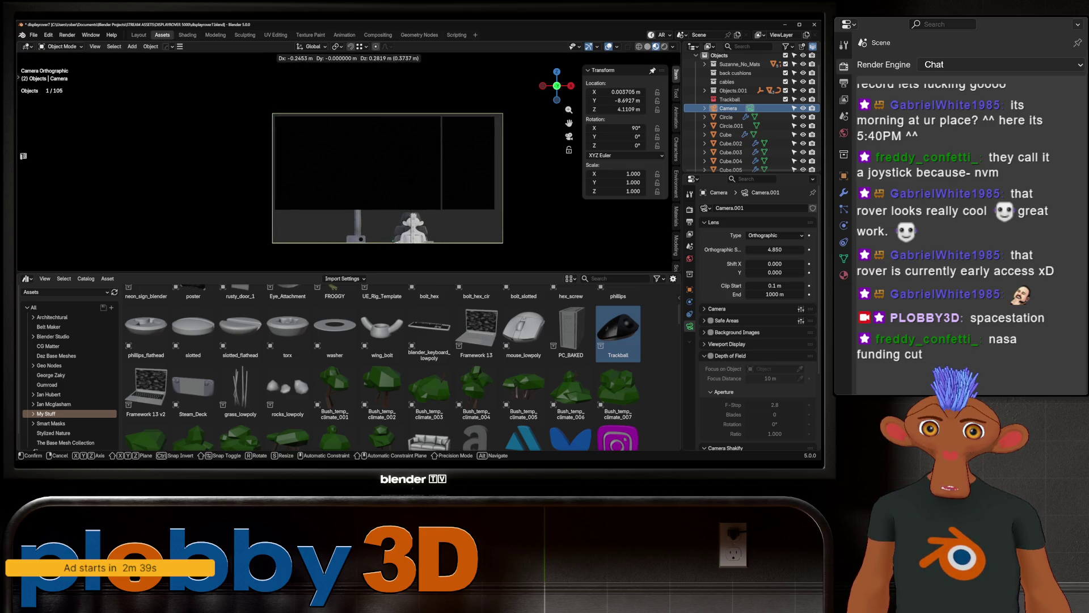
key(Return)
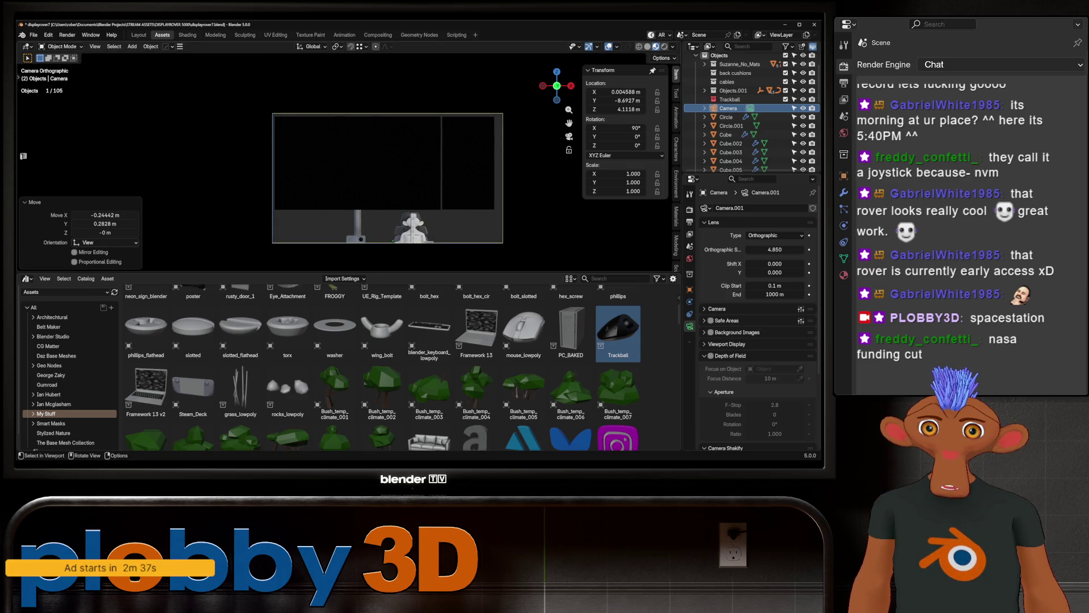
Step: Raise the camera along global Z so it sits higher above the rover
key(g)
key(z)
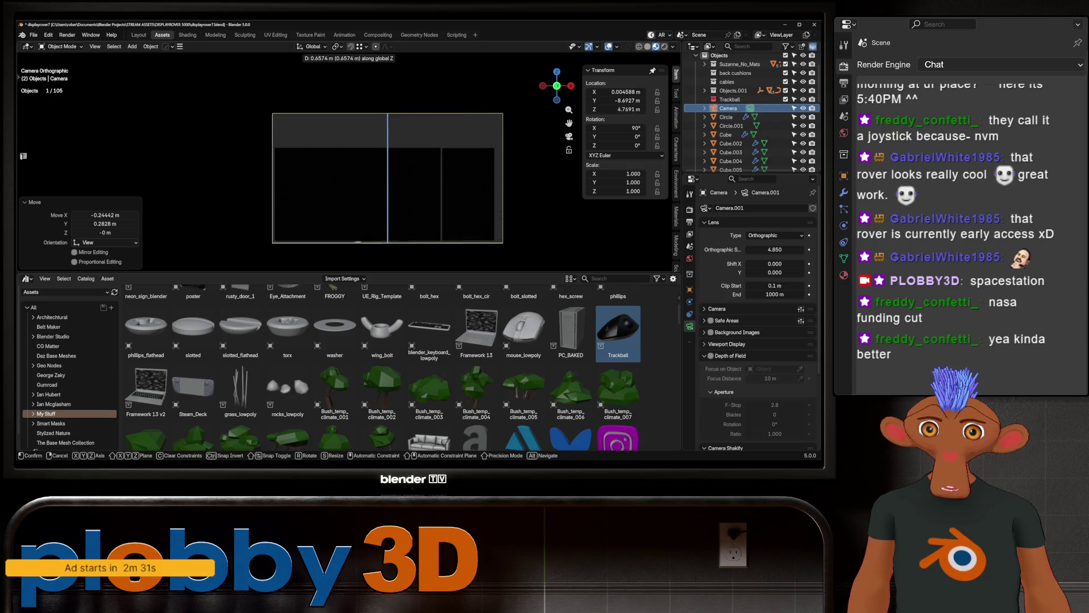
click(392, 136)
scroll(388, 183, down, 3)
mouse_move(392, 208)
middle_down()
mouse_move(367, 212)
mouse_move(587, 231)
mouse_move(480, 235)
middle_up()
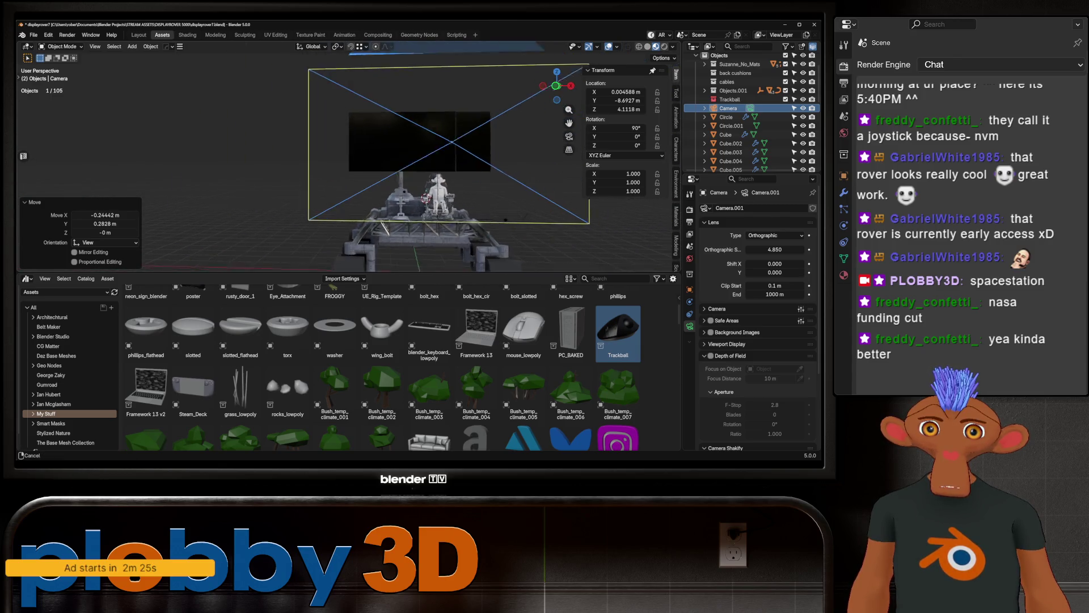
Step: Enlarge the two screen planes by 1.424 and raise them along Z
click(442, 119)
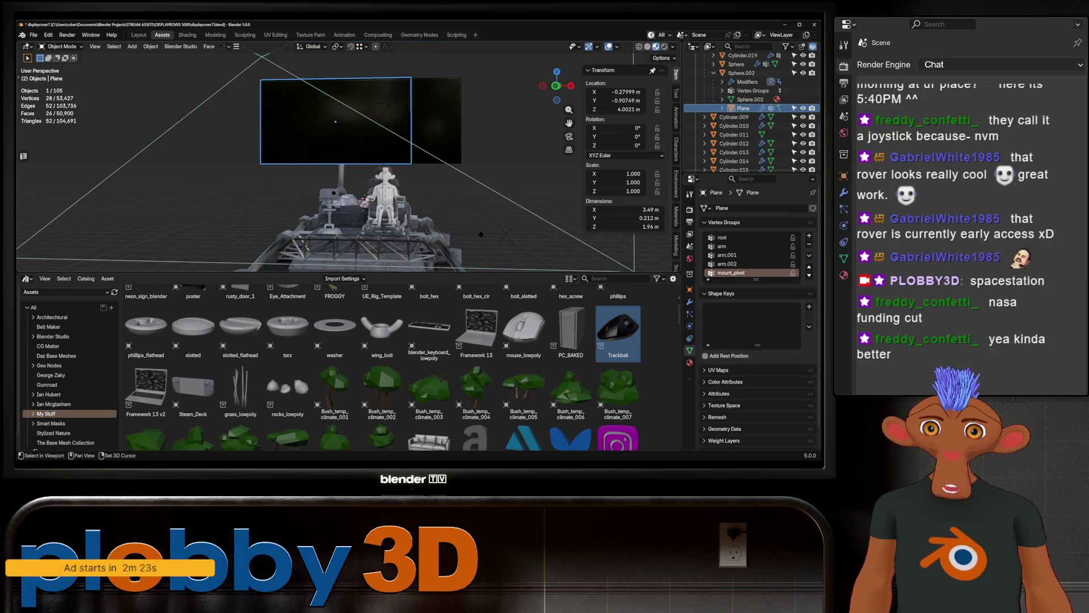
shift+click(340, 120)
key(s)
click(511, 212)
key(g)
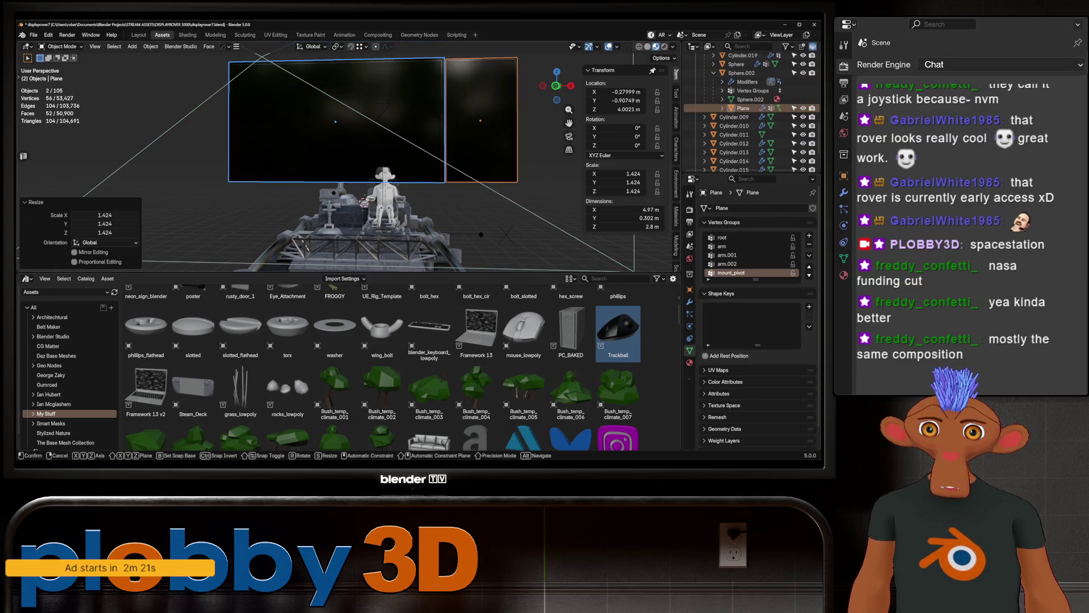
key(z)
key(Return)
Step: From camera view, widen the camera's orthographic scale to 6.860
key(KP_0)
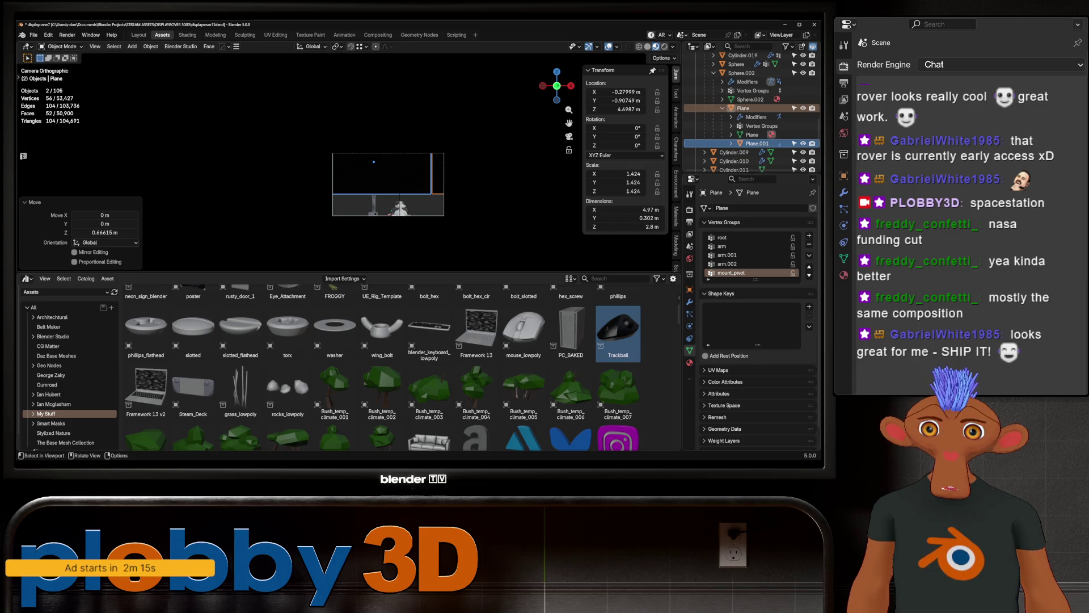
click(727, 108)
drag(774, 249, 796, 250)
key(g)
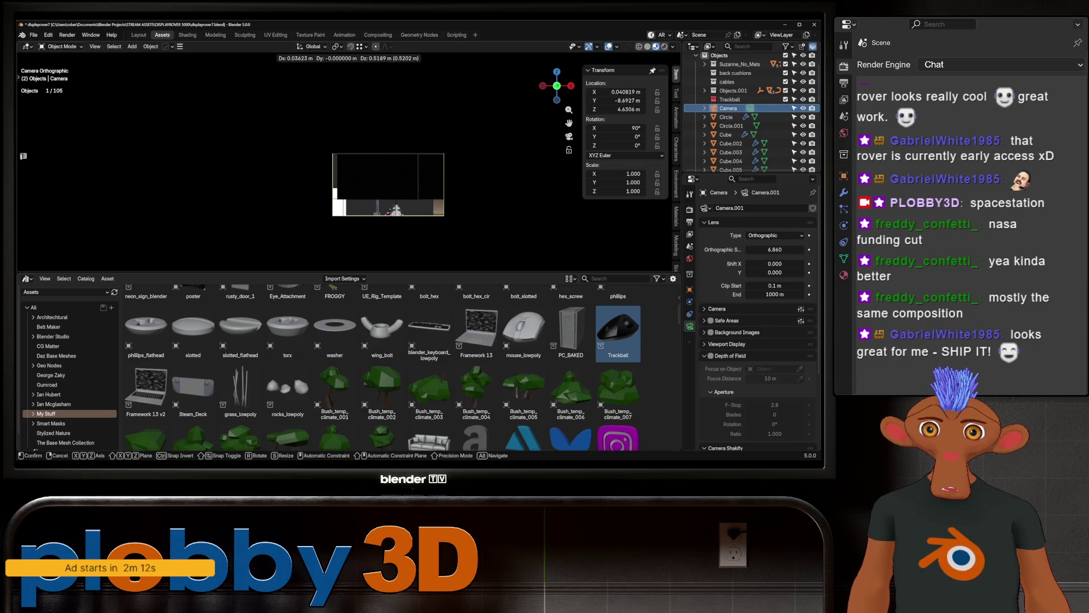
Step: Tilt the camera -4.41° about X and raise it 0.40155 m along Z
key(Return)
key(r)
key(x)
key(Return)
key(g)
key(z)
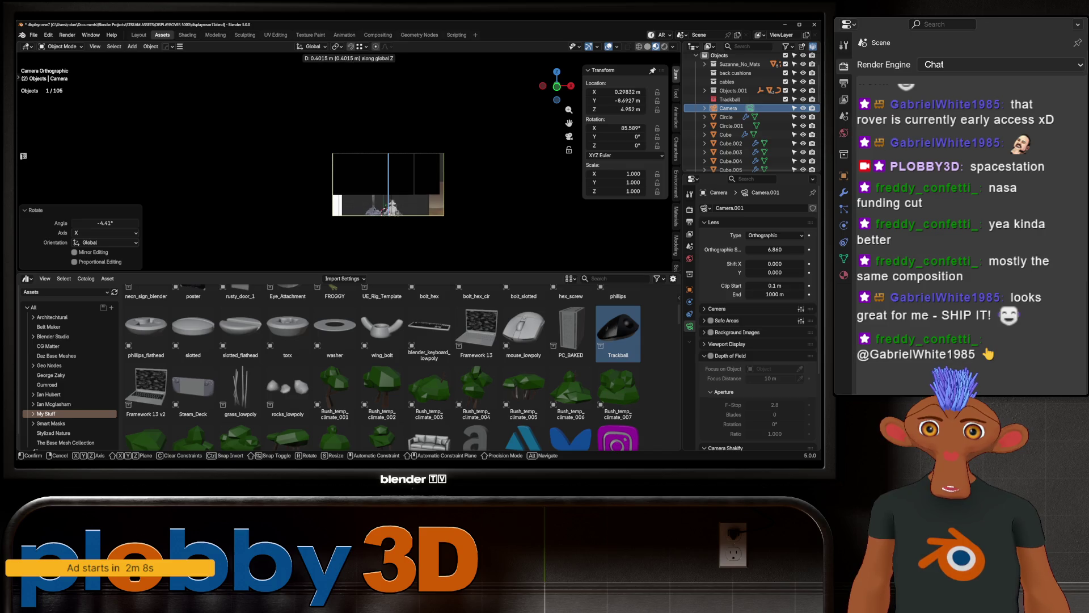
key(Return)
scroll(374, 170, up, 1)
scroll(374, 171, up, 1)
scroll(375, 170, up, 1)
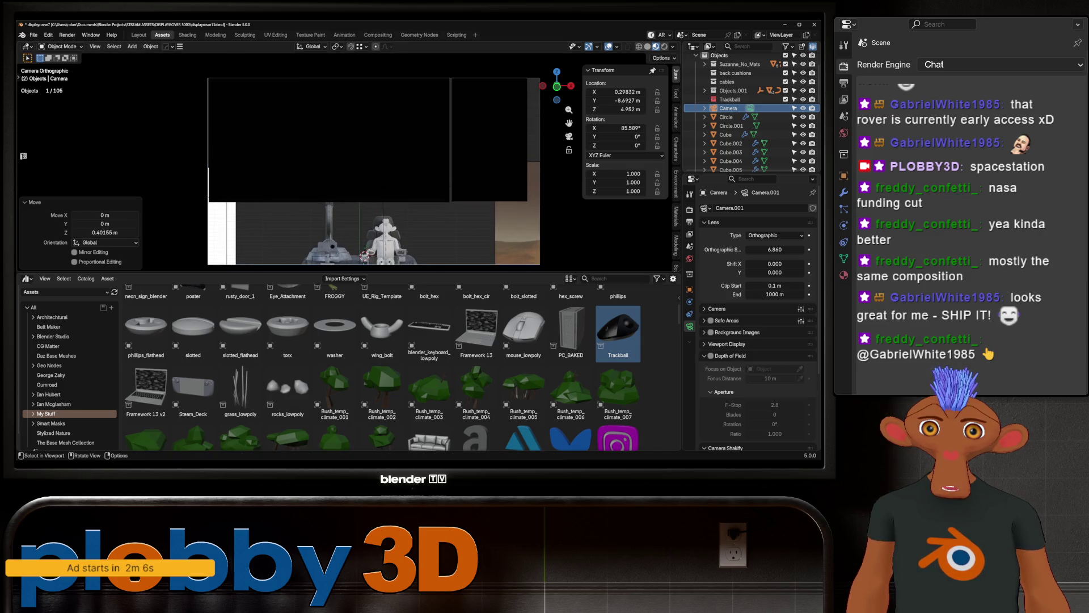
Step: Recentre the camera frame, then leave camera view to inspect the scene
shift+middle_drag(375, 170, 380, 148)
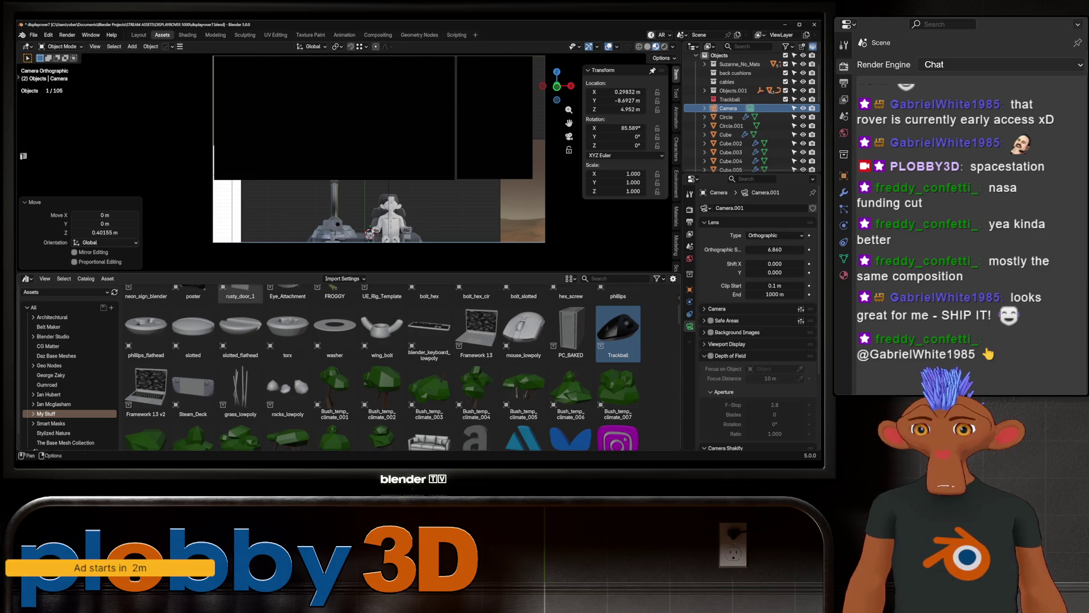
mouse_move(374, 171)
middle_down()
mouse_move(391, 153)
mouse_move(370, 204)
mouse_move(375, 171)
mouse_move(460, 179)
mouse_move(349, 153)
mouse_move(375, 162)
mouse_move(255, 170)
middle_up()
scroll(371, 203, up, 3)
scroll(370, 204, up, 2)
scroll(375, 187, down, 4)
scroll(374, 171, up, 3)
scroll(460, 179, up, 3)
scroll(452, 180, down, 4)
scroll(340, 162, down, 2)
scroll(341, 161, down, 2)
scroll(341, 161, up, 6)
scroll(340, 162, down, 5)
scroll(341, 162, down, 1)
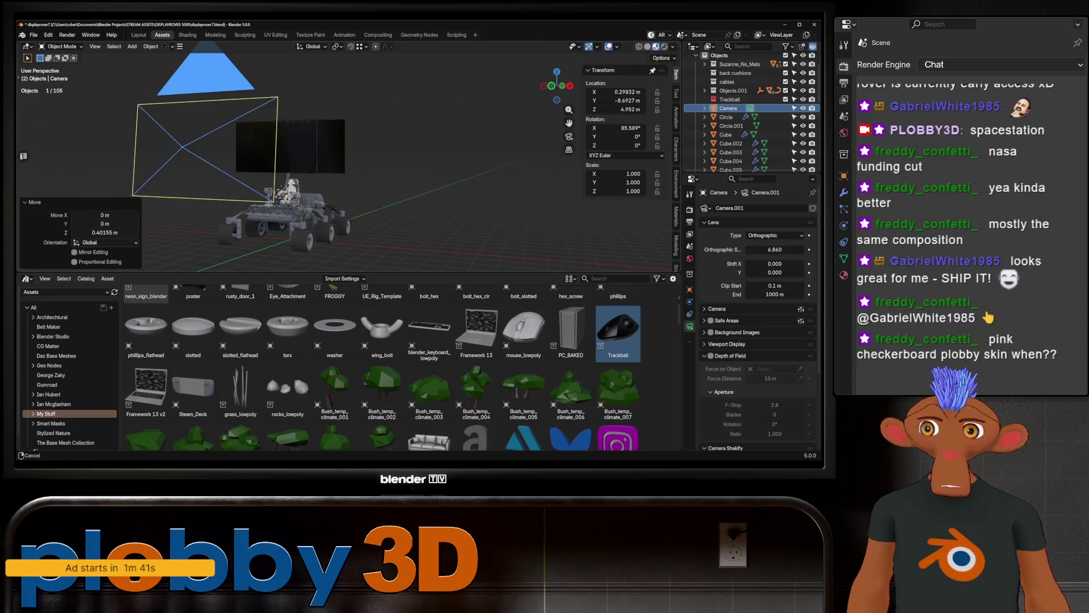
scroll(340, 161, up, 3)
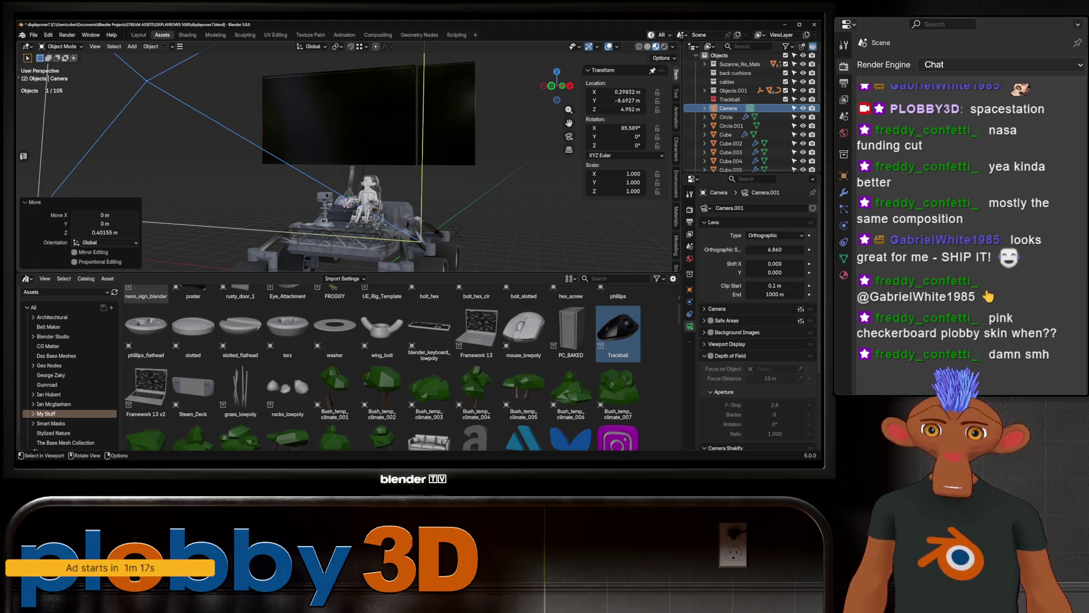
Step: Add a new text object near the rover and stand it upright with a 90° X rotation
middle_drag(341, 170, 255, 170)
middle_drag(340, 162, 213, 102)
scroll(340, 162, down, 3)
scroll(340, 162, down, 3)
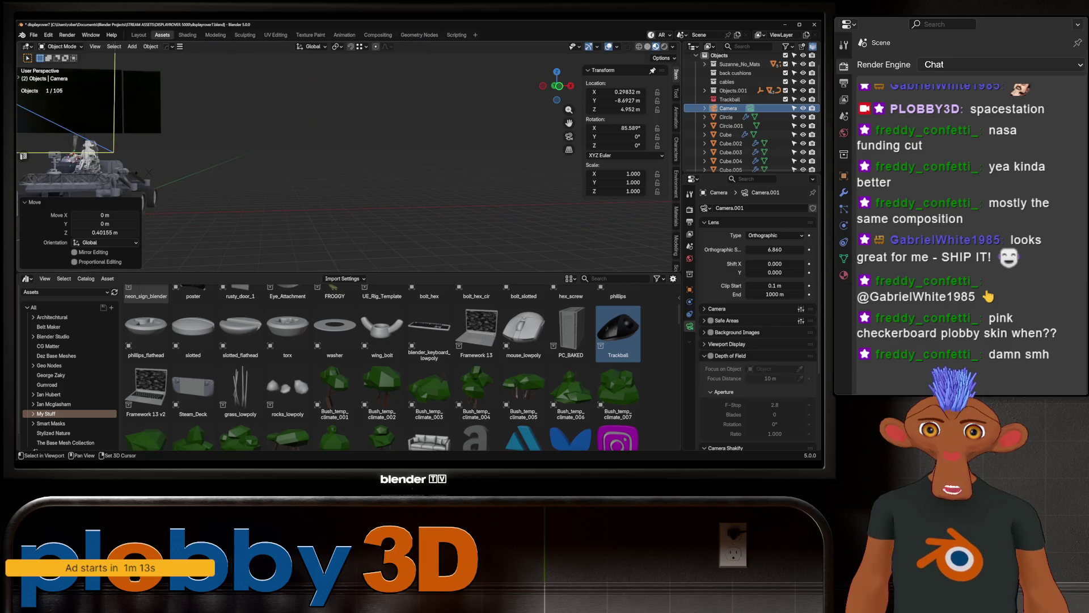
key(shift+a)
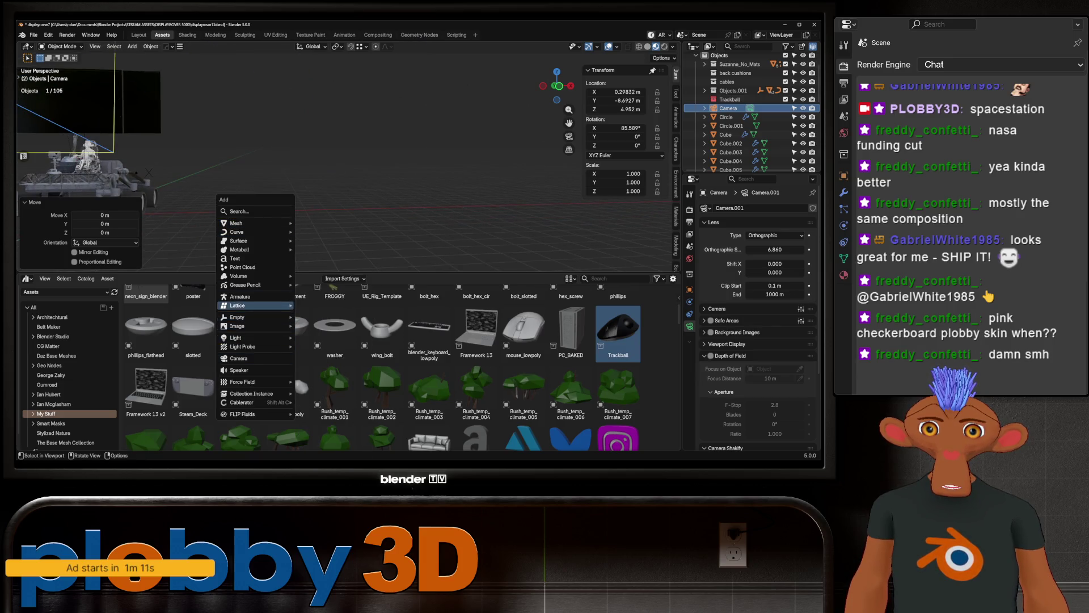
click(242, 258)
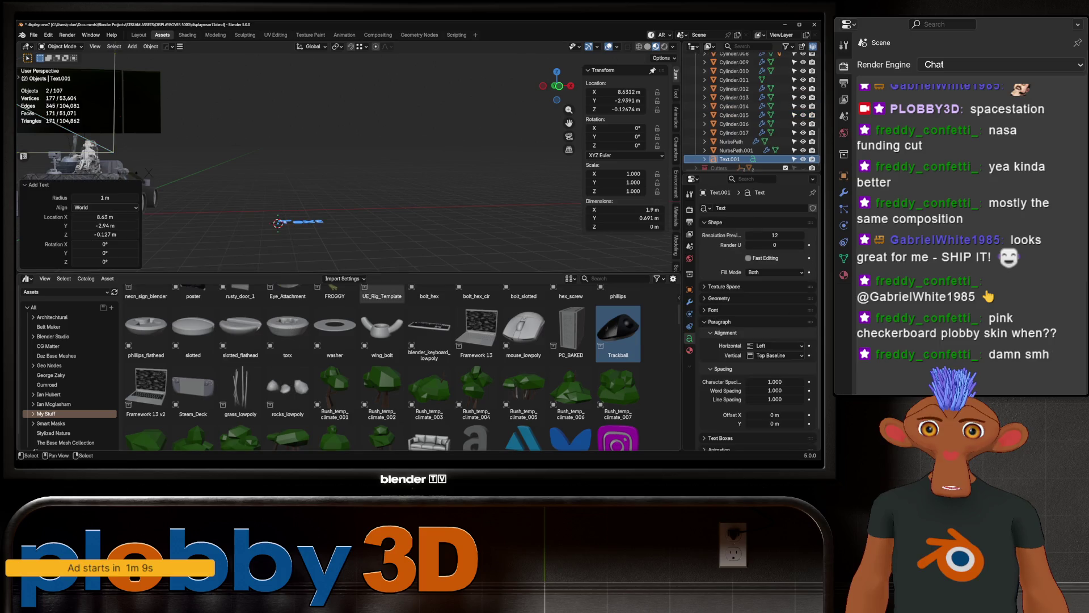
key(r)
key(x)
key(9)
key(0)
Step: Replace the default letters with 'joystick frame in camera' and finish editing
key(Return)
key(Tab)
key(BackSpace)
key(BackSpace)
key(BackSpace)
text(joystick)
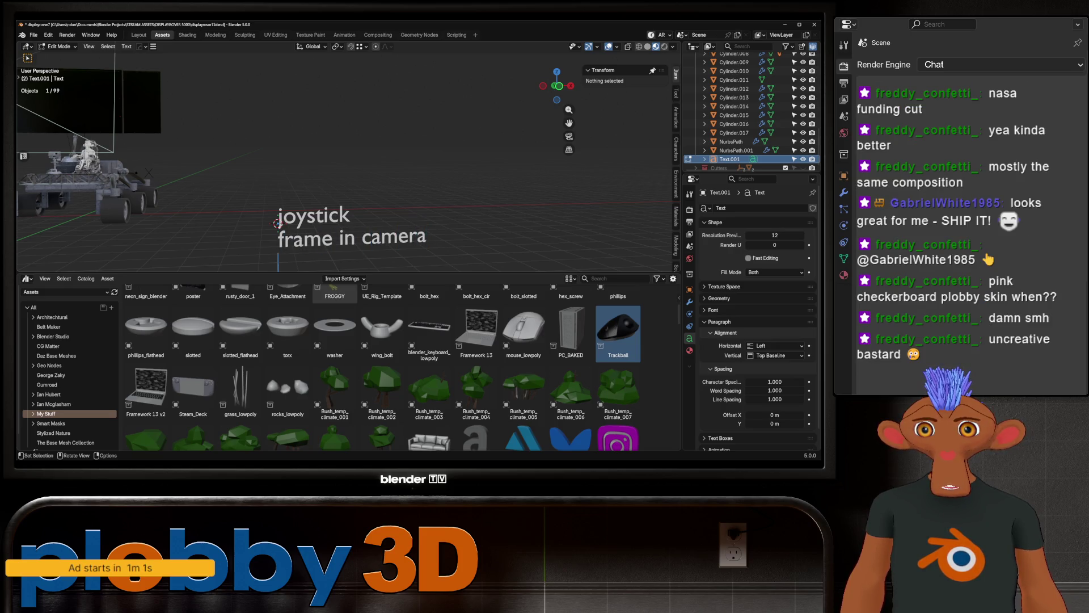
key(Tab)
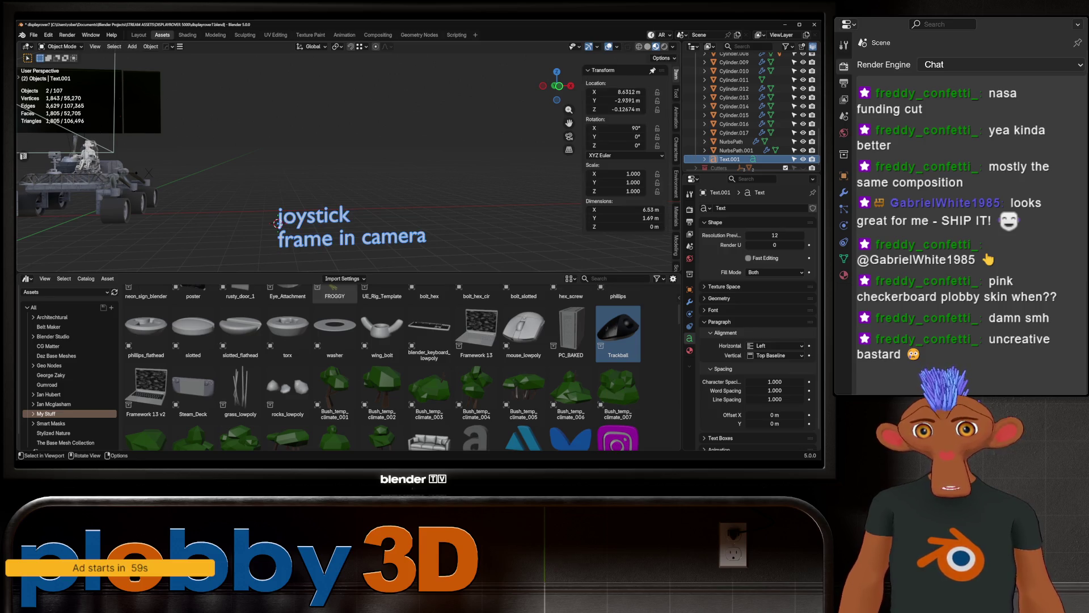
mouse_move(340, 171)
middle_down()
mouse_move(383, 187)
mouse_move(426, 170)
mouse_move(383, 178)
middle_up()
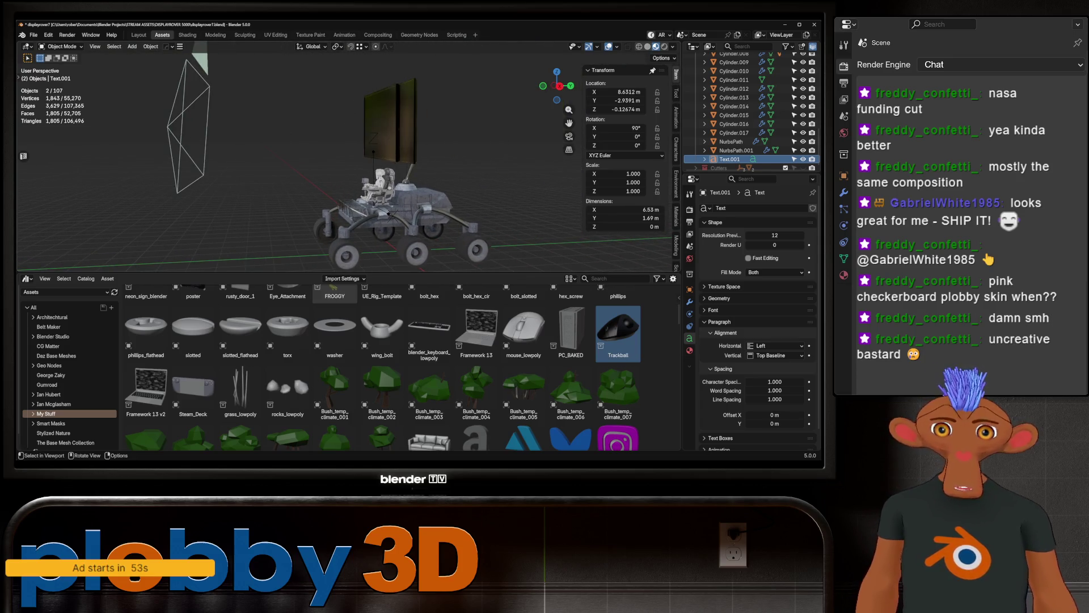
scroll(400, 366, down, 3)
scroll(400, 365, down, 2)
scroll(400, 366, down, 2)
scroll(400, 366, down, 2)
scroll(400, 365, down, 2)
scroll(400, 366, down, 2)
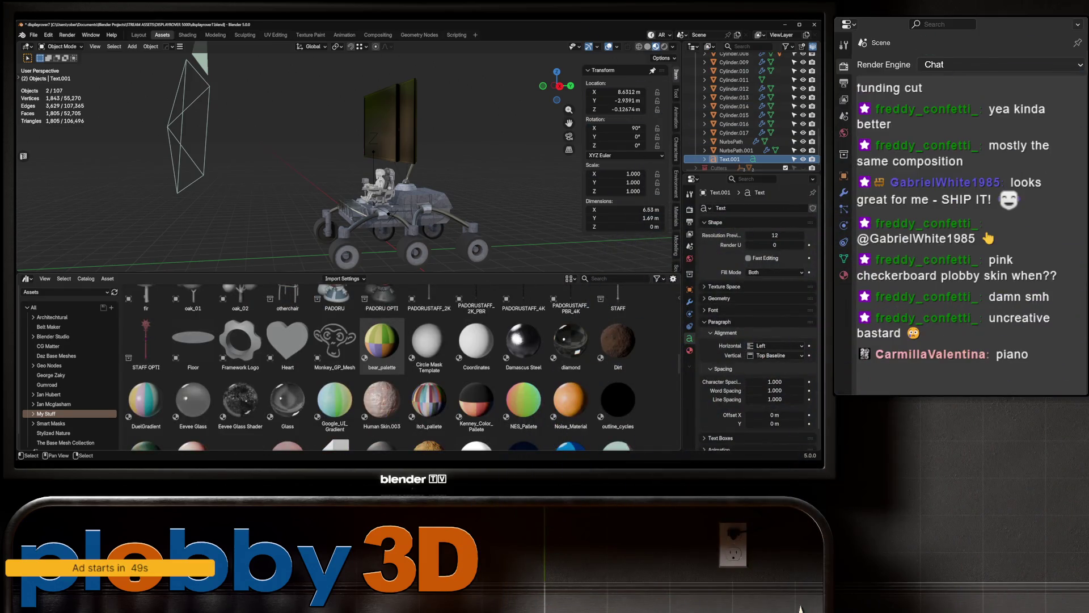
scroll(400, 366, down, 2)
scroll(400, 366, down, 2)
scroll(335, 374, down, 2)
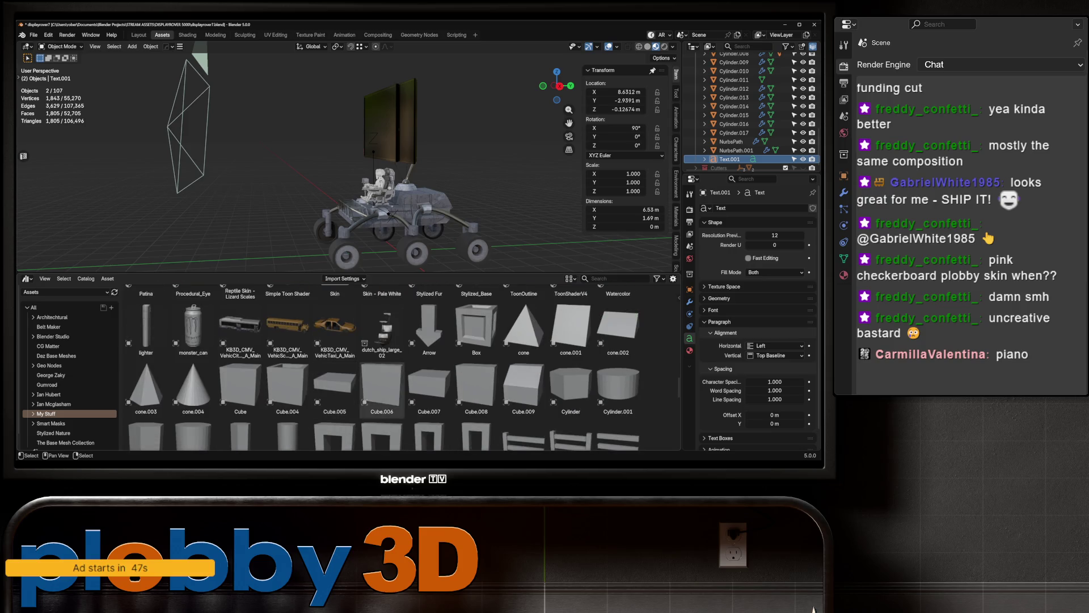
mouse_move(383, 327)
mouse_down()
mouse_move(272, 211)
mouse_move(281, 212)
mouse_up()
middle_drag(436, 179, 511, 162)
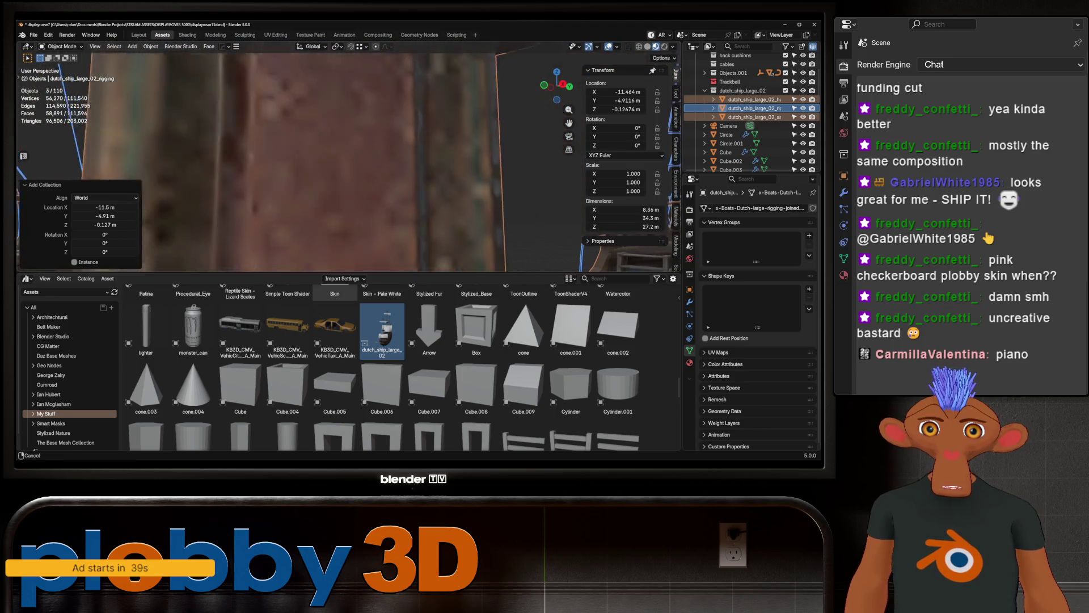
middle_drag(510, 162, 384, 171)
key(Delete)
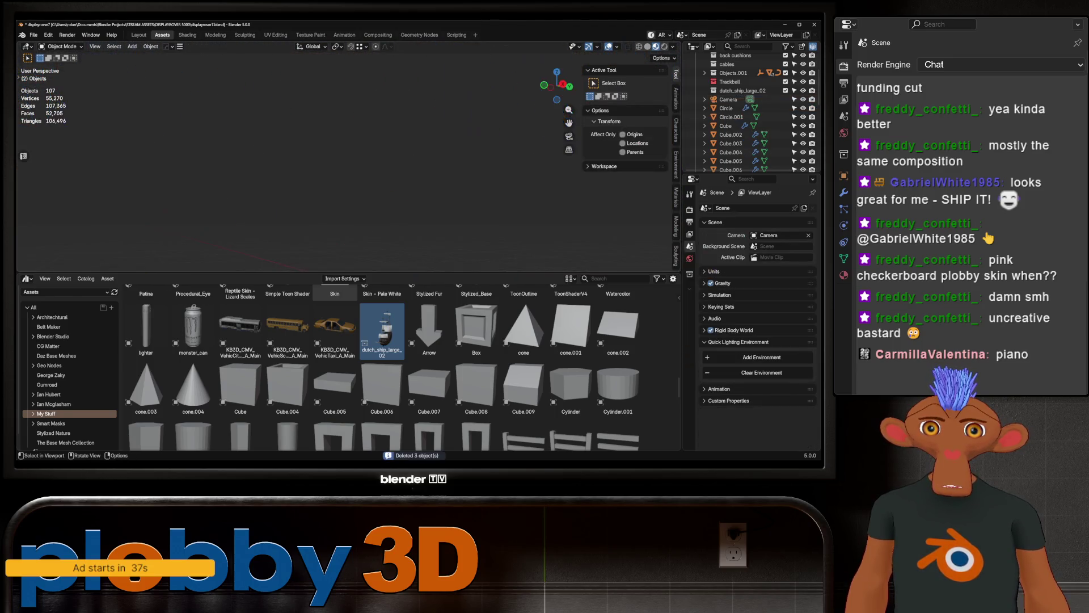
scroll(425, 171, up, 3)
scroll(383, 383, down, 2)
scroll(383, 383, up, 2)
scroll(384, 366, up, 2)
scroll(383, 366, down, 4)
scroll(382, 366, down, 3)
scroll(384, 366, down, 2)
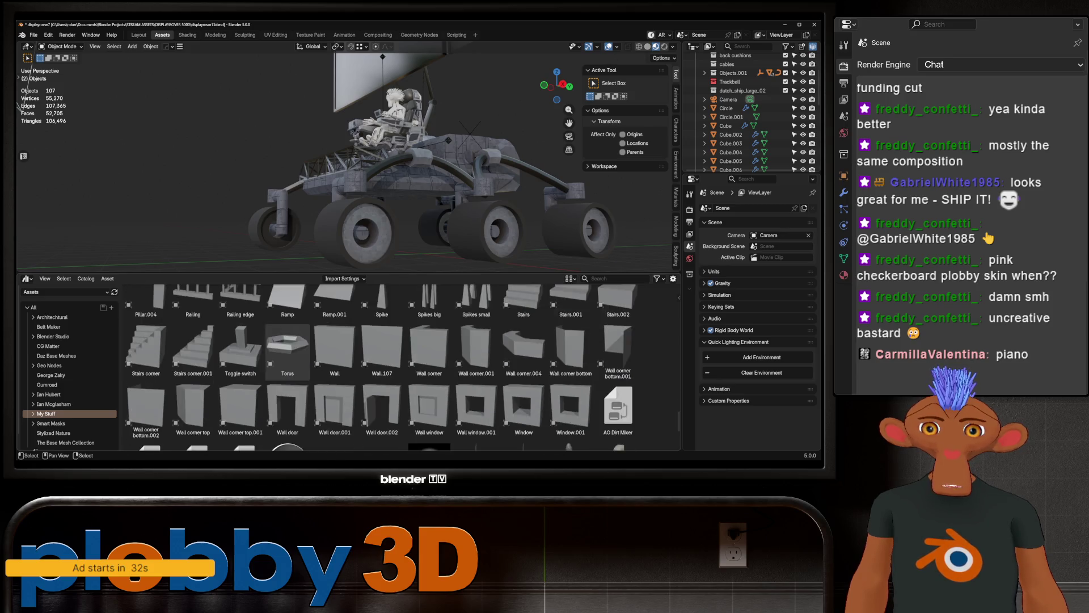
scroll(382, 366, down, 2)
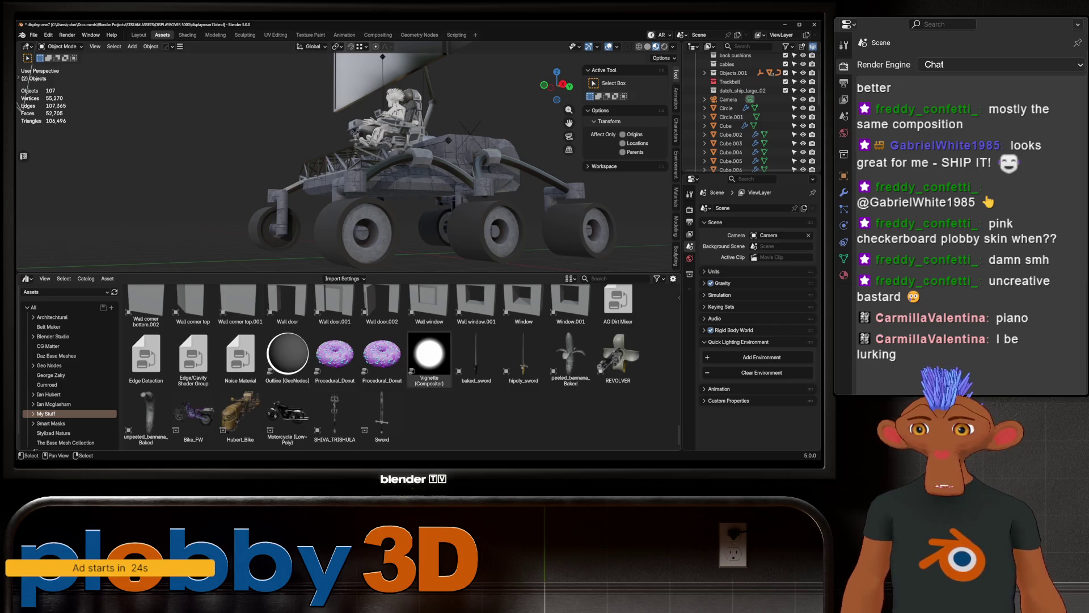
mouse_move(340, 170)
middle_down()
mouse_move(282, 144)
mouse_move(334, 255)
middle_up()
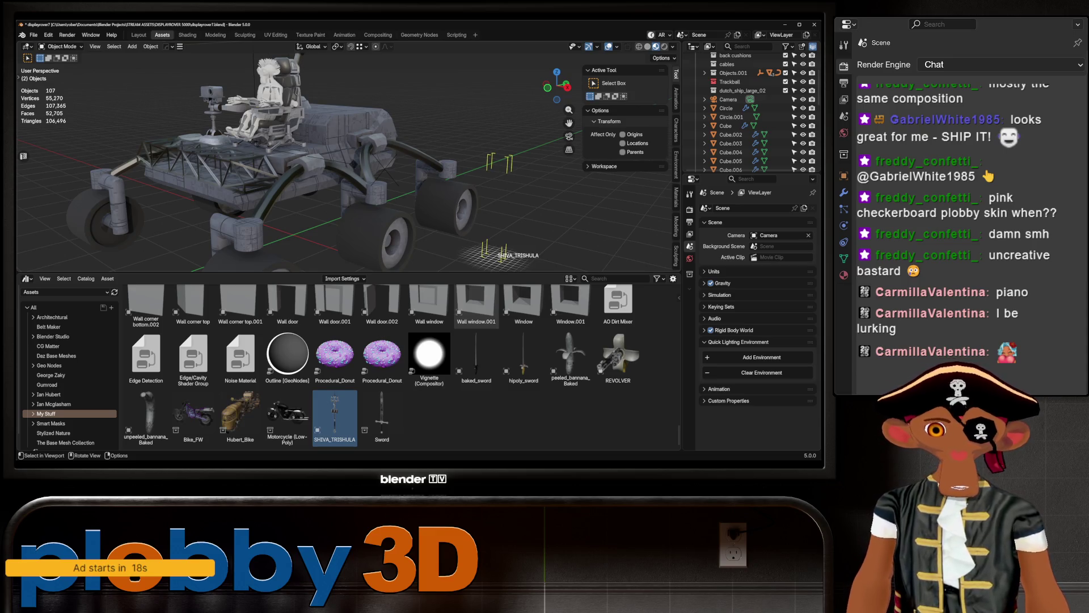
drag(509, 252, 495, 254)
key(KP_Decimal)
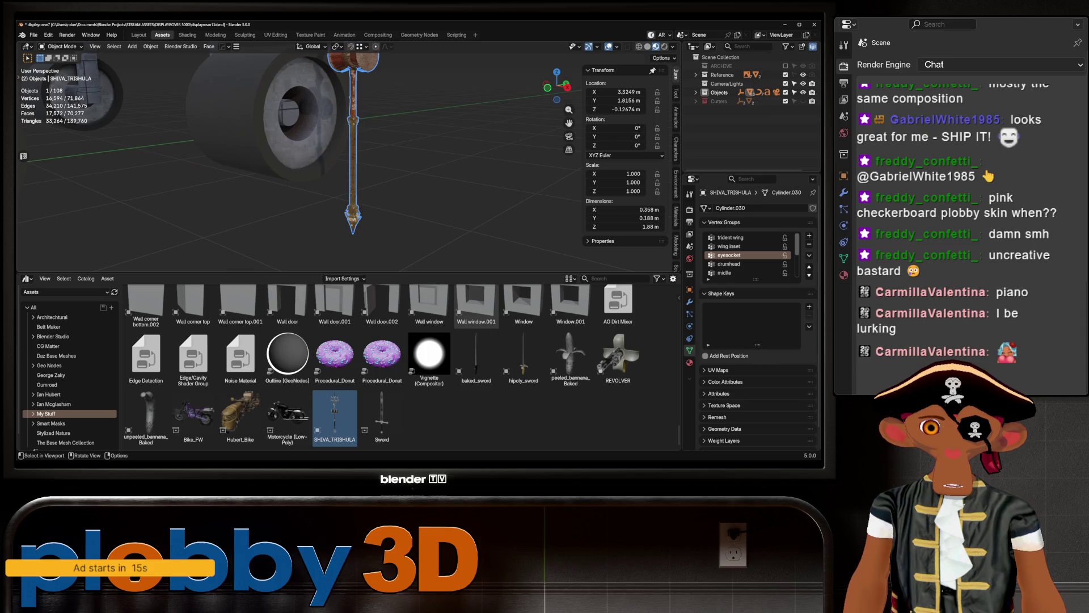
middle_drag(341, 162, 374, 170)
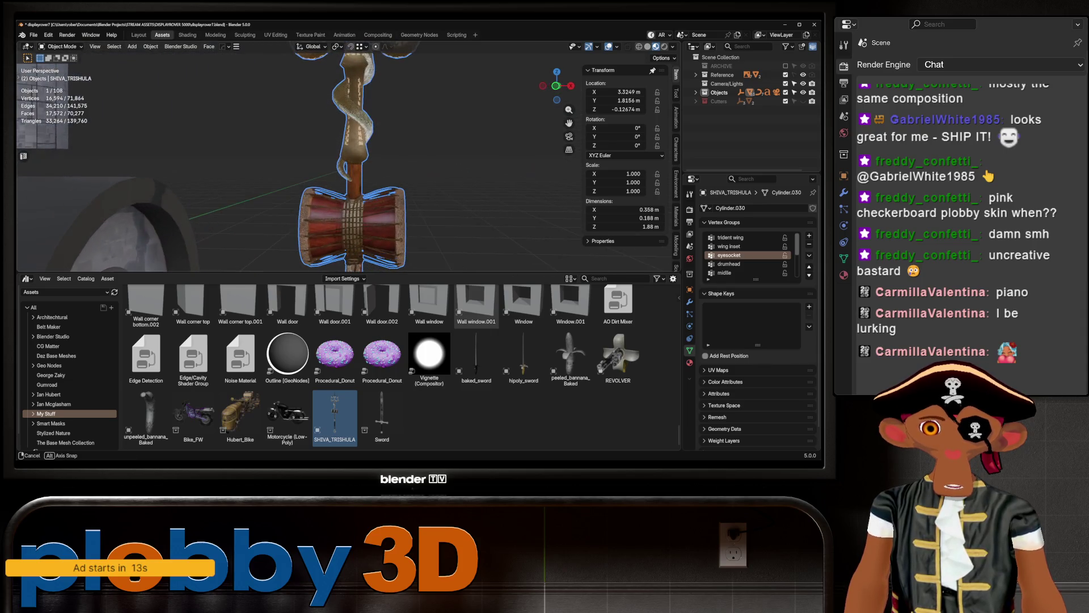
shift+middle_drag(341, 128, 341, 213)
scroll(341, 162, up, 3)
scroll(340, 162, up, 2)
scroll(340, 162, up, 2)
scroll(340, 163, down, 5)
mouse_move(341, 163)
middle_down()
mouse_move(365, 153)
mouse_move(323, 144)
mouse_move(357, 153)
middle_up()
scroll(341, 162, down, 5)
scroll(340, 162, up, 3)
scroll(340, 162, up, 3)
scroll(340, 162, up, 2)
mouse_move(341, 213)
shift+middle_down()
mouse_move(340, 128)
mouse_move(375, 171)
mouse_move(349, 162)
mouse_move(375, 153)
shift+middle_up()
scroll(341, 162, down, 5)
key(Delete)
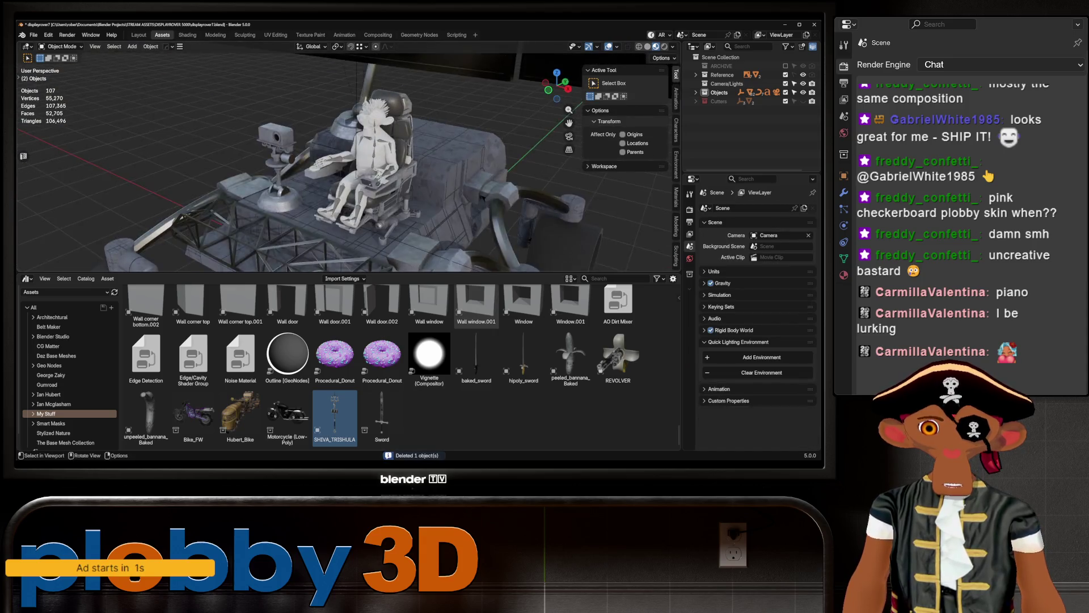
scroll(382, 367, up, 3)
scroll(381, 368, up, 3)
scroll(381, 369, up, 3)
scroll(382, 368, up, 3)
scroll(382, 367, up, 3)
scroll(383, 367, up, 3)
scroll(382, 367, up, 3)
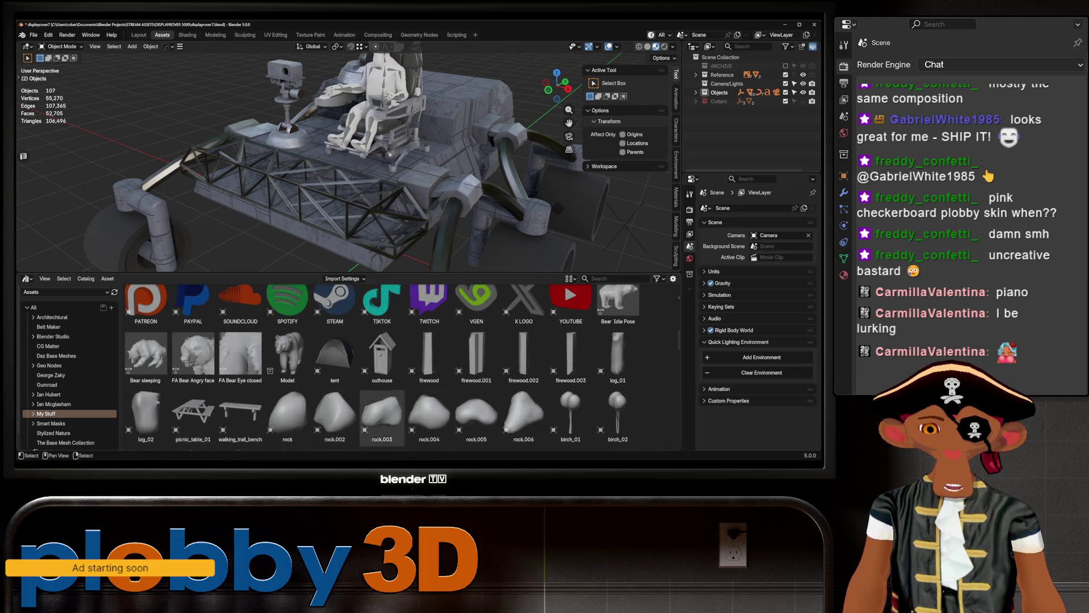
key(alt+Tab)
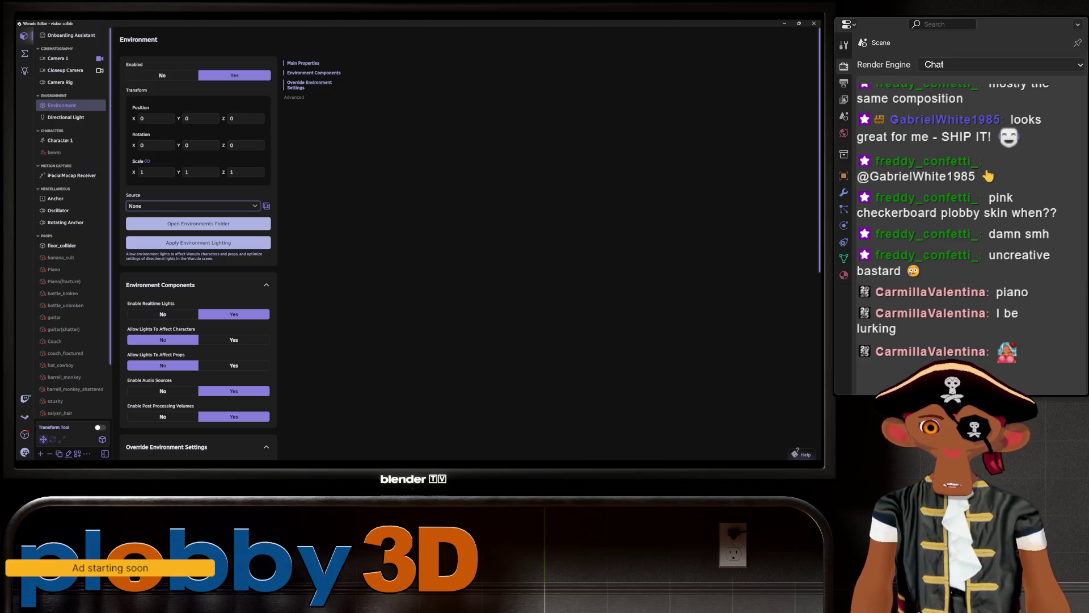
Step: Load the Forest_test environment in Warudo and set the character's height to 0.24
click(192, 205)
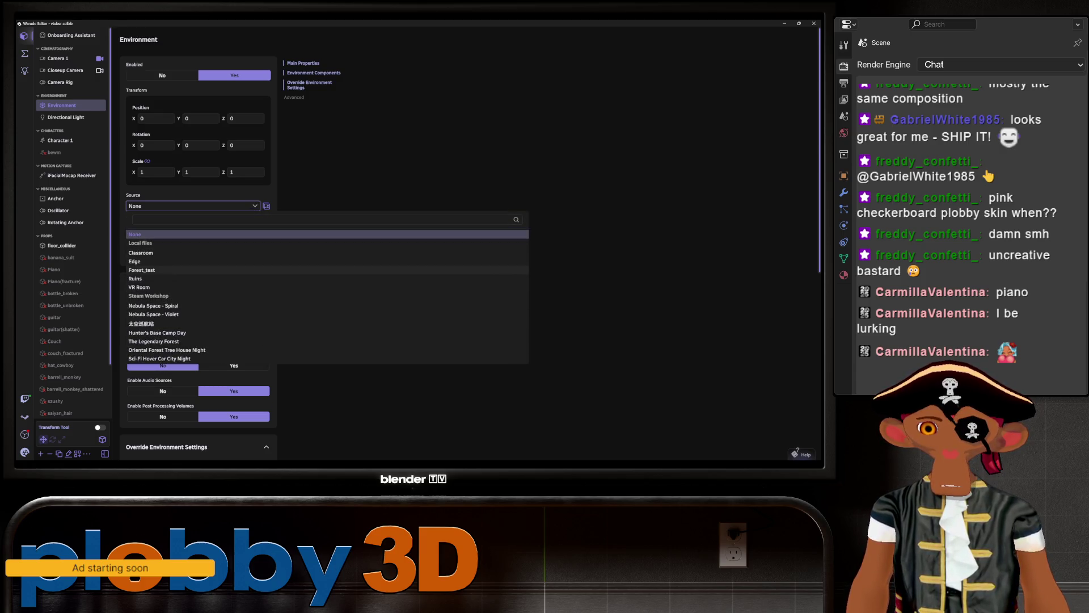
click(142, 270)
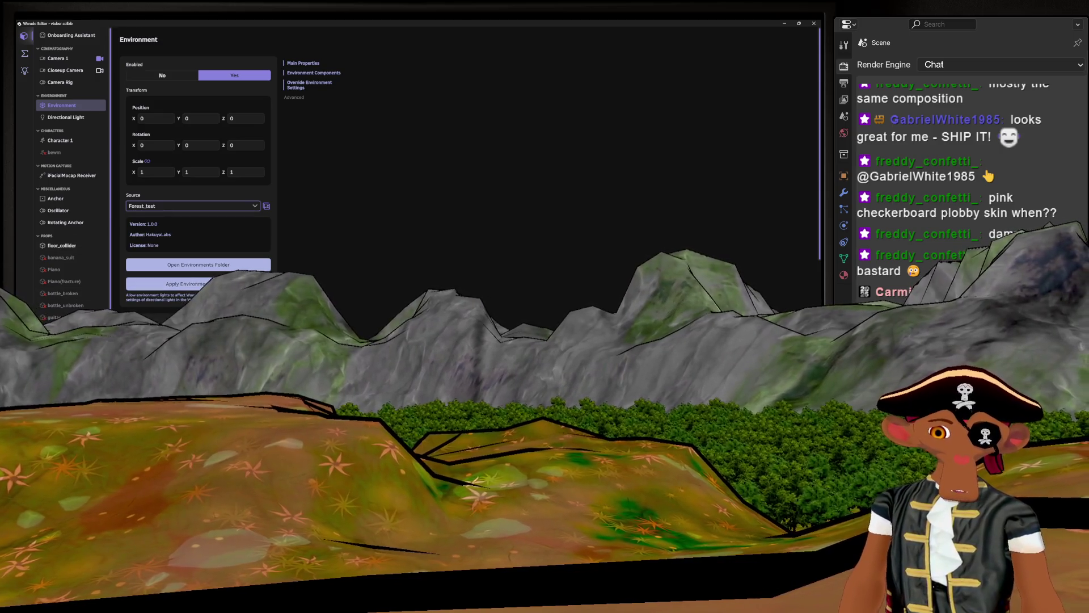
scroll(452, 404, down, 5)
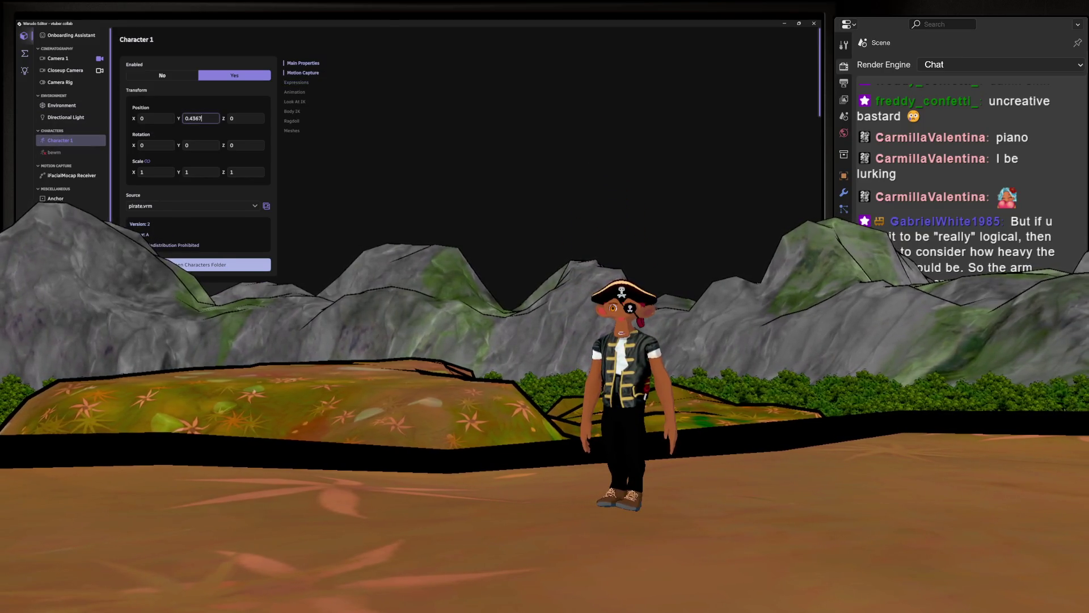
text(0)
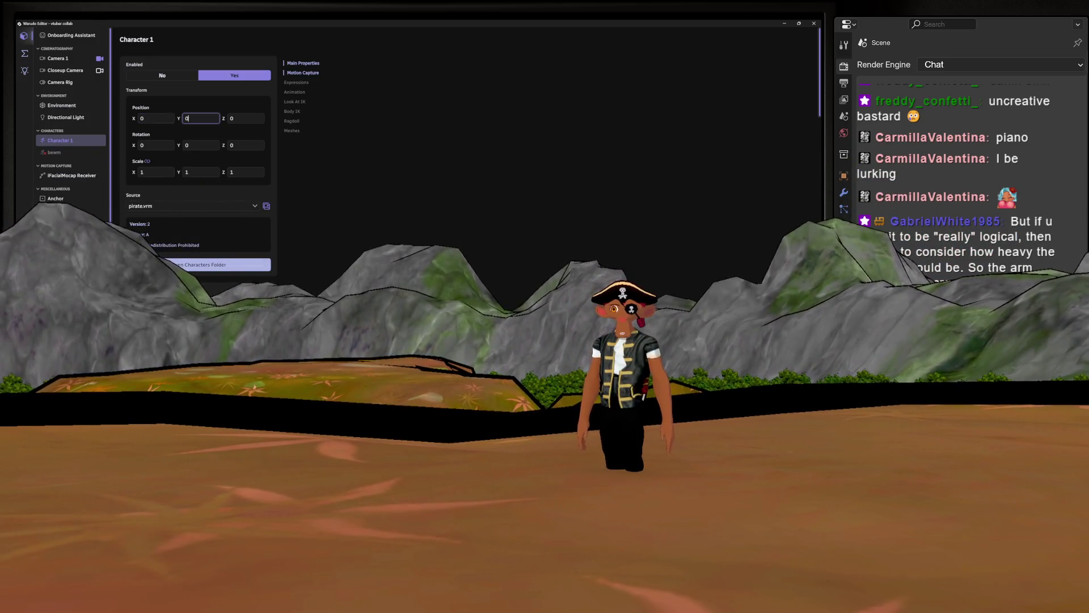
text(0.24)
key(Return)
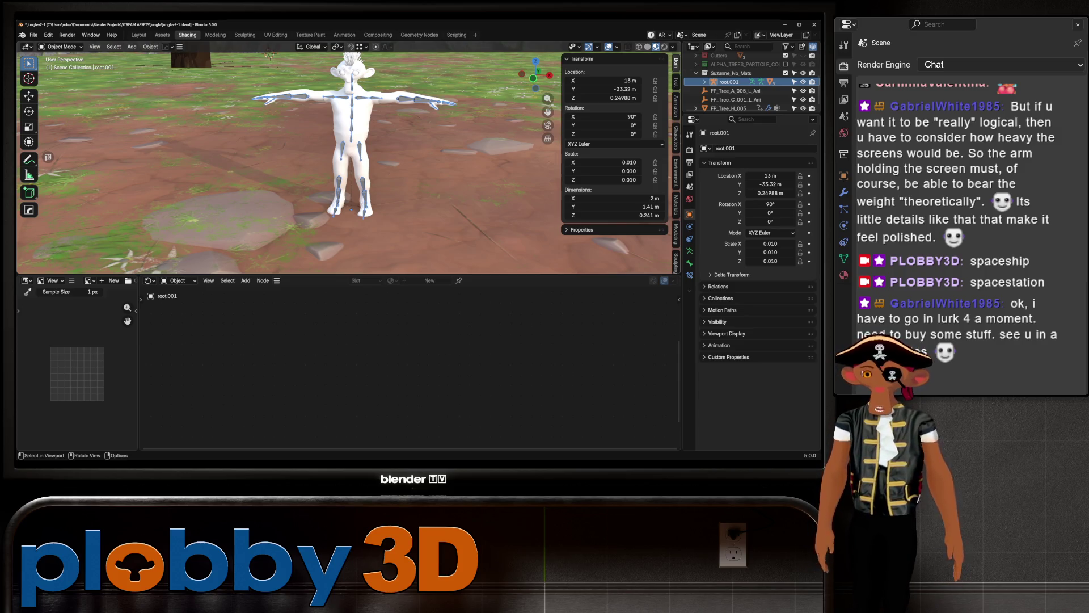
click(409, 230)
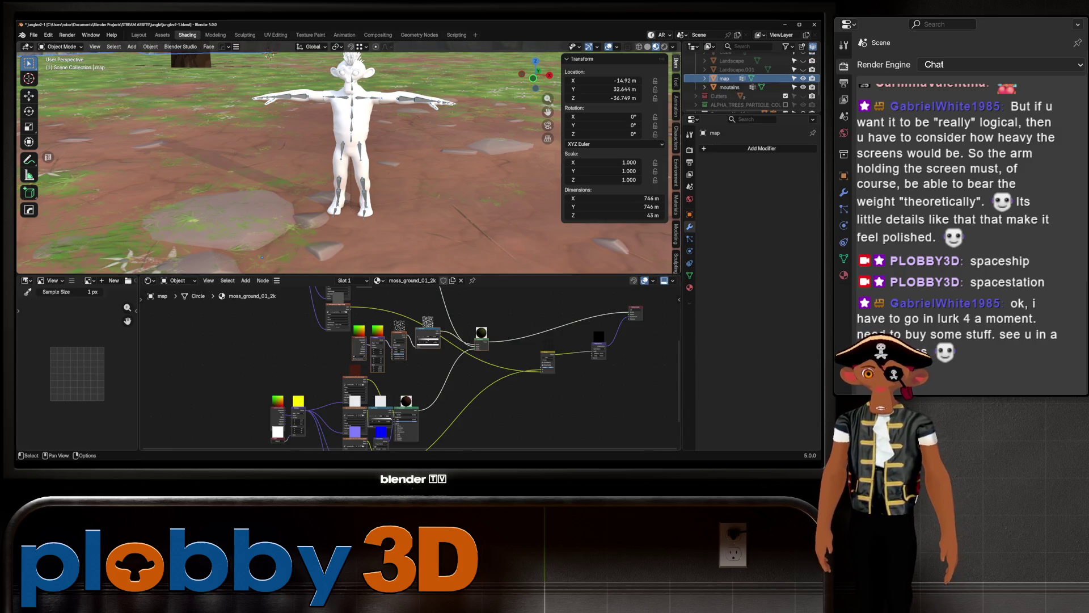
scroll(409, 366, up, 5)
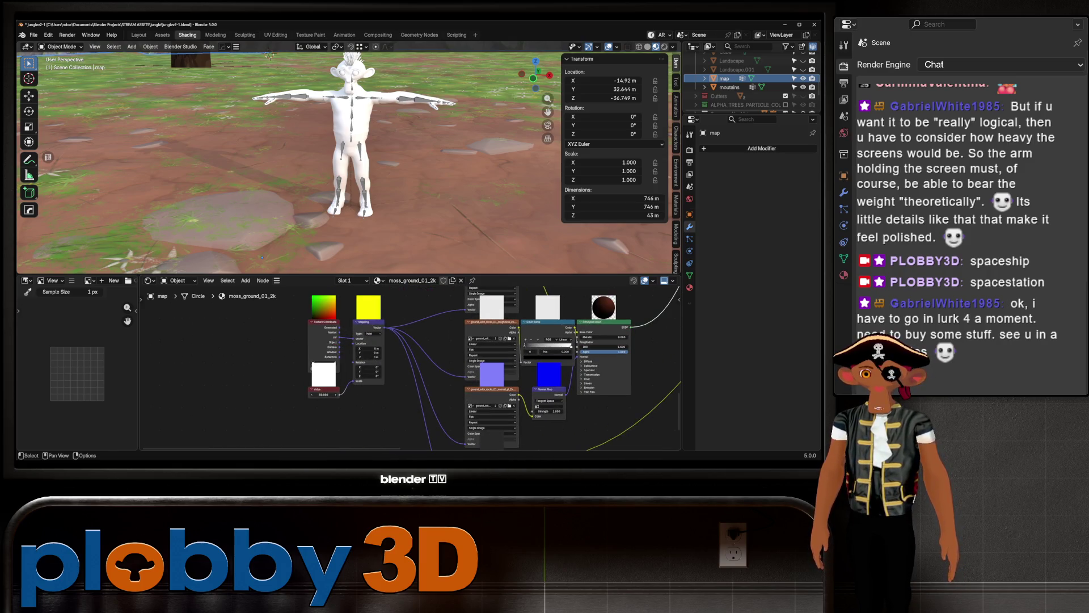
key(g)
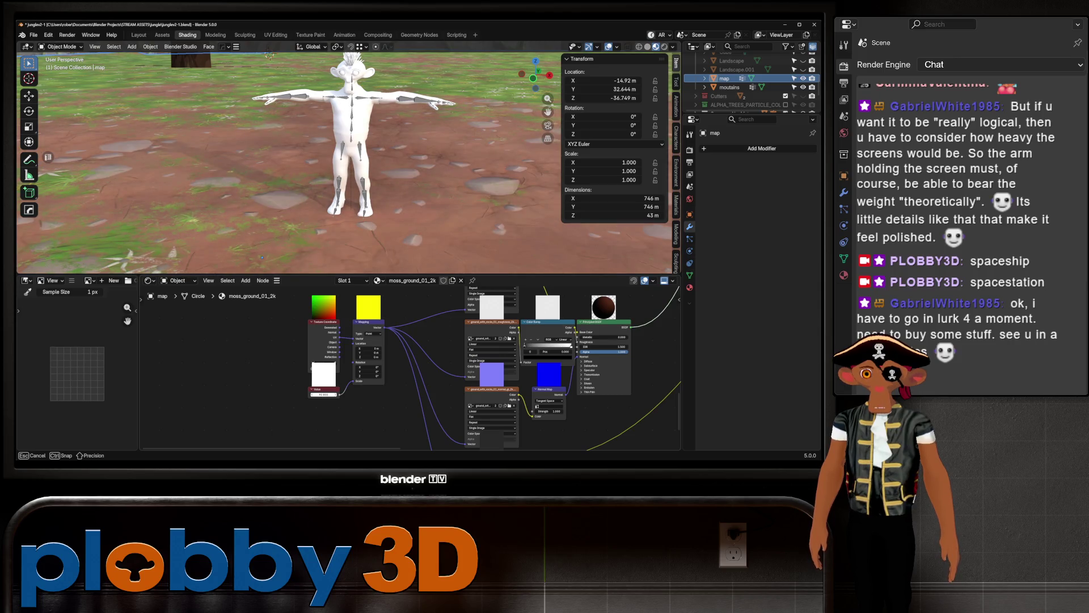
key(backslash)
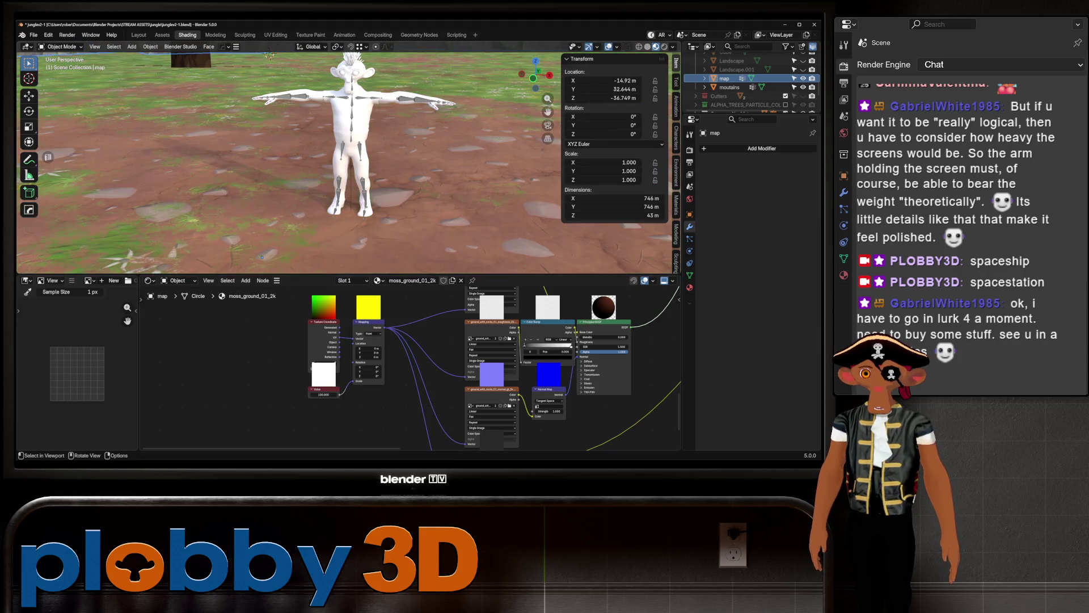
key(KP_Divide)
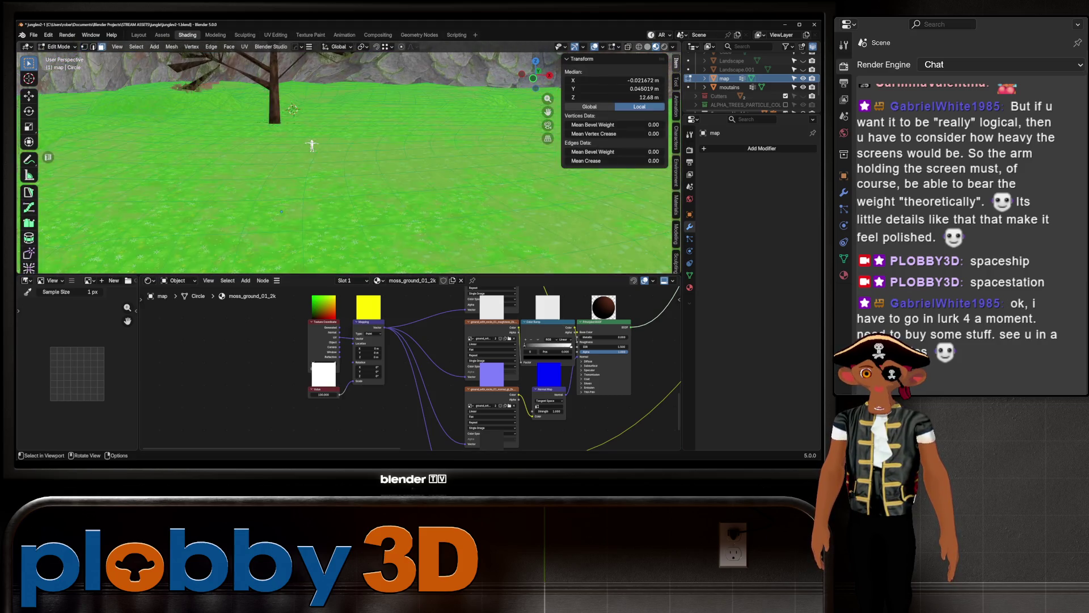
scroll(409, 366, down, 3)
middle_drag(408, 366, 434, 408)
scroll(408, 366, up, 3)
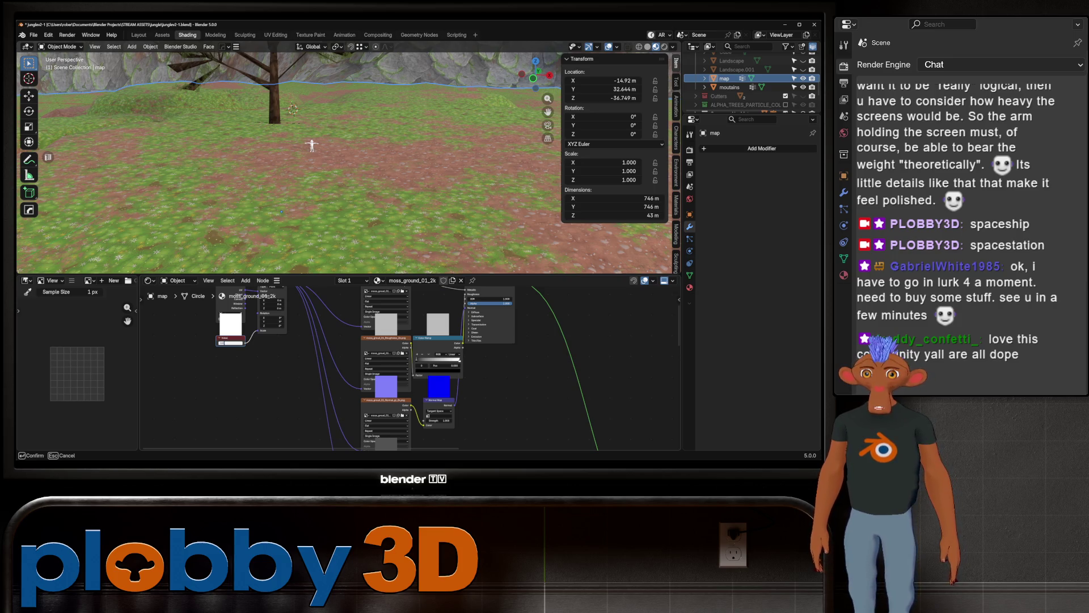
key(Return)
scroll(281, 211, up, 3)
scroll(282, 211, up, 3)
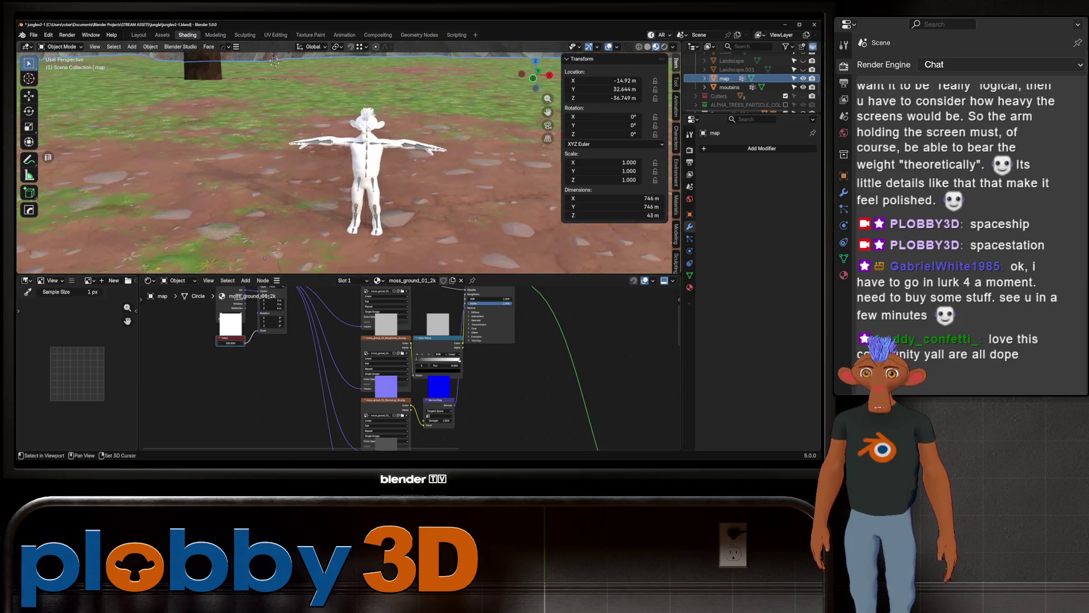
mouse_move(281, 211)
middle_down()
mouse_move(261, 266)
mouse_move(298, 89)
mouse_move(458, 149)
middle_up()
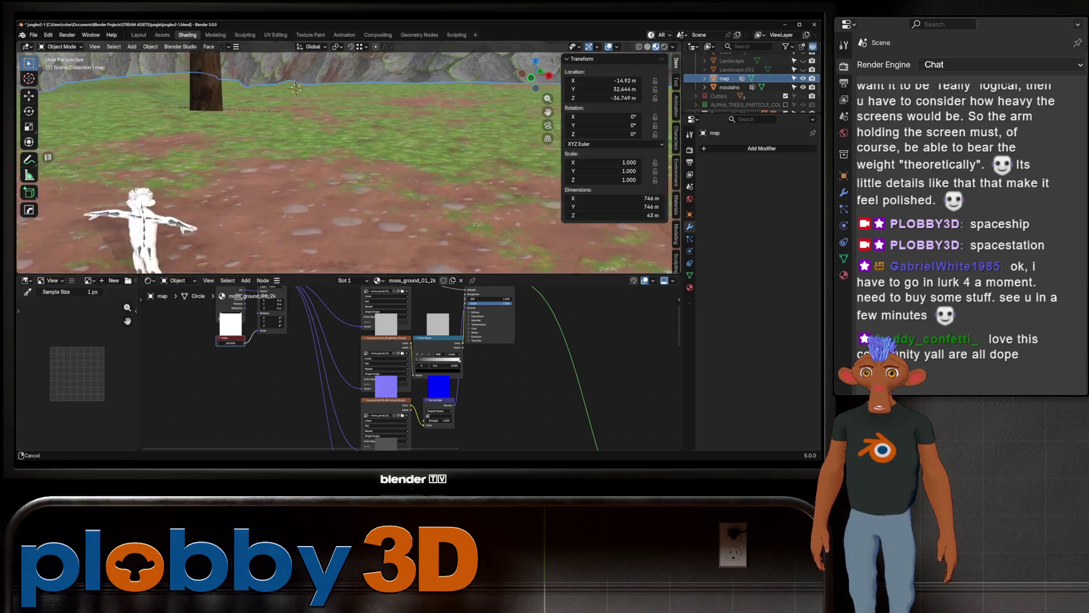
scroll(341, 157, down, 3)
scroll(341, 158, down, 3)
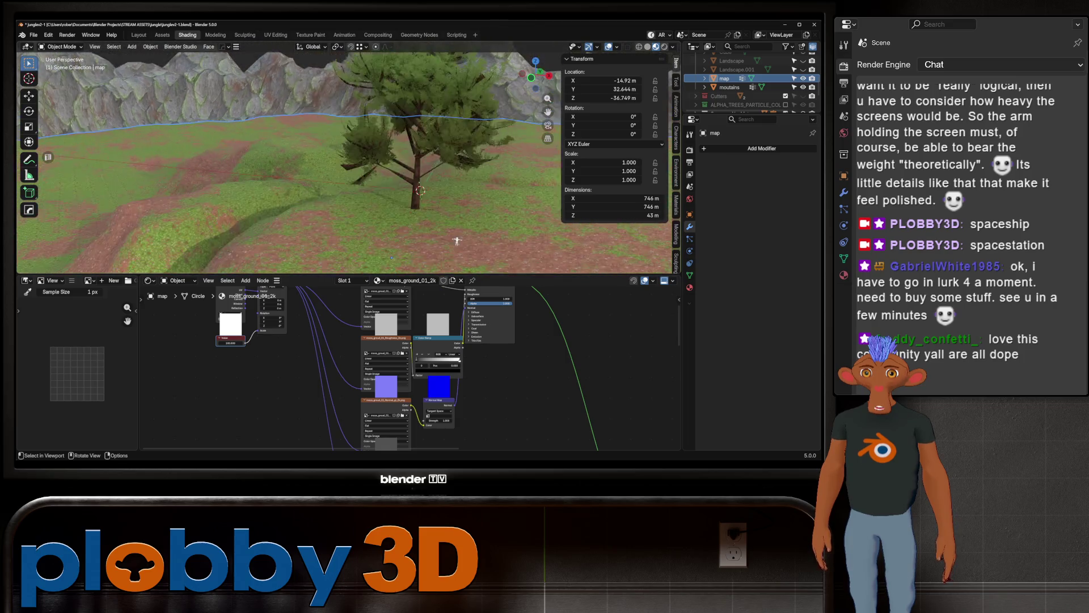
scroll(341, 157, down, 3)
scroll(340, 158, down, 2)
middle_drag(378, 221, 340, 95)
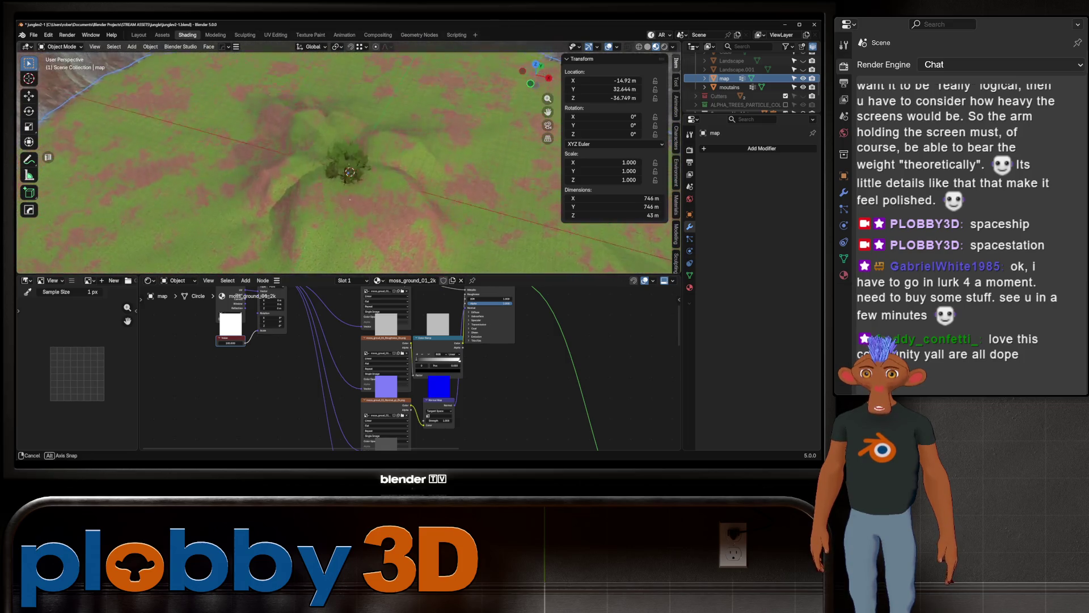
scroll(340, 85, up, 5)
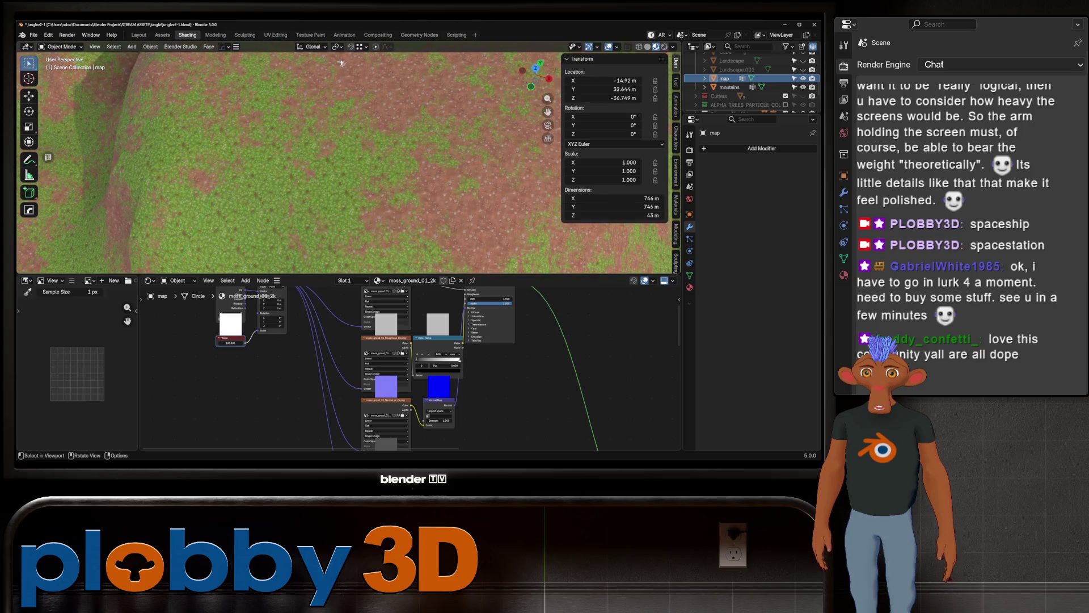
middle_drag(342, 65, 336, 154)
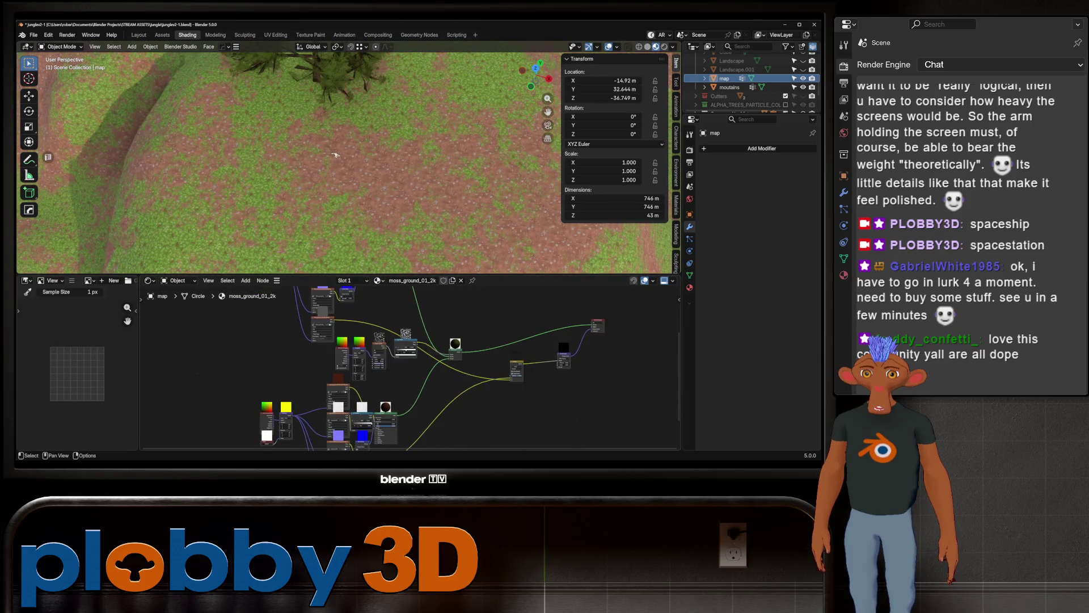
scroll(356, 382, up, 3)
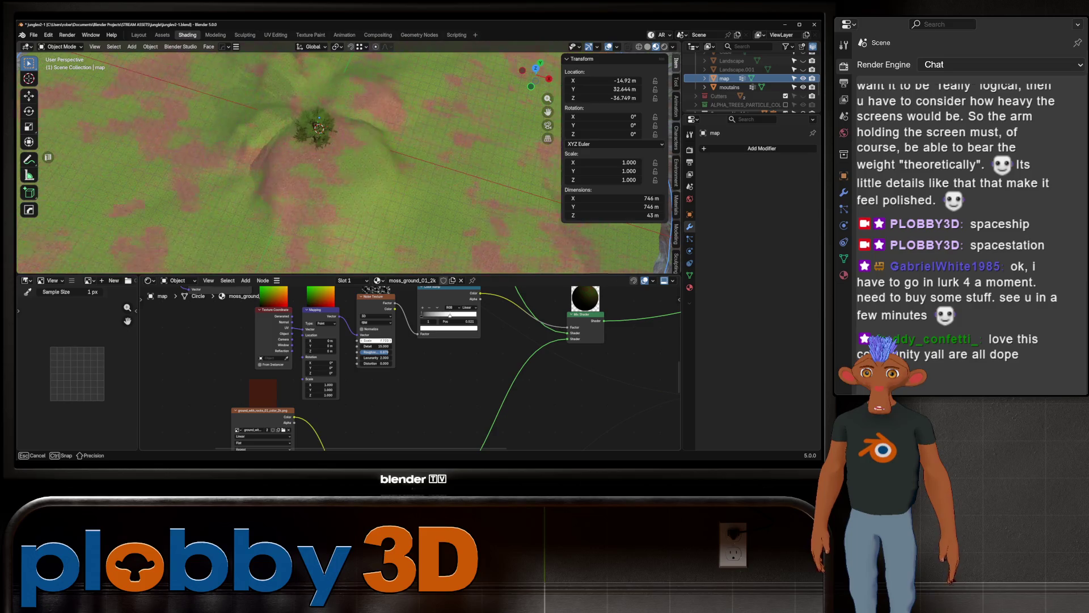
scroll(332, 158, down, 3)
mouse_move(341, 163)
middle_down()
mouse_move(340, 205)
mouse_move(323, 170)
mouse_move(663, 237)
middle_up()
scroll(341, 163, up, 4)
scroll(341, 162, up, 3)
middle_drag(341, 162, 323, 171)
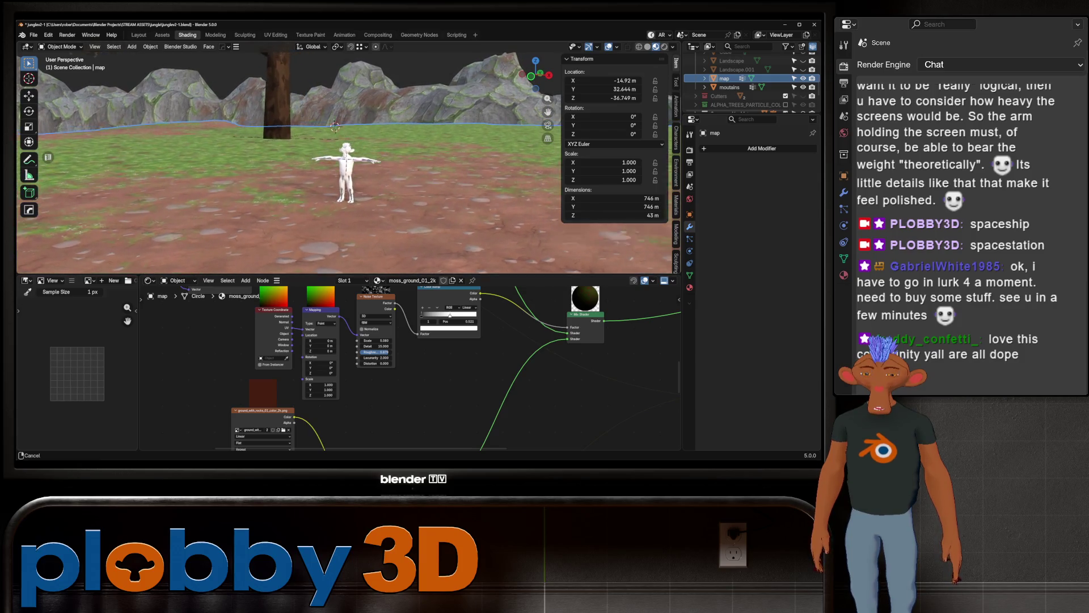
click(335, 123)
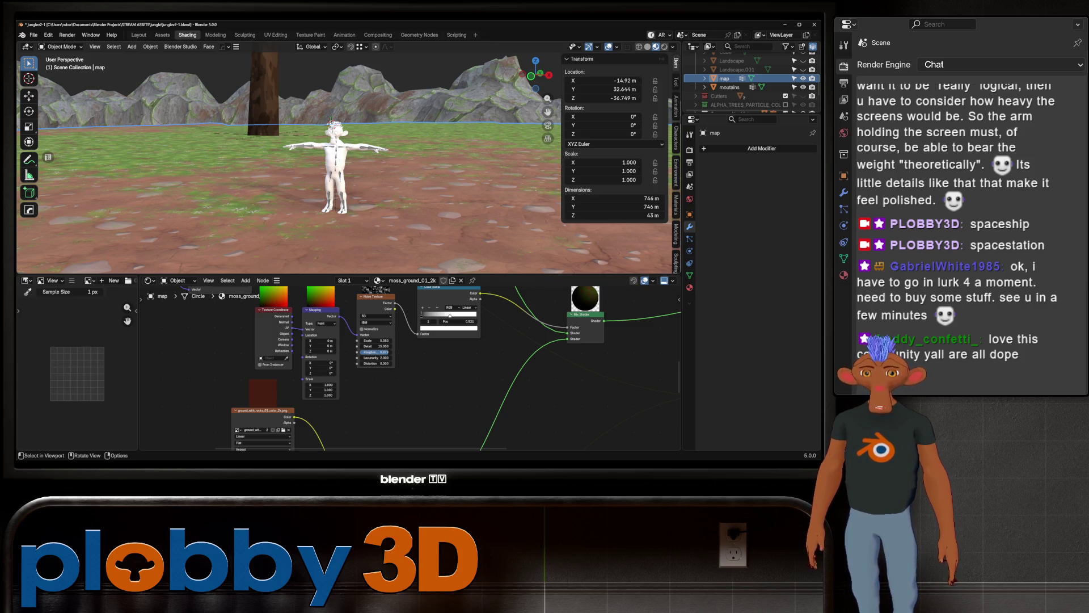
scroll(344, 149, down, 2)
scroll(344, 151, down, 2)
scroll(344, 150, down, 2)
scroll(344, 151, down, 2)
mouse_move(344, 151)
middle_down()
mouse_move(397, 208)
mouse_move(391, 229)
middle_up()
scroll(391, 243, up, 2)
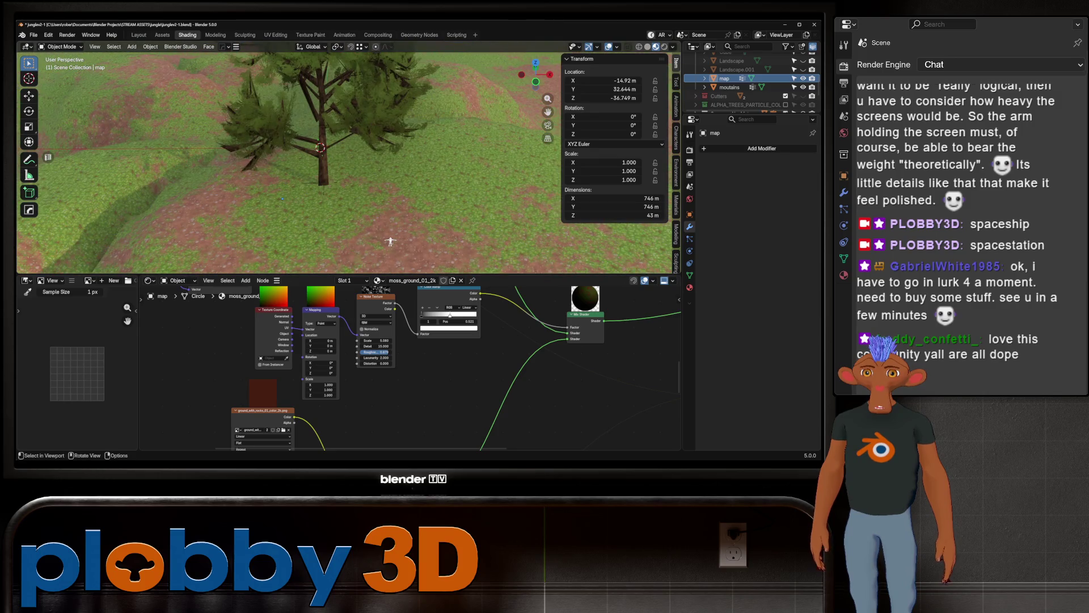
middle_drag(345, 157, 344, 111)
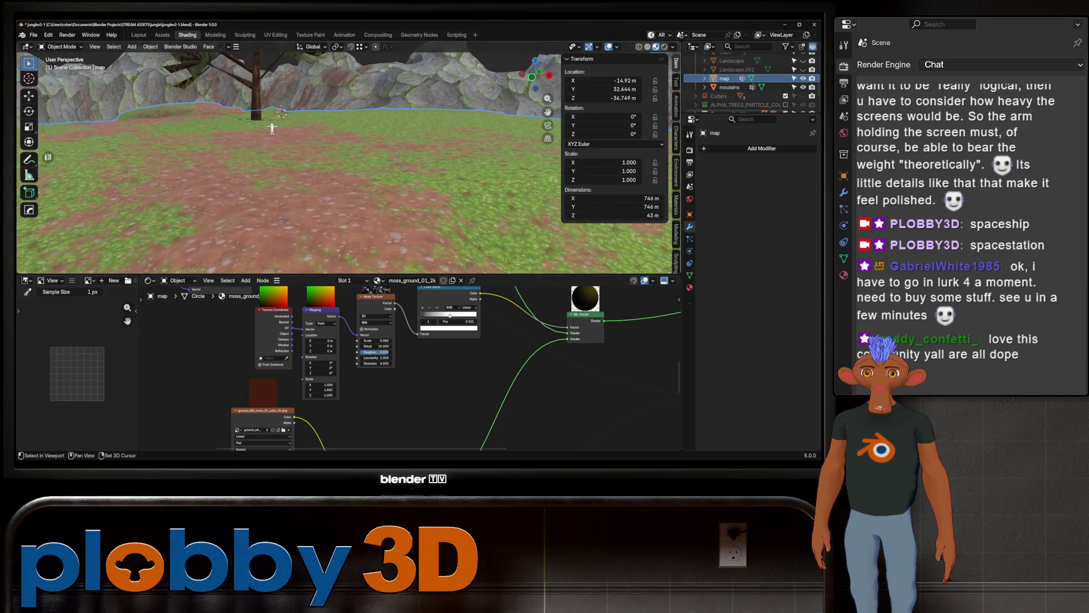
mouse_move(343, 157)
middle_down()
mouse_move(358, 196)
mouse_move(353, 174)
middle_up()
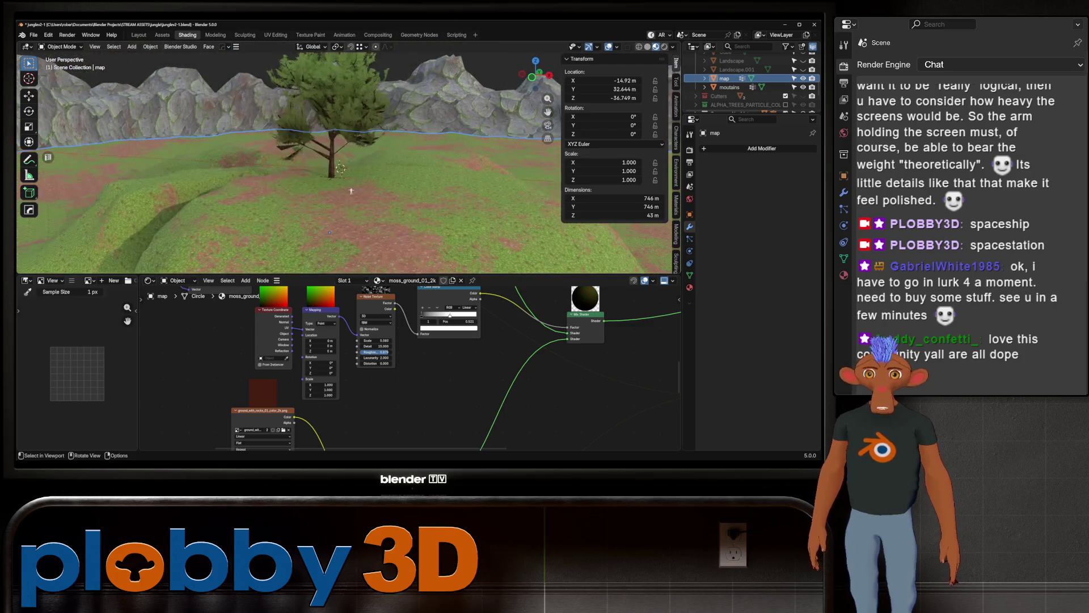
scroll(750, 80, down, 3)
scroll(749, 82, down, 1)
scroll(749, 81, down, 1)
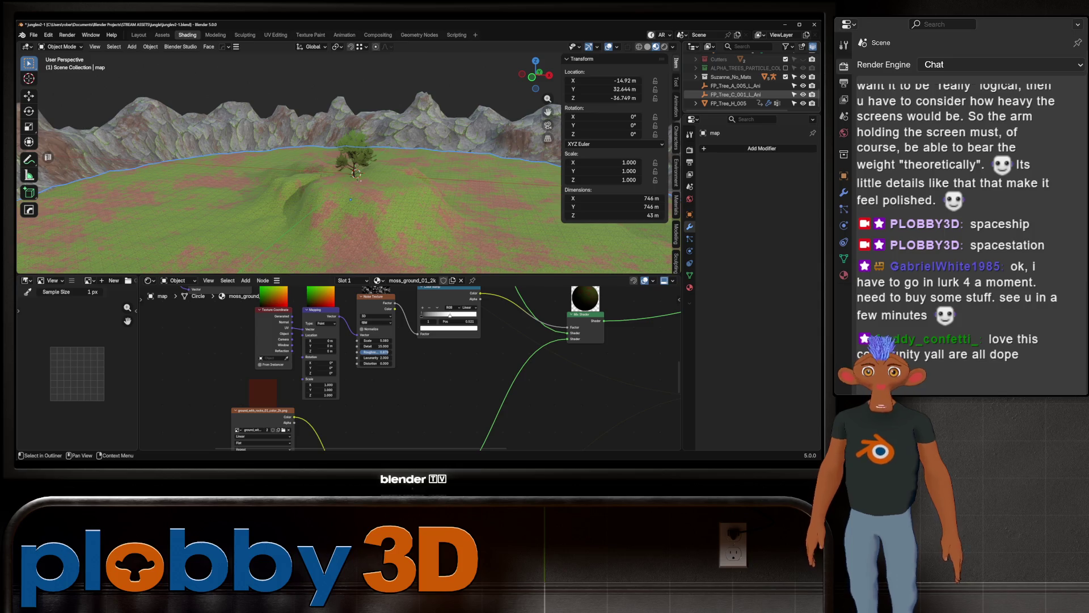
click(730, 103)
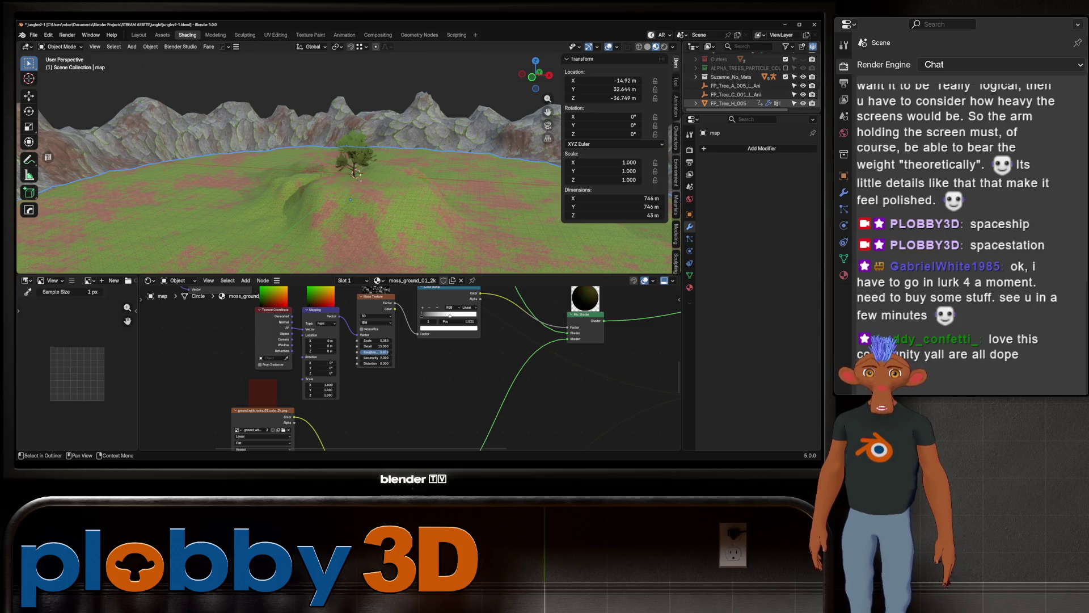
Step: Frame the FP_Tree_H_005 tree and play the animation to preview it swaying
key(KP_Decimal)
scroll(341, 157, down, 3)
scroll(341, 157, down, 3)
scroll(341, 157, down, 3)
scroll(340, 158, down, 3)
key(space)
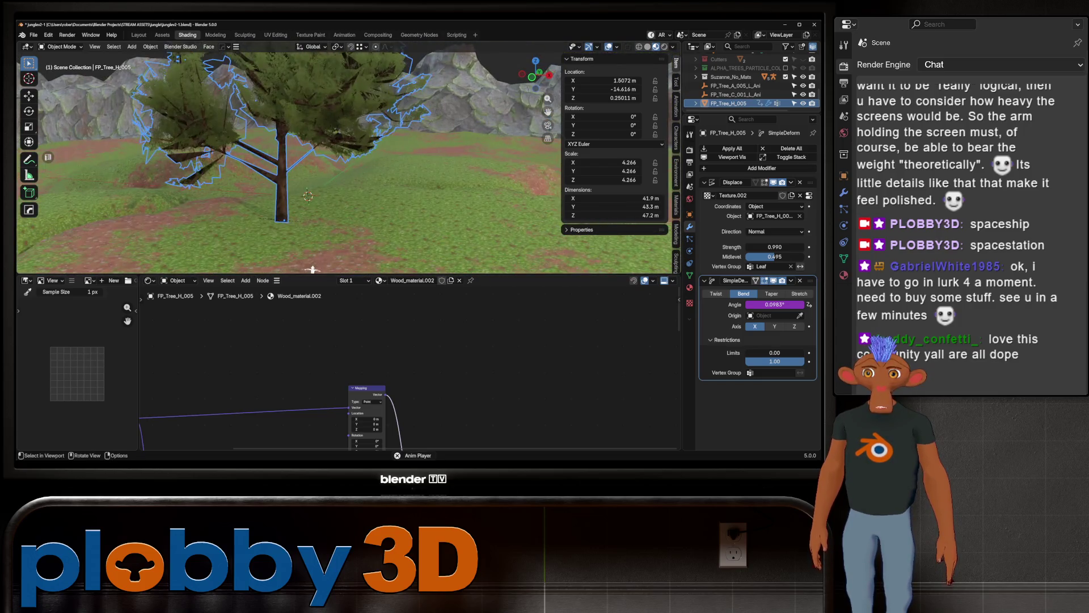
scroll(341, 158, down, 3)
scroll(382, 226, up, 3)
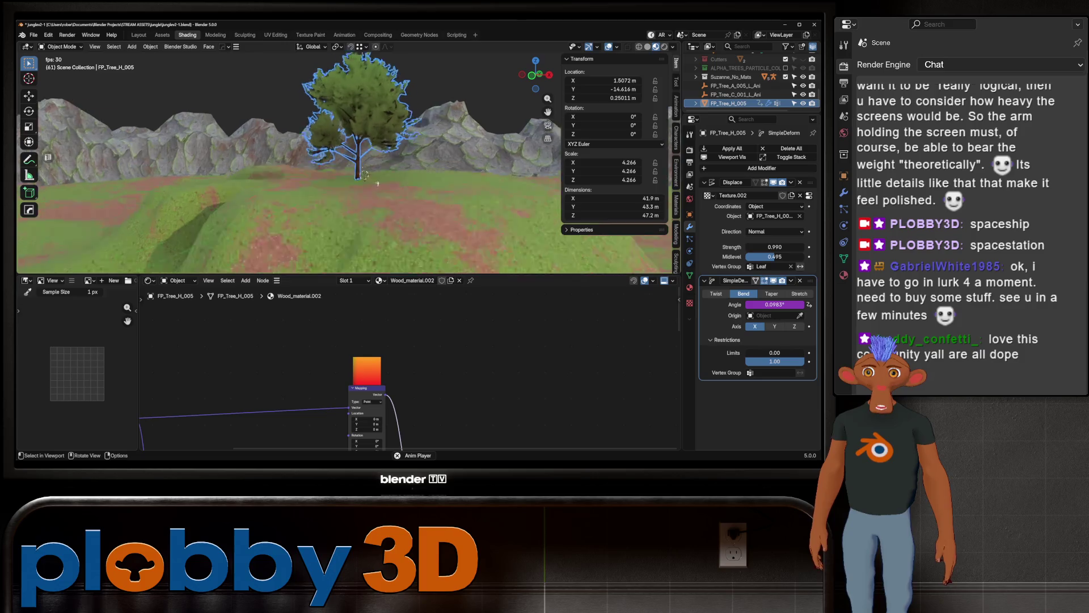
scroll(382, 226, up, 3)
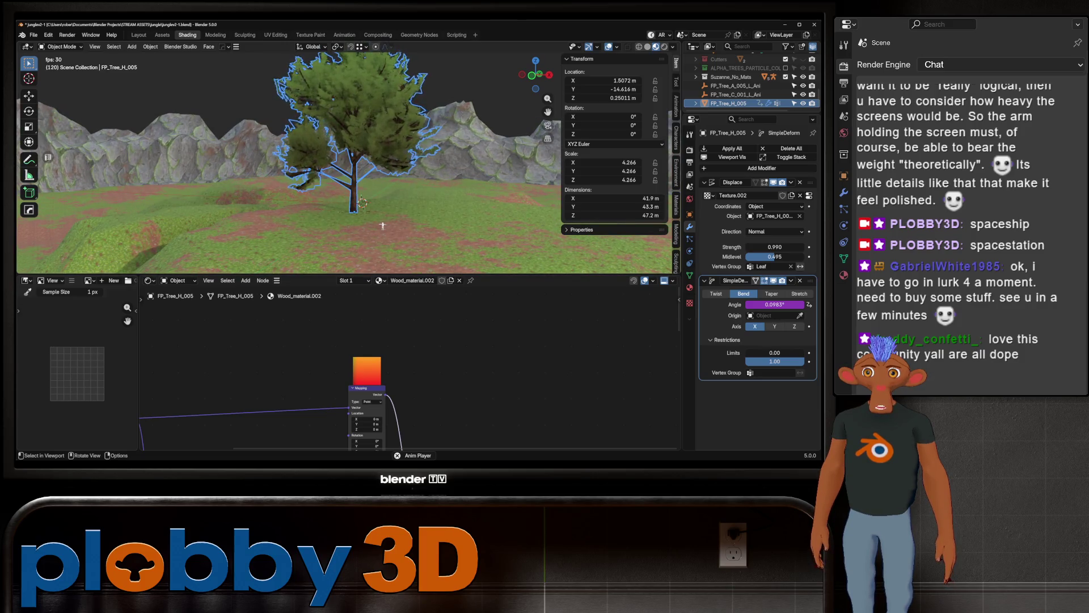
key(space)
middle_drag(382, 226, 443, 204)
middle_drag(341, 128, 366, 175)
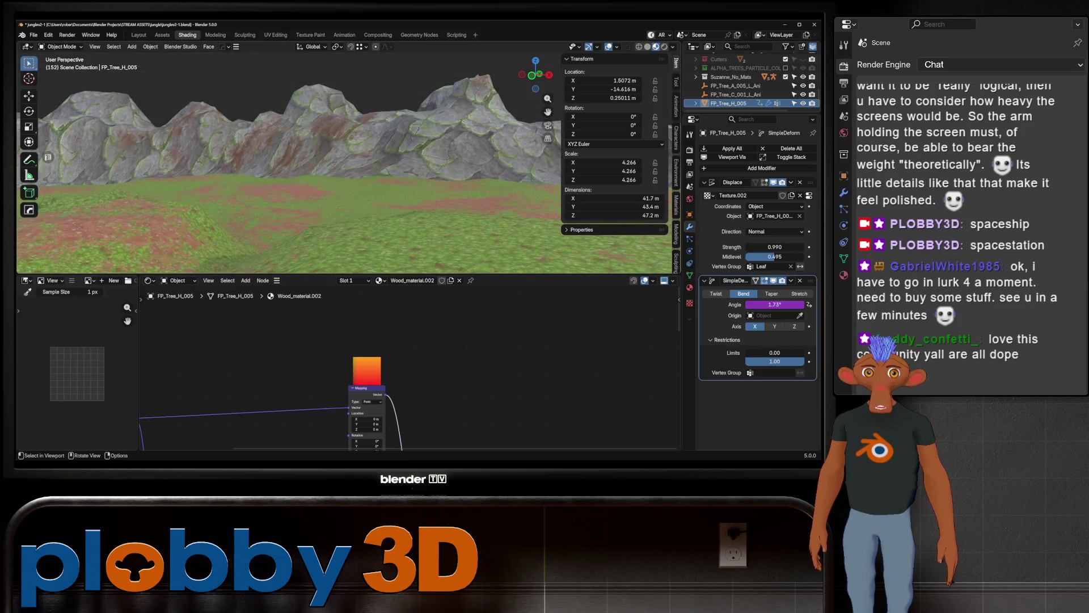
scroll(366, 174, down, 3)
scroll(364, 177, up, 2)
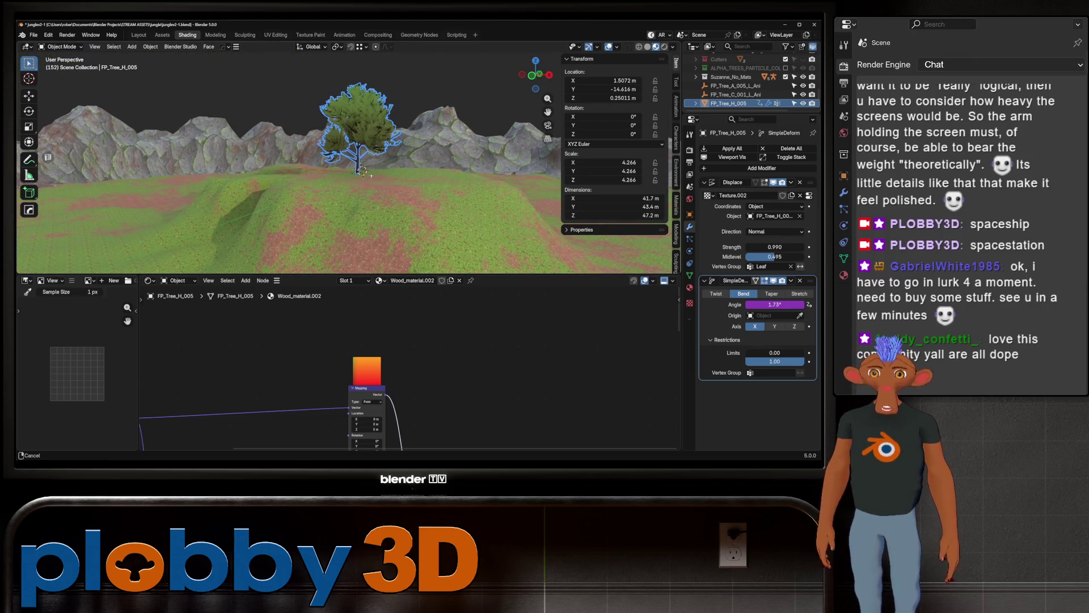
scroll(363, 177, up, 3)
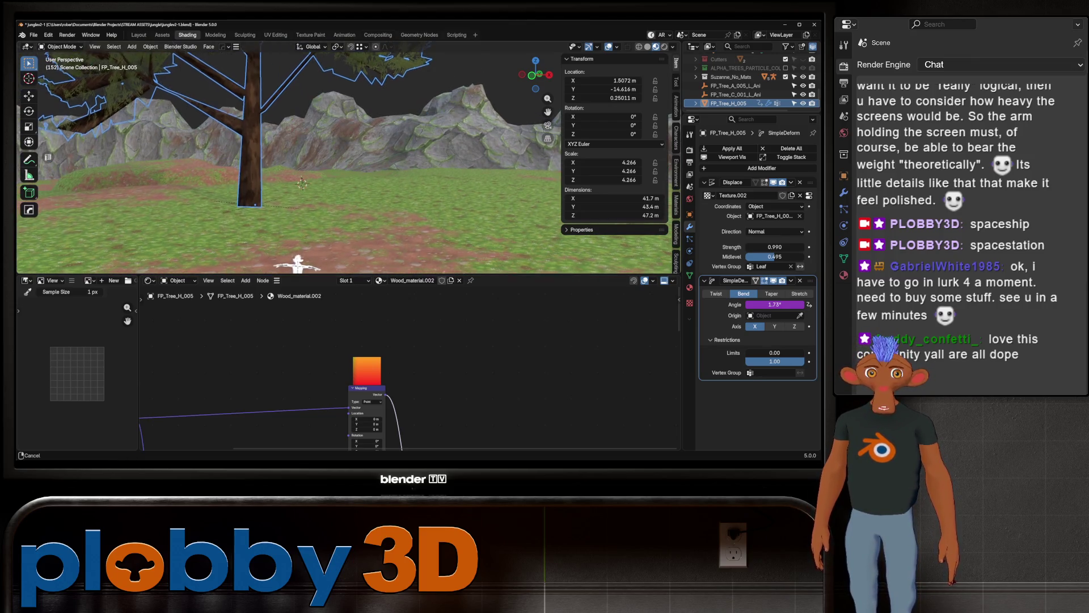
shift+middle_drag(340, 170, 358, 128)
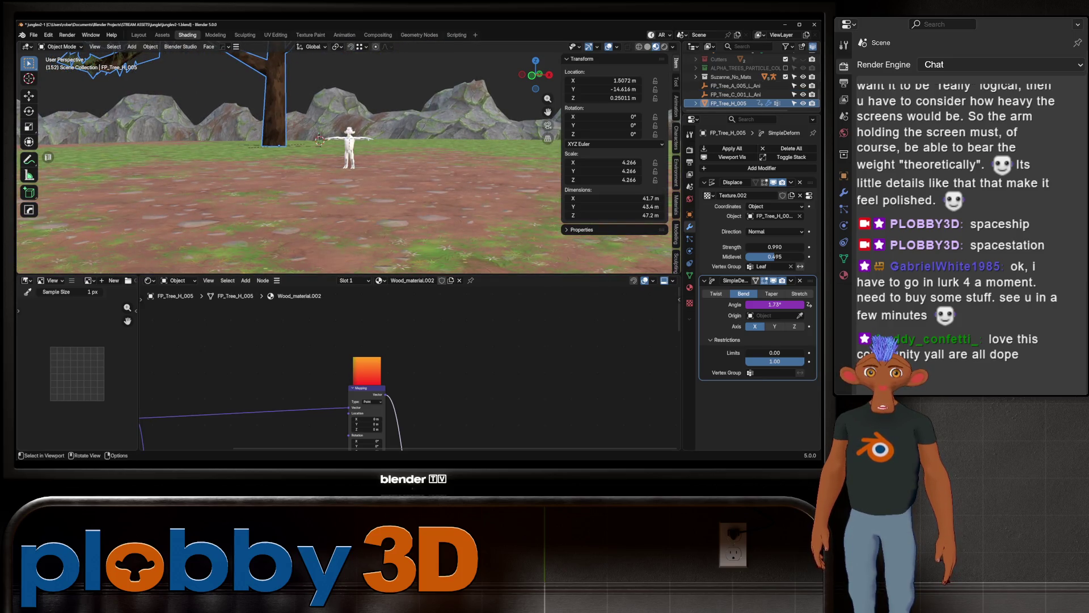
Step: Play the animation again while checking nearby objects, ending with FP_Tree_H_005 selected
click(730, 94)
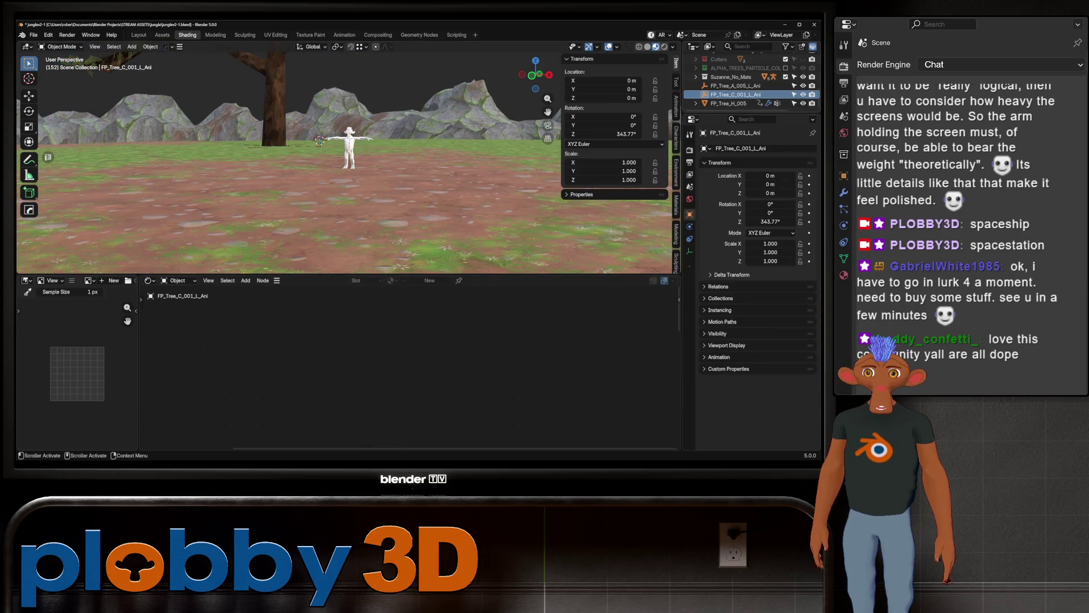
middle_drag(340, 170, 392, 162)
key(space)
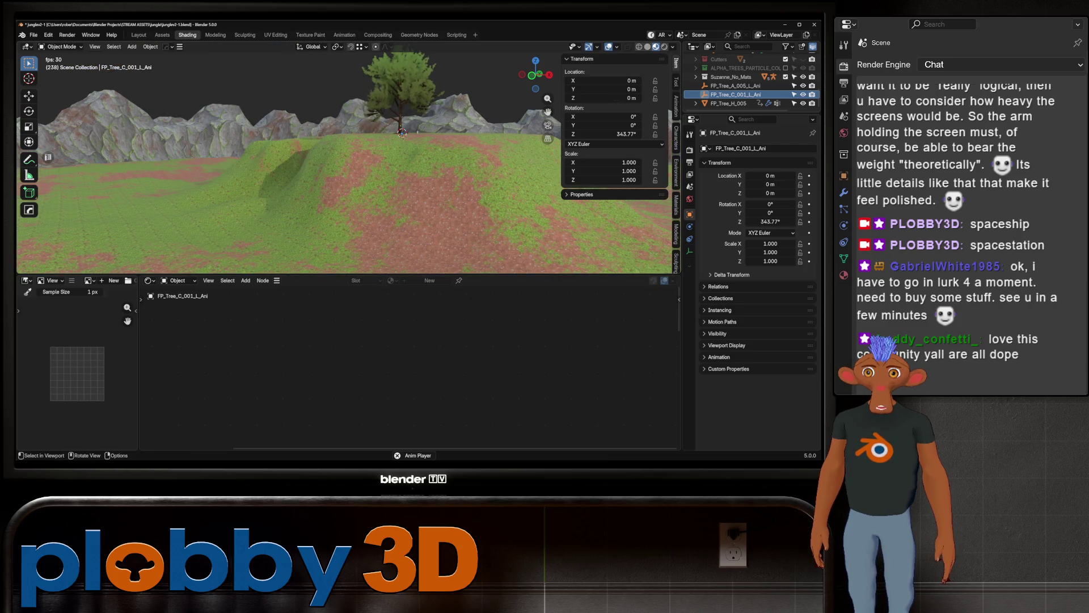
click(728, 104)
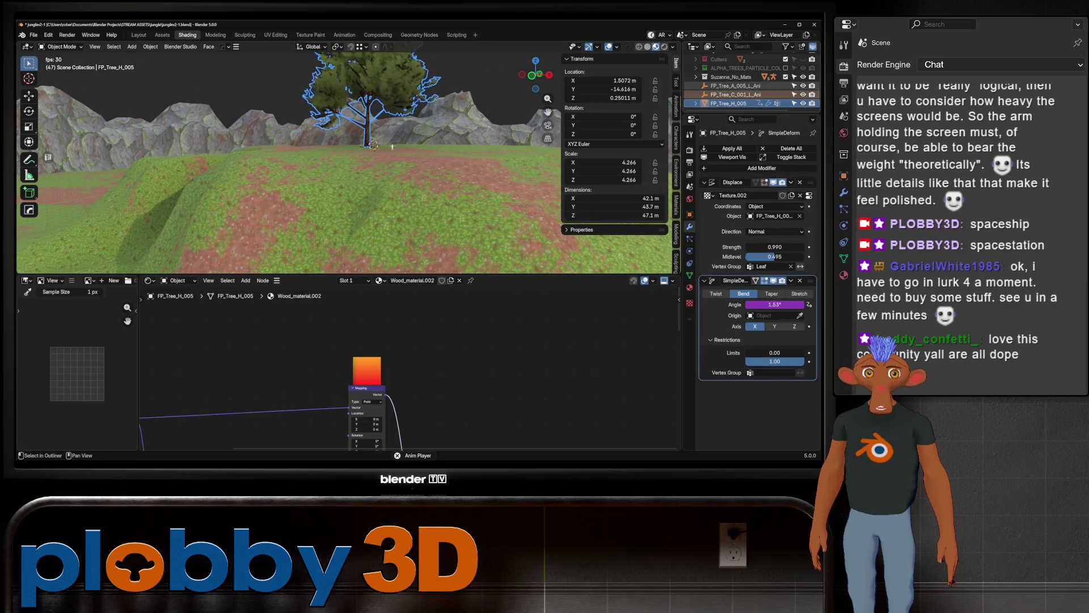
key(Delete)
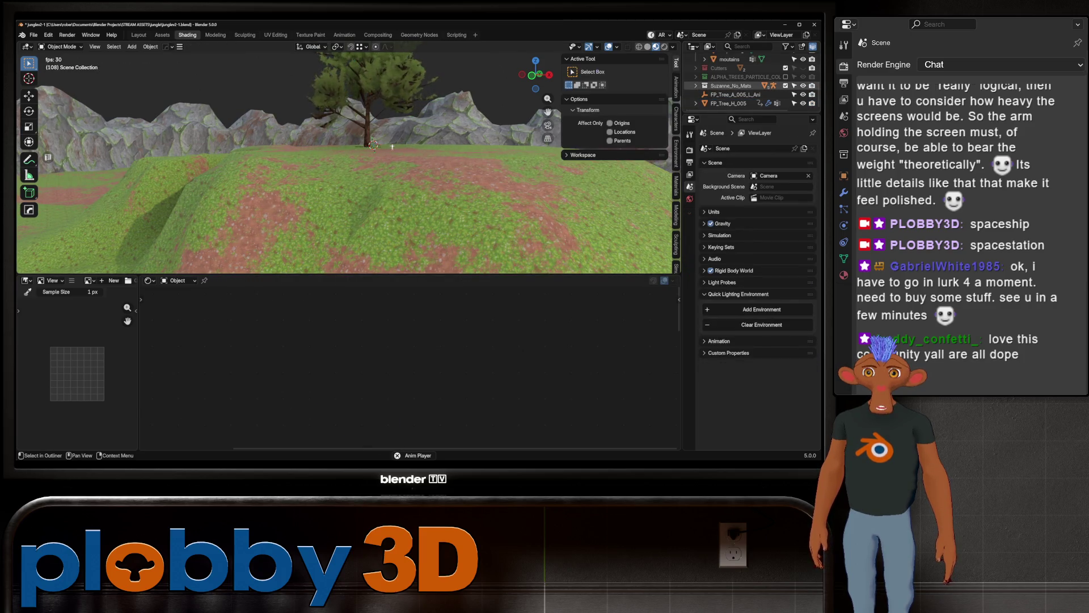
click(729, 85)
scroll(749, 85, down, 3)
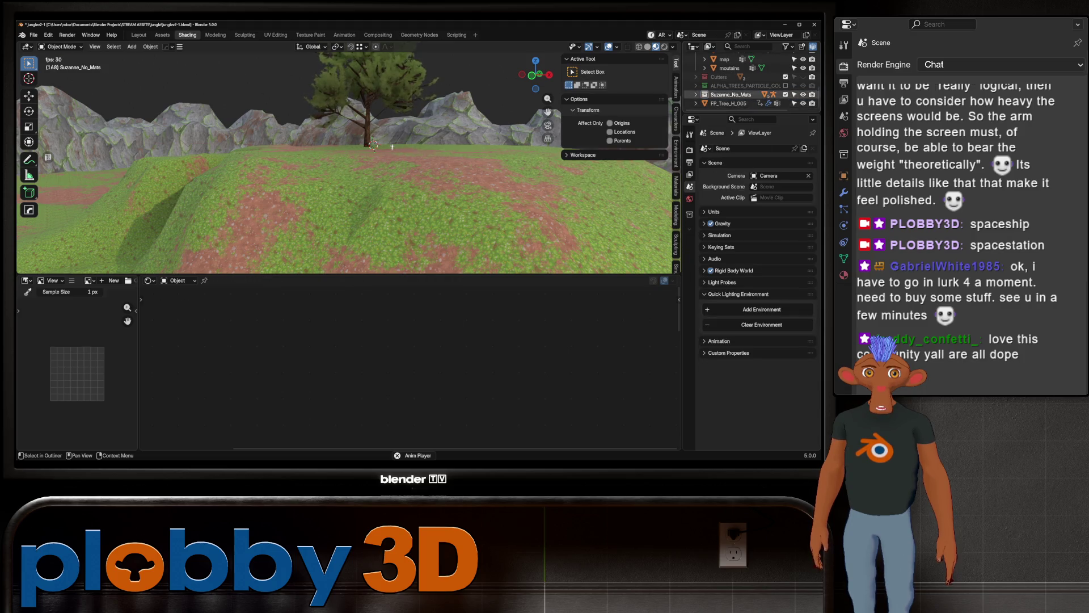
scroll(749, 85, up, 3)
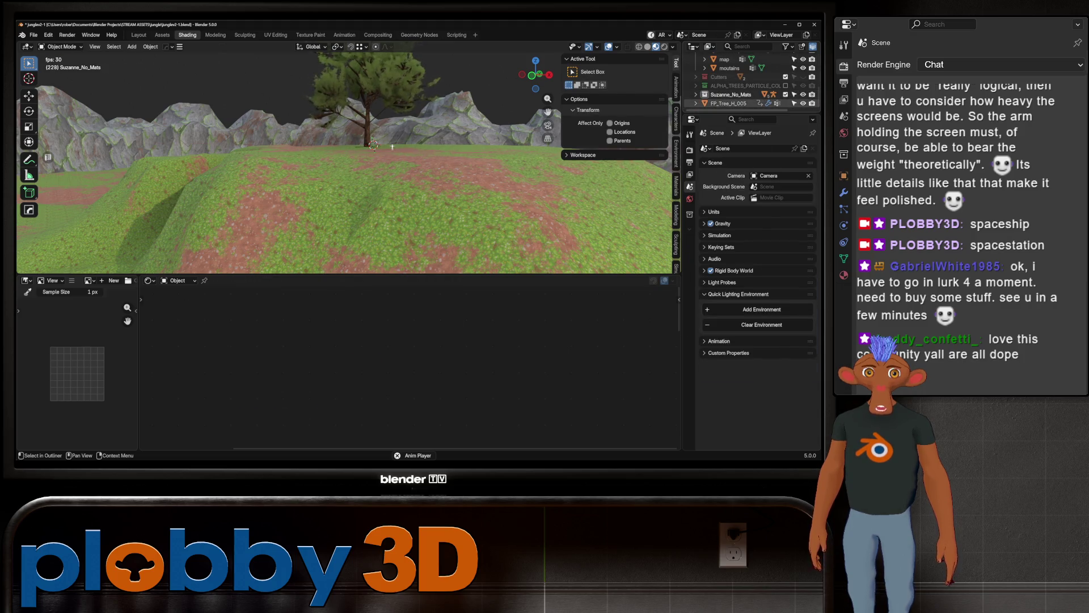
click(728, 103)
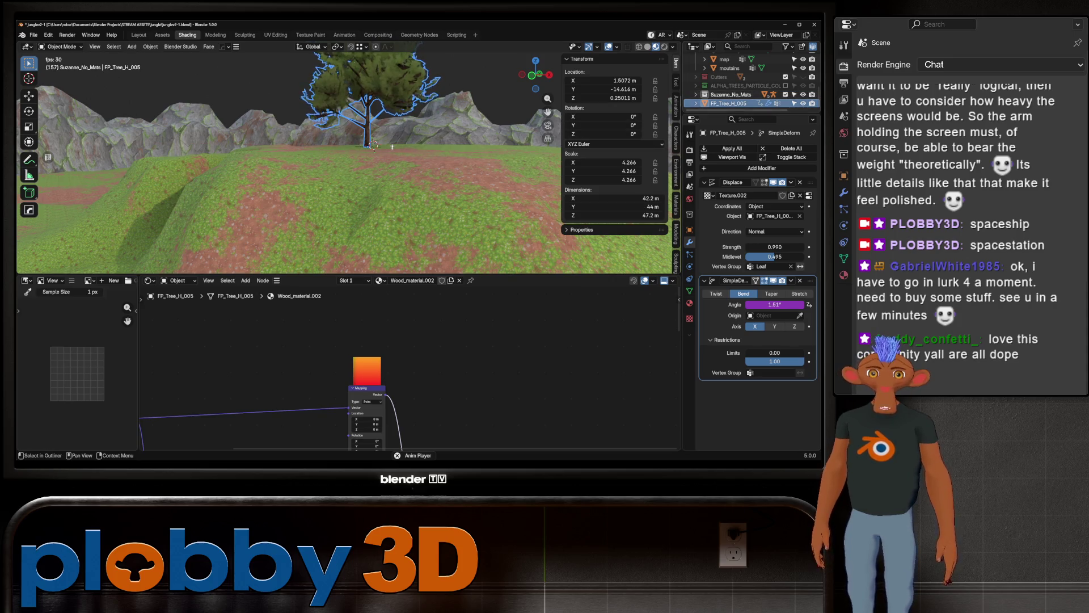
Step: Move FP_Tree_H_005 into a new collection named trees_mesh
right_click(706, 104)
key(m)
click(408, 158)
text(mesh)
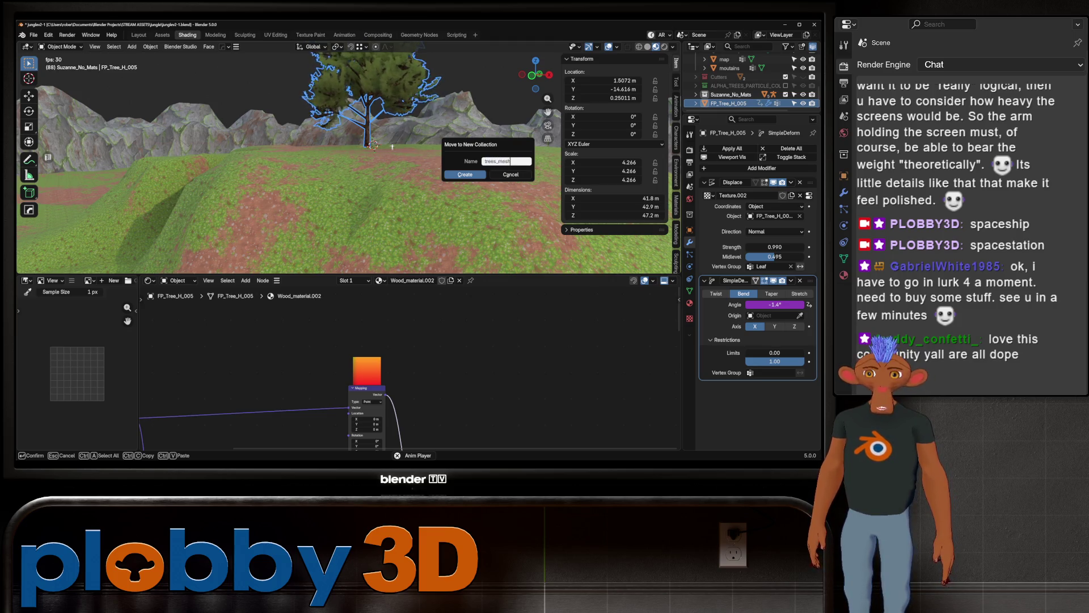
key(Return)
key(Return)
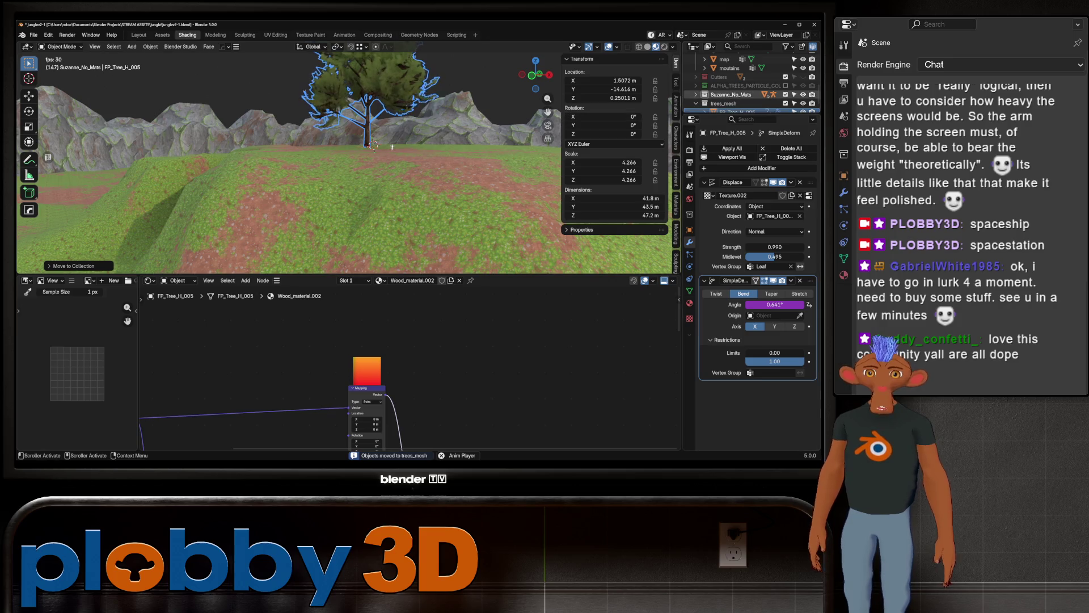
Step: Stop playback and reset the tree's scale back to 1
key(space)
middle_drag(392, 147, 398, 216)
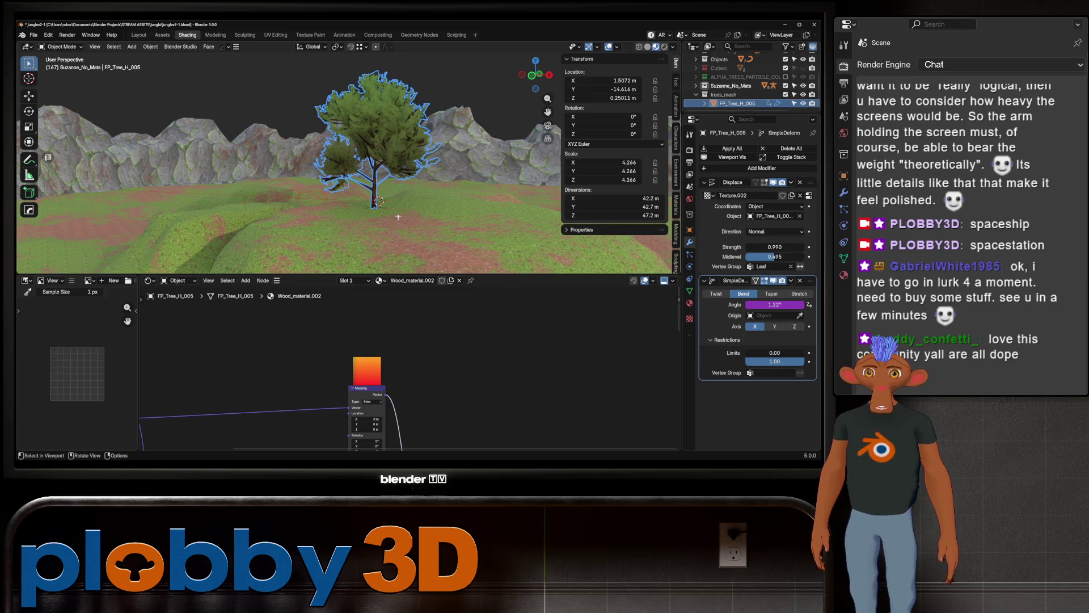
key(alt+s)
mouse_move(397, 217)
middle_down()
mouse_move(351, 171)
mouse_move(393, 172)
middle_up()
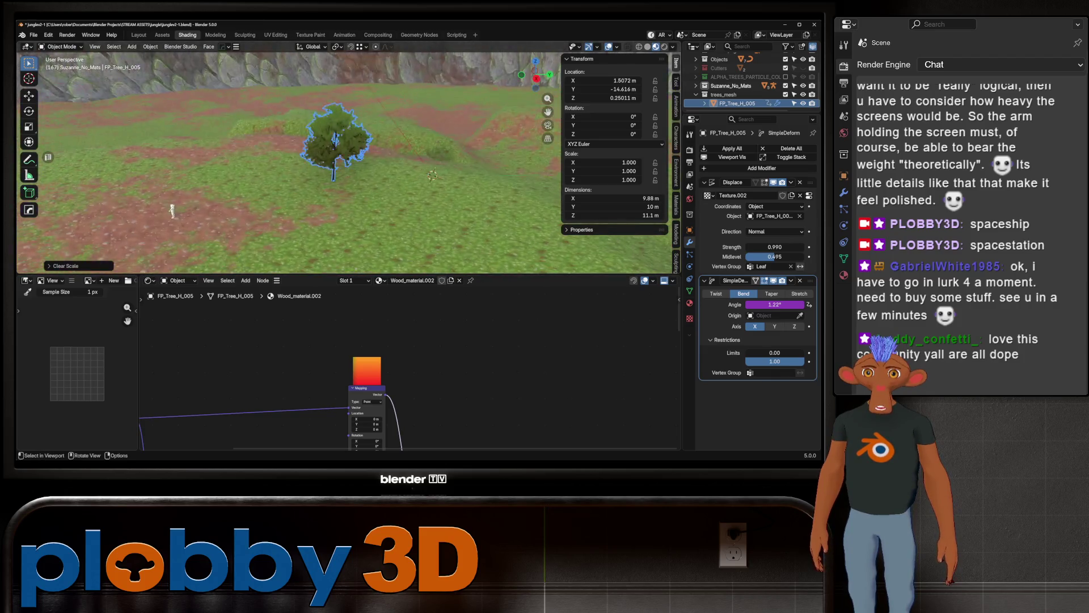
Step: Orbit around the test tree and figure at ground level
mouse_move(394, 173)
middle_down()
mouse_move(222, 119)
mouse_move(286, 169)
middle_up()
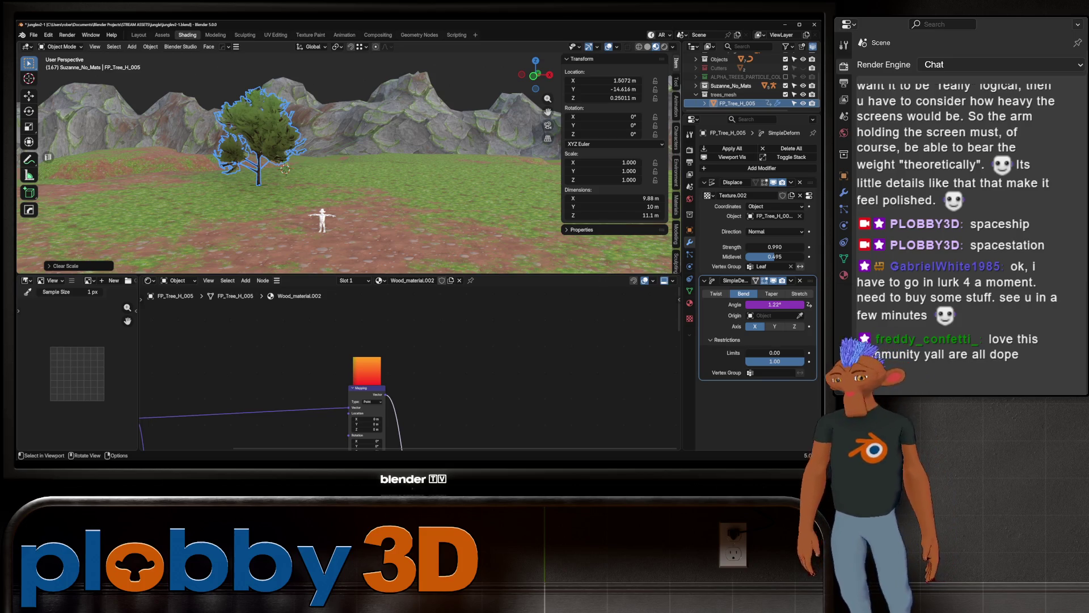
scroll(289, 159, up, 3)
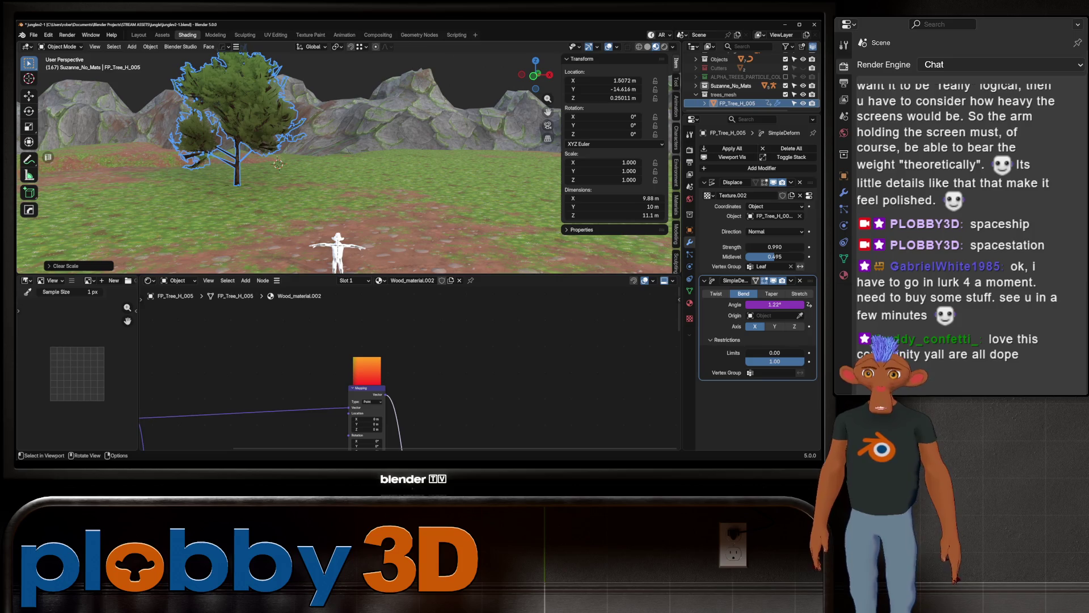
scroll(278, 163, down, 2)
middle_drag(277, 163, 306, 170)
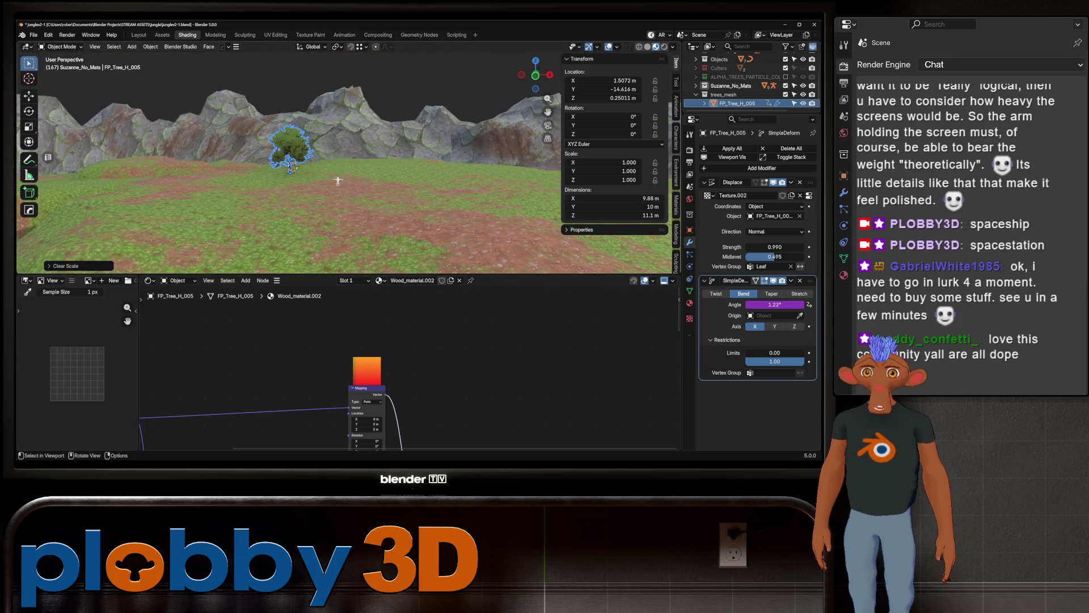
mouse_move(306, 170)
middle_down()
mouse_move(370, 211)
mouse_move(326, 181)
middle_up()
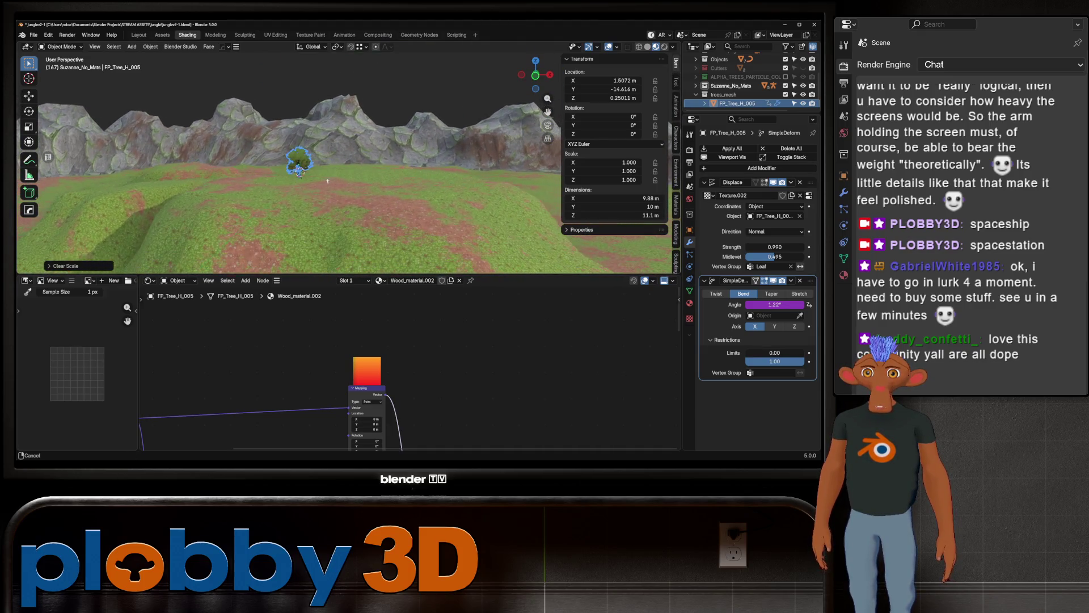
scroll(327, 180, up, 8)
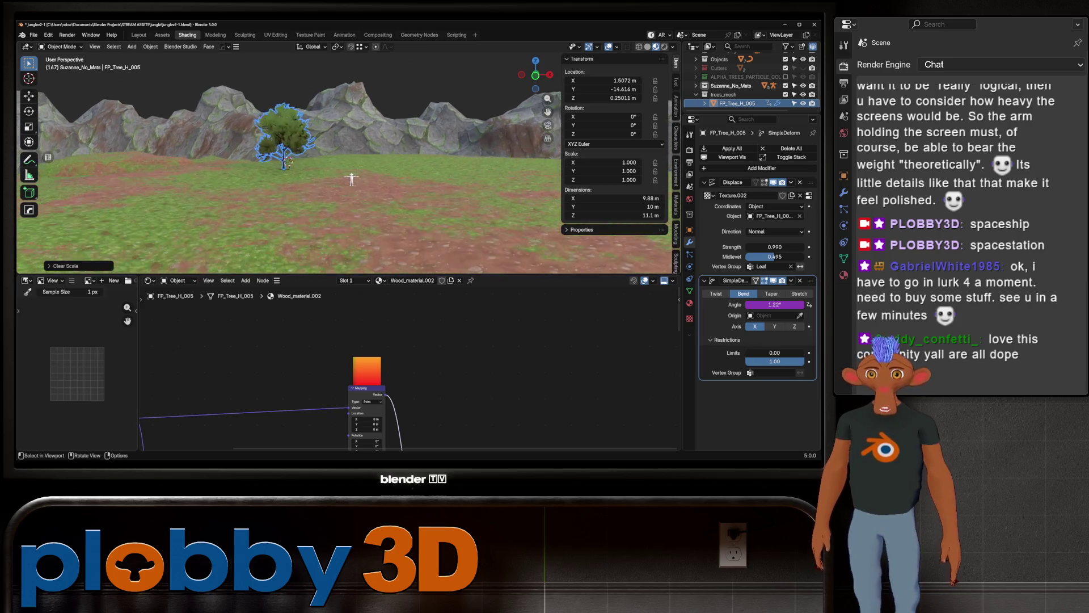
middle_drag(327, 180, 293, 183)
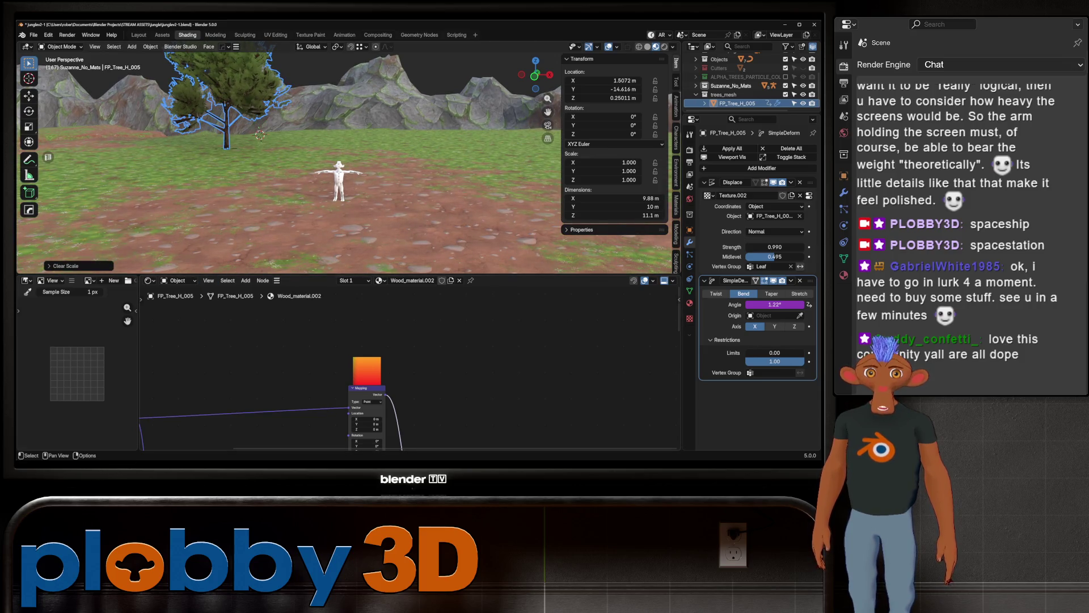
Step: Hide FP_Tree_H_005 and select the map terrain to show its moss_ground material
key(h)
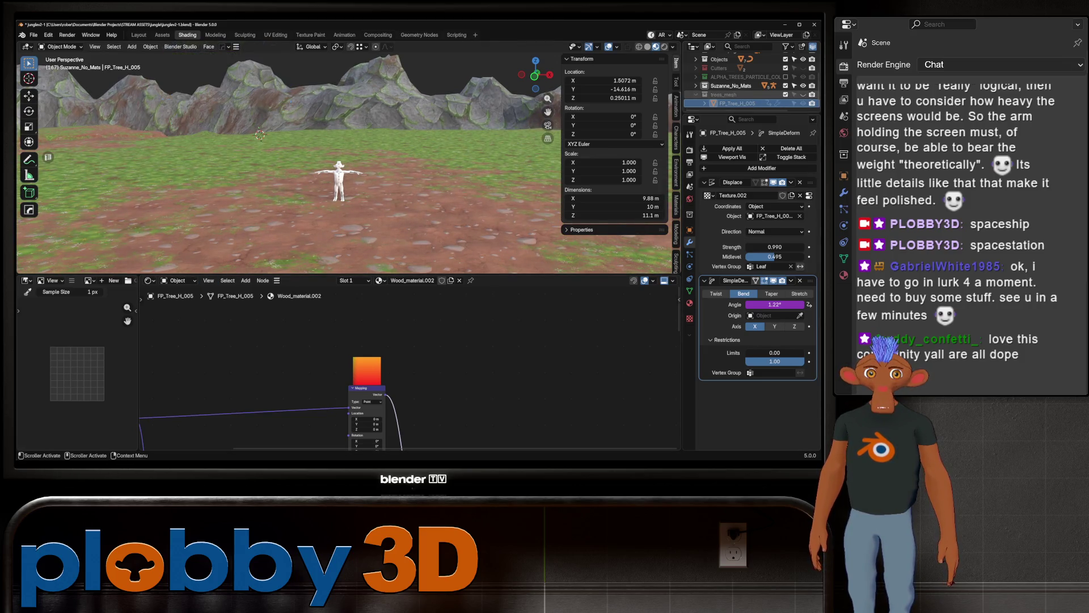
mouse_move(293, 182)
middle_down()
mouse_move(323, 178)
mouse_move(372, 119)
mouse_move(335, 142)
mouse_move(340, 128)
mouse_move(358, 145)
middle_up()
click(380, 111)
scroll(749, 85, down, 1)
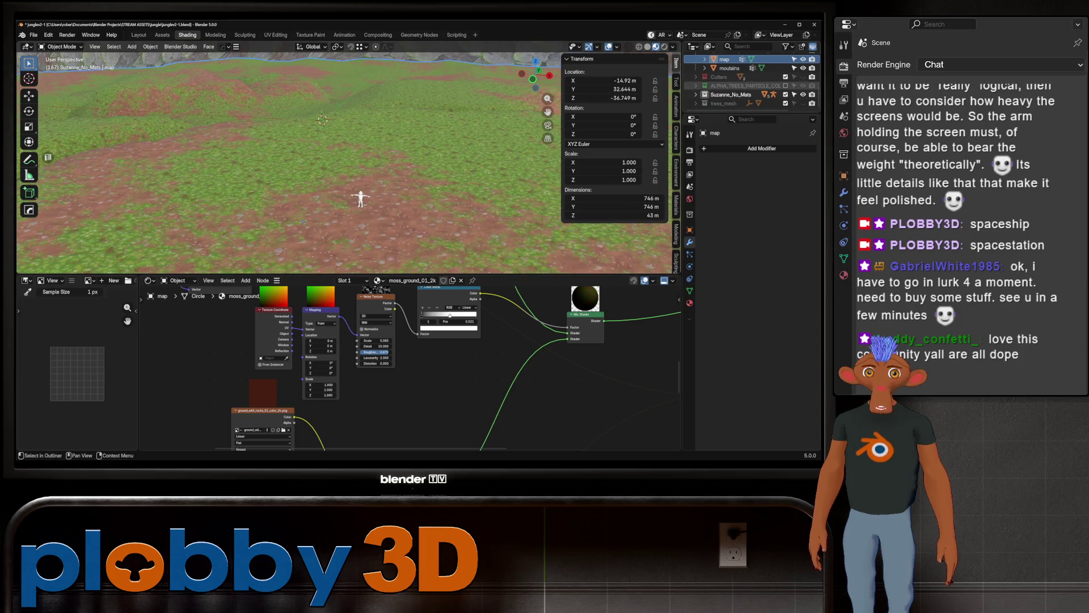
Step: Delete the ALPHA_TREES_PARTICLE_COL collection from the Outliner
click(740, 85)
key(Delete)
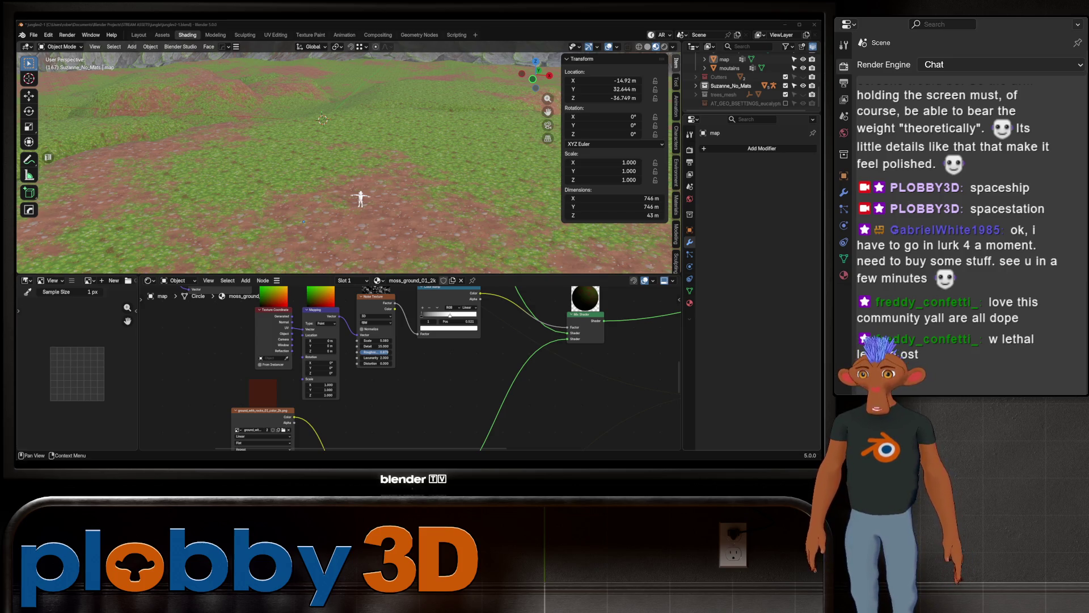
scroll(348, 162, up, 5)
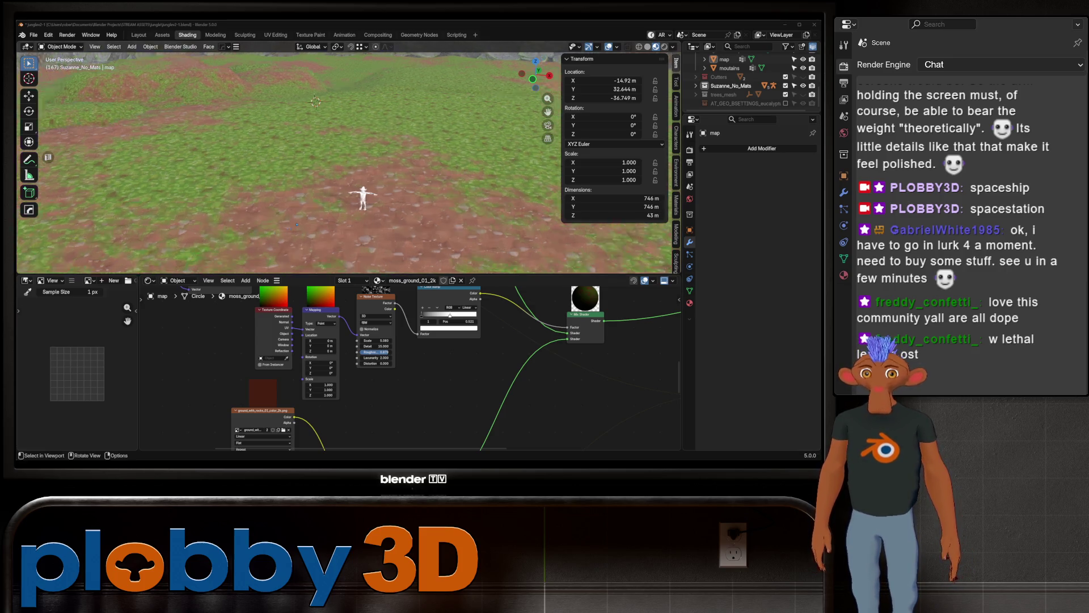
middle_drag(350, 161, 349, 103)
mouse_move(340, 162)
middle_down()
mouse_move(341, 102)
mouse_move(347, 200)
mouse_move(341, 119)
mouse_move(330, 135)
mouse_move(336, 194)
mouse_move(409, 204)
mouse_move(450, 238)
mouse_move(370, 180)
middle_up()
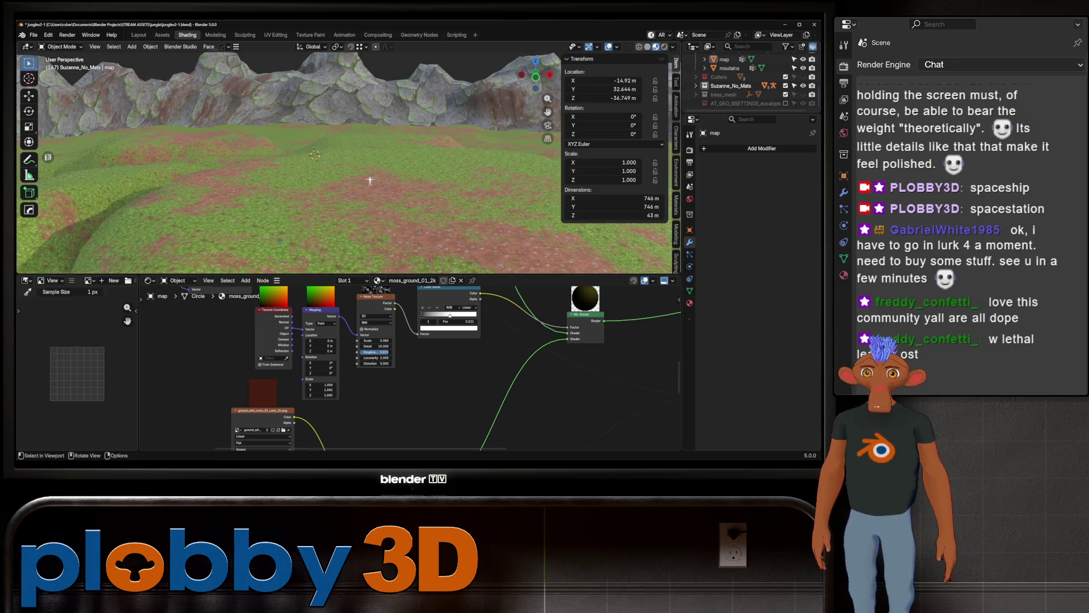
Step: Delete the leftover AT_PARTICLE tree objects, including AT_PARTICLE_Eucalyptus 1_0
click(724, 58)
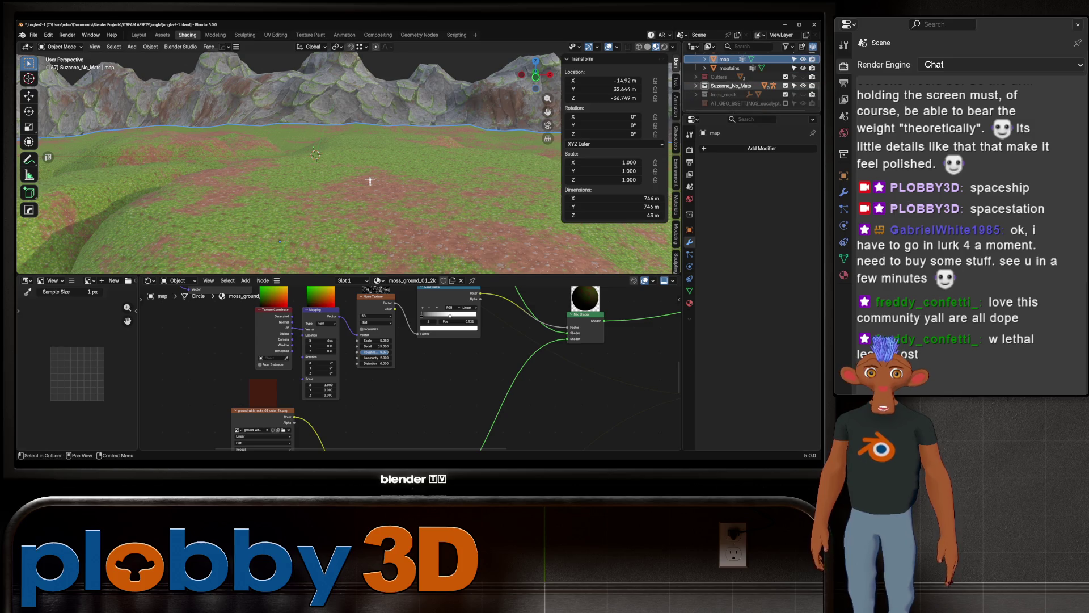
scroll(740, 85, down, 1)
click(740, 94)
shift+click(741, 104)
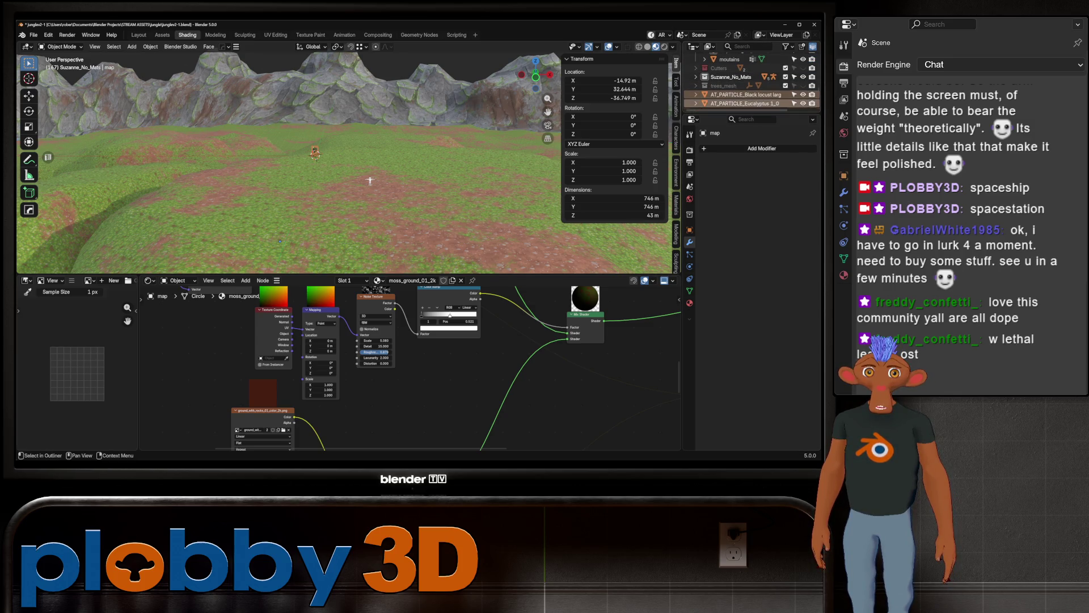
key(Delete)
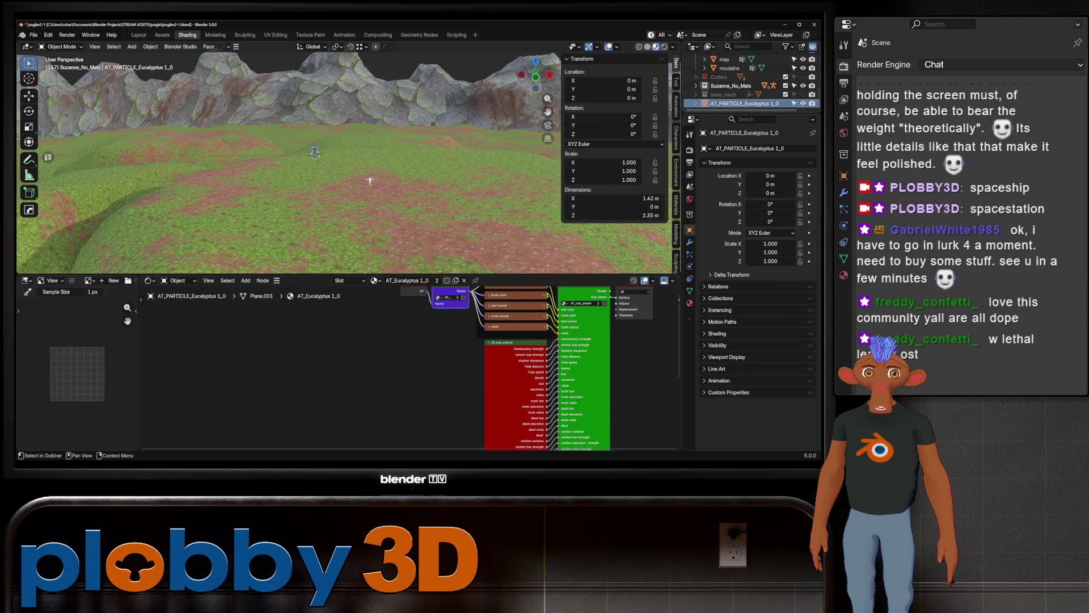
scroll(753, 86, up, 3)
scroll(753, 85, up, 3)
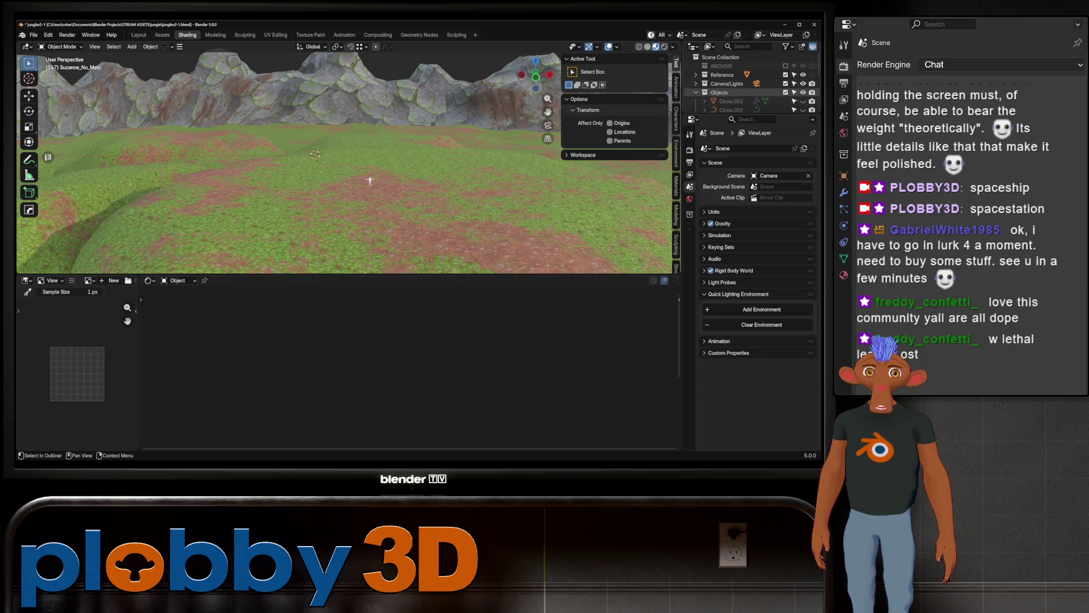
click(33, 35)
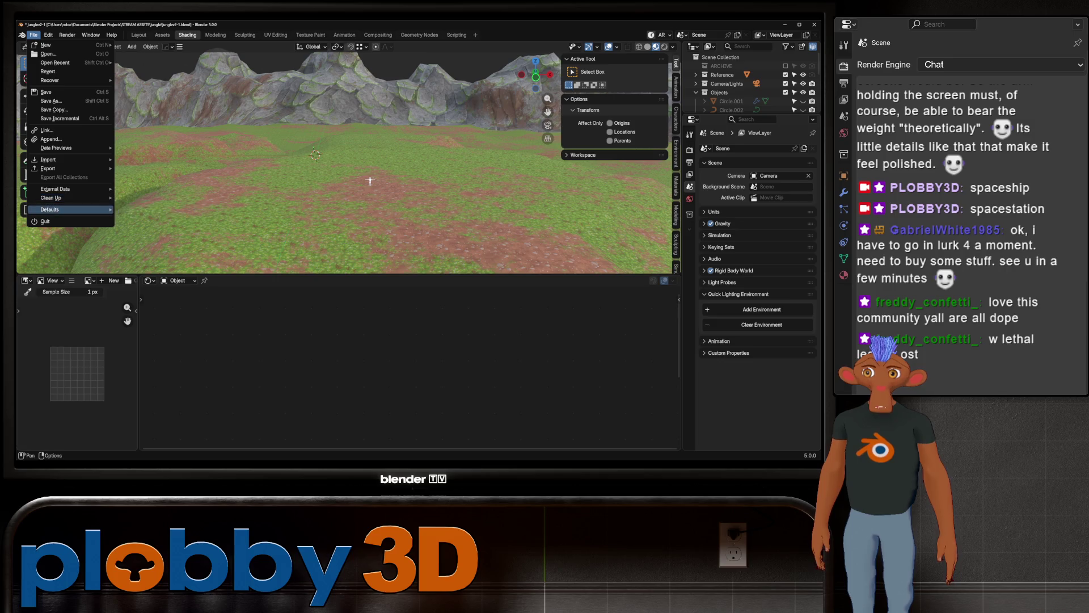
Step: Purge unused data, removing 70 data-blocks, and walk toward the figure
click(153, 198)
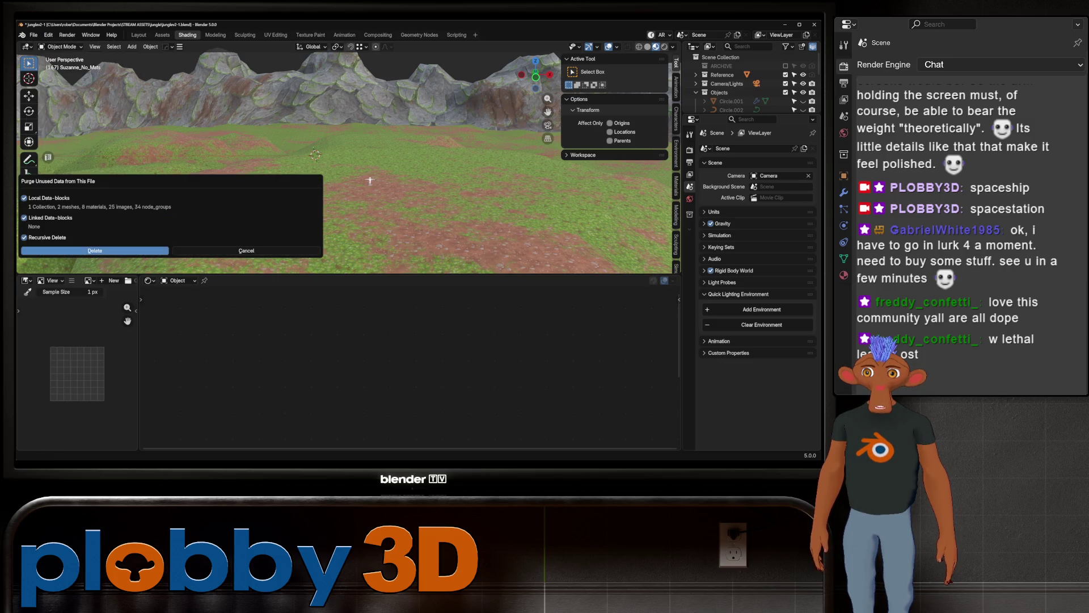
click(95, 250)
key(shift+grave)
key(w)
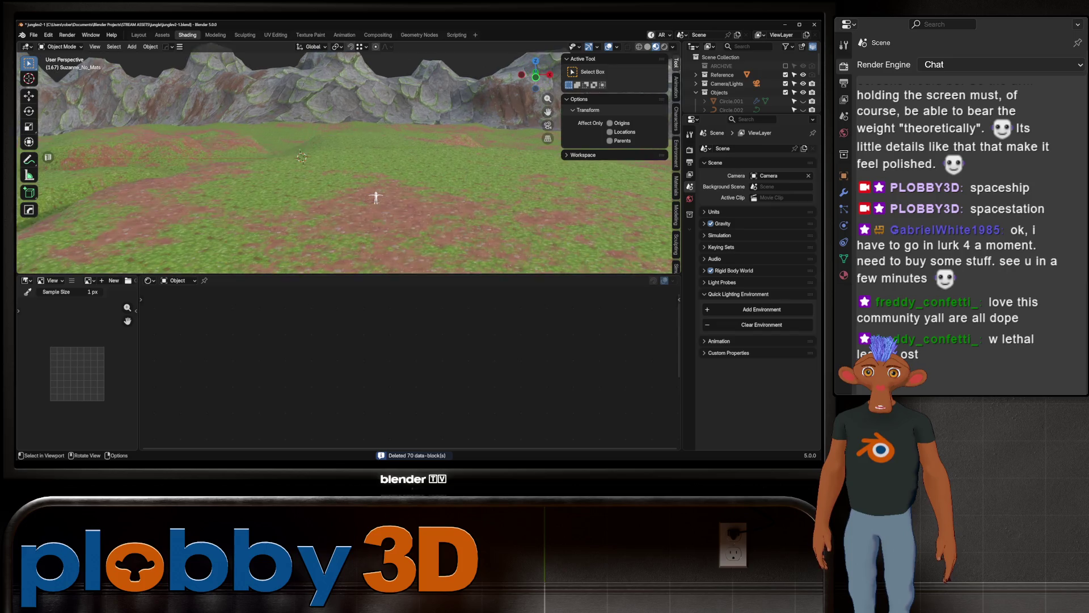
key(Return)
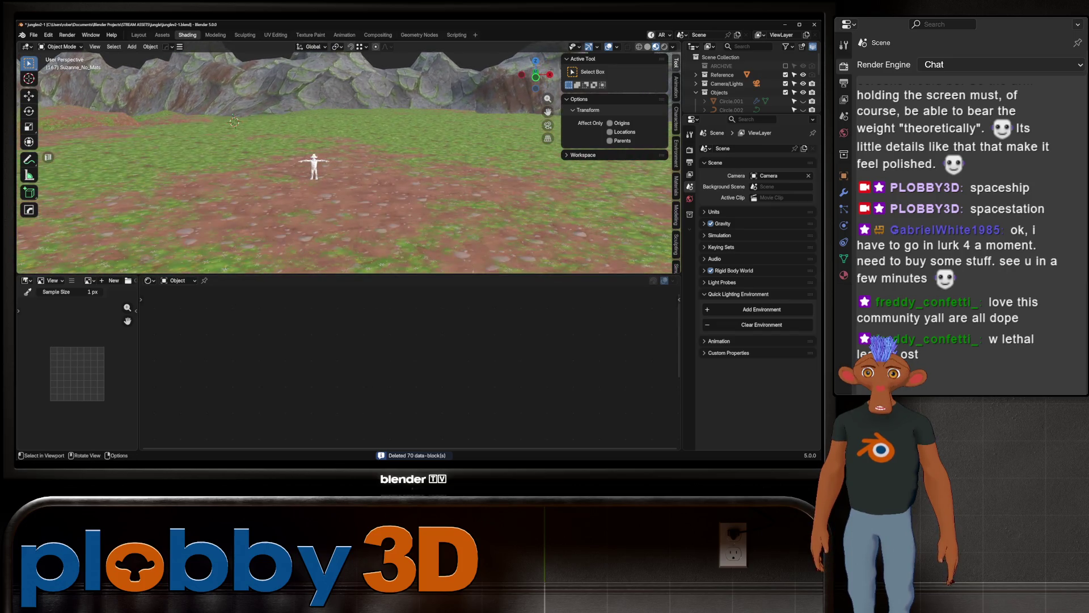
Step: Select the figure's shirt and bring up the quick favorites list
shift+middle_drag(341, 162, 340, 188)
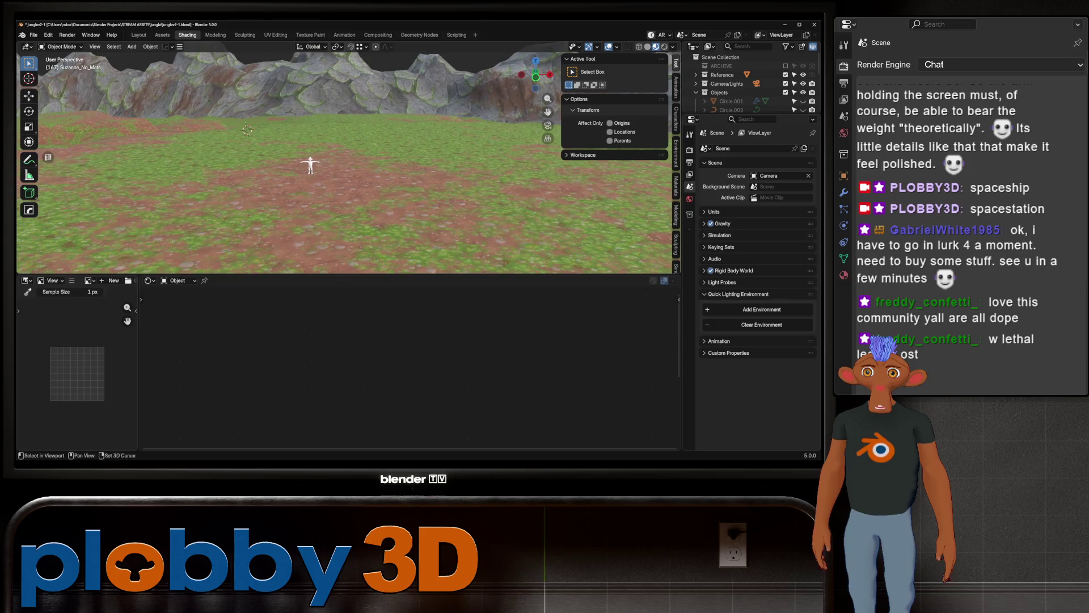
scroll(344, 162, up, 2)
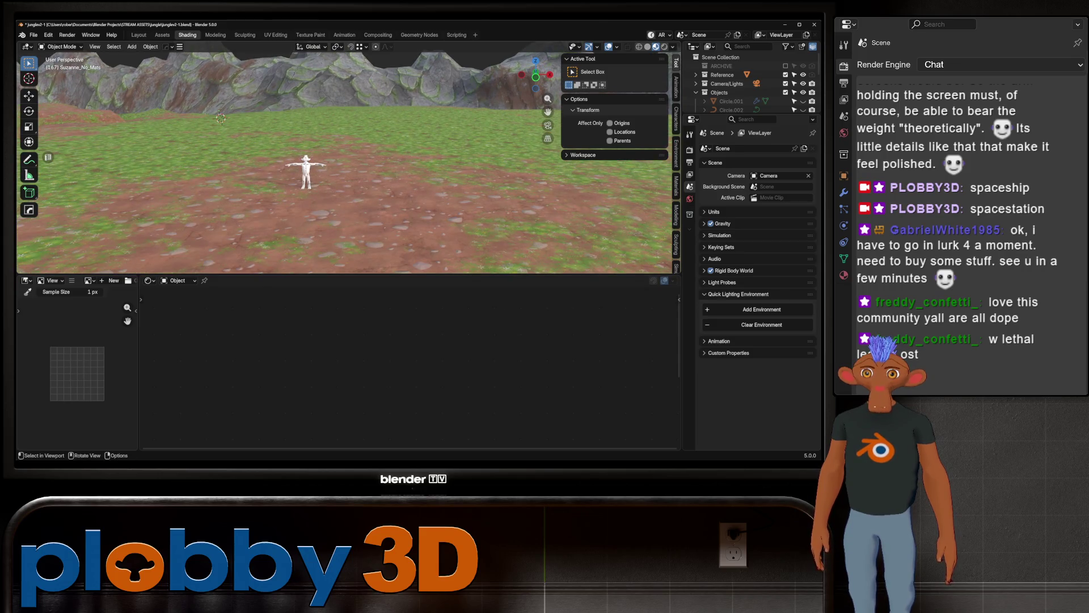
scroll(345, 162, up, 2)
scroll(345, 162, up, 2)
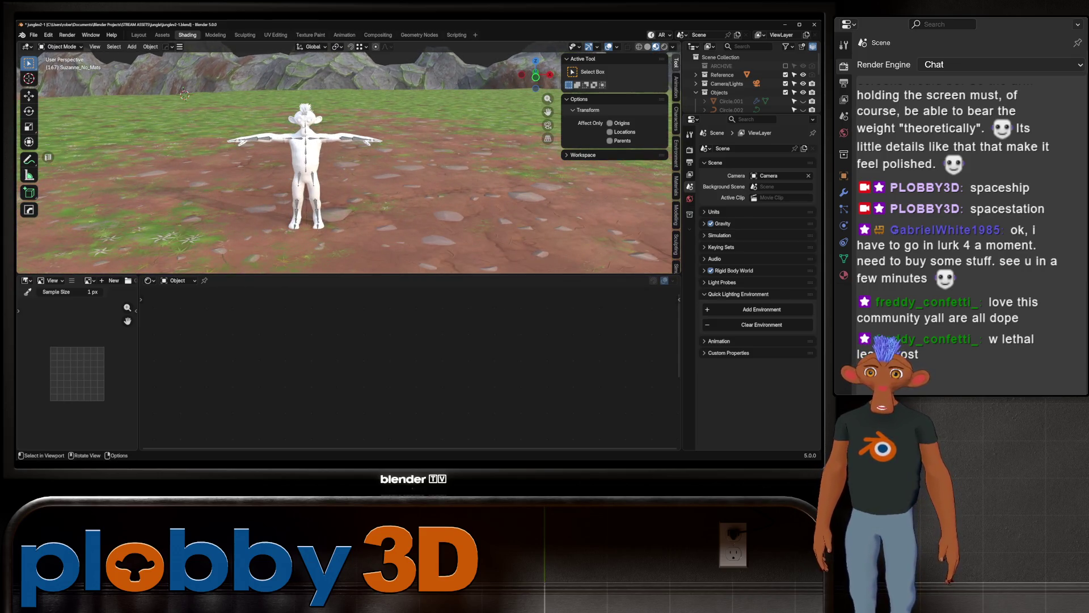
click(305, 145)
key(q)
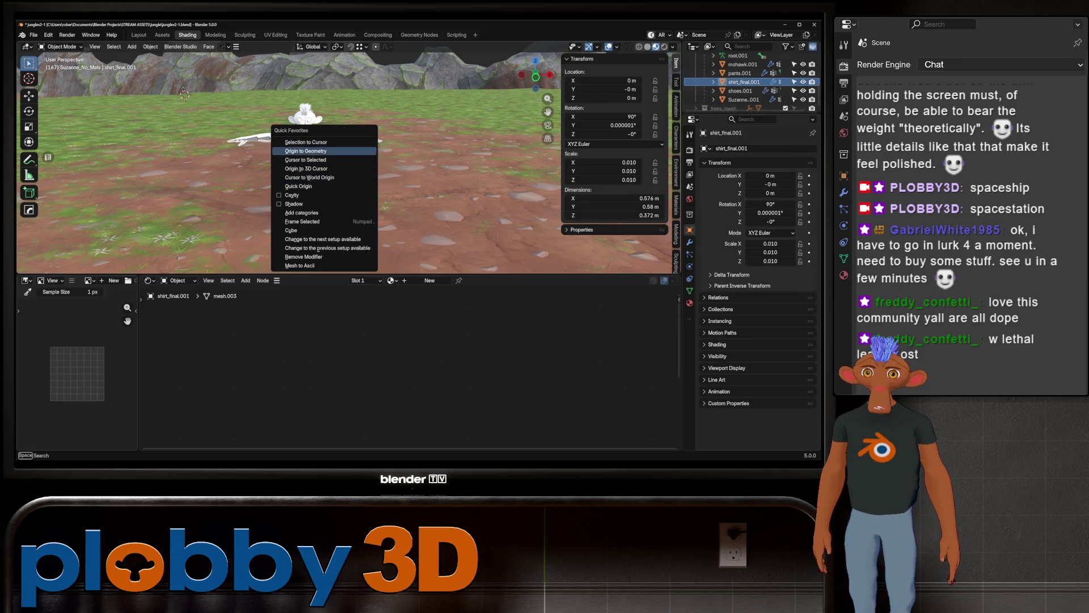
Step: Select the root.001 rig and switch to a straight-down top view of the terrain
click(304, 151)
scroll(305, 151, down, 3)
scroll(305, 151, down, 2)
mouse_move(305, 150)
middle_down()
mouse_move(340, 182)
mouse_move(332, 171)
middle_up()
scroll(324, 158, down, 2)
scroll(298, 130, down, 3)
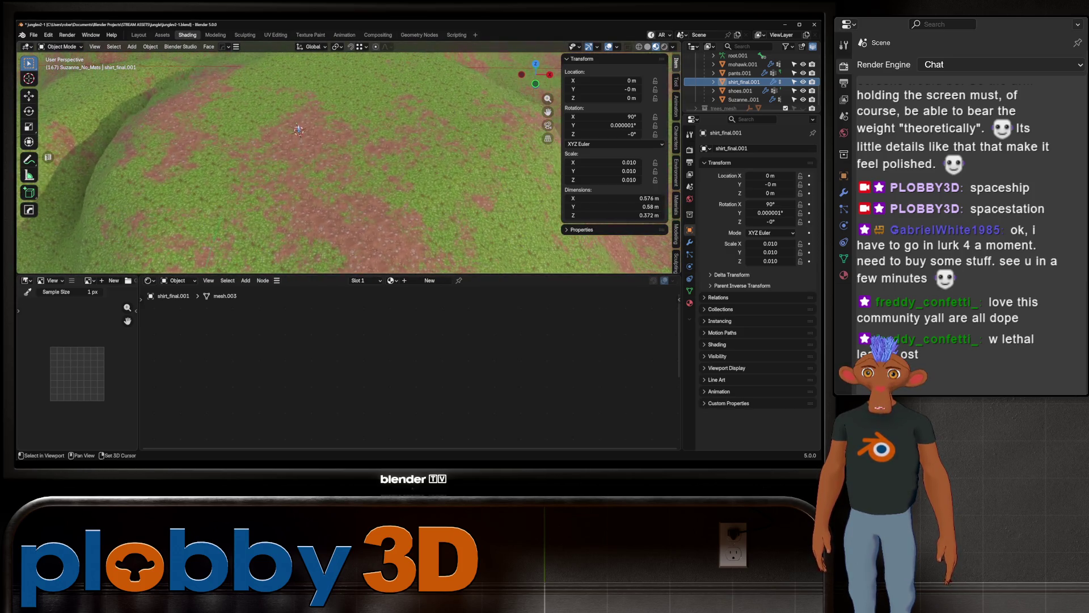
middle_drag(297, 129, 285, 134)
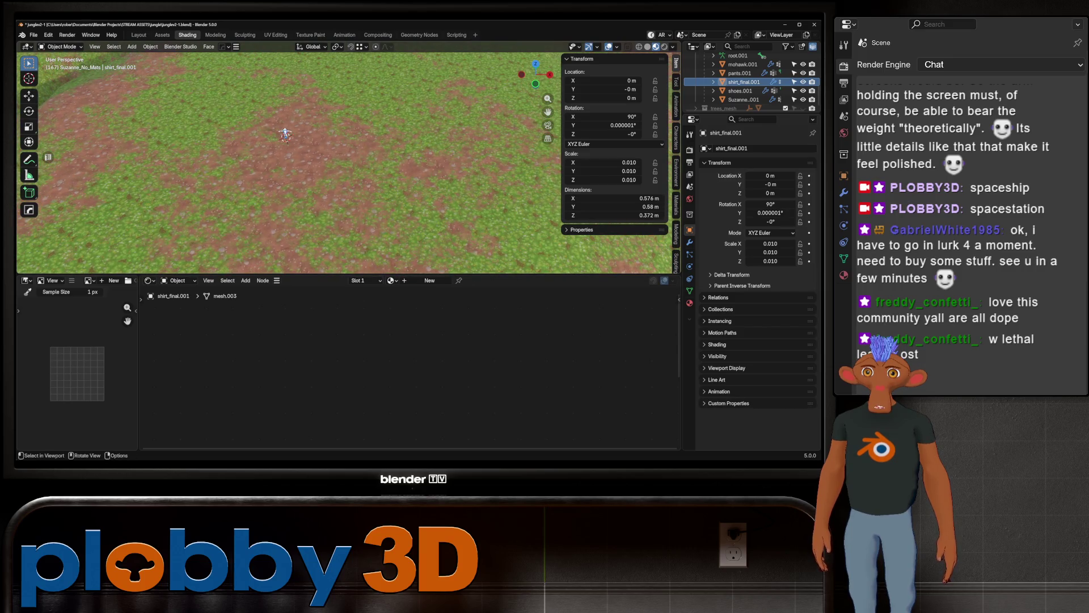
scroll(285, 132, up, 2)
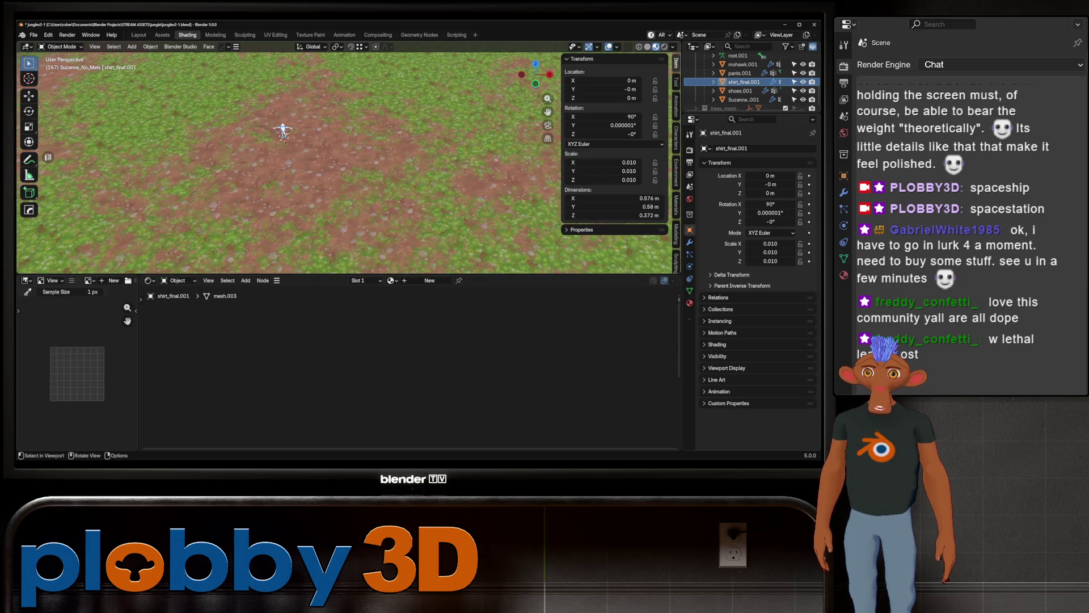
click(283, 130)
key(KP_7)
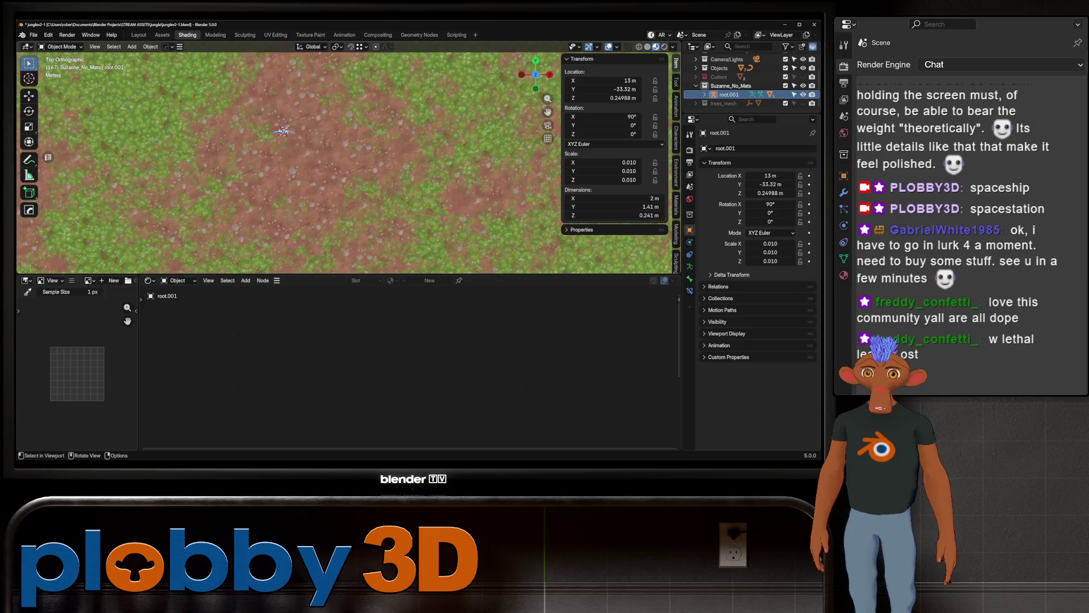
Step: Bring up the sidebar View settings and begin editing the Clip End distance
key(shift)
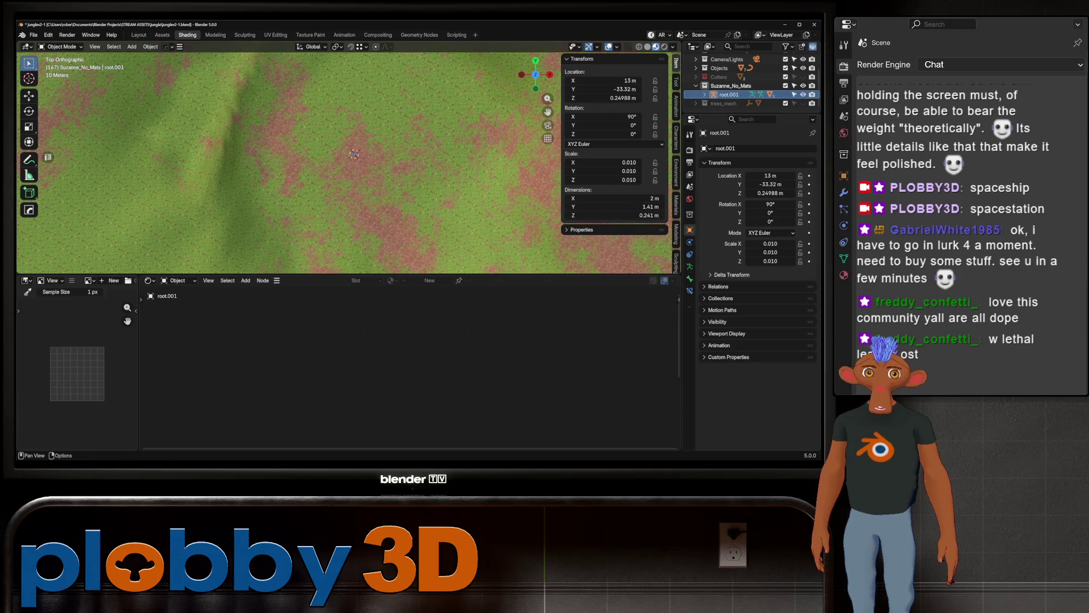
scroll(676, 153, down, 5)
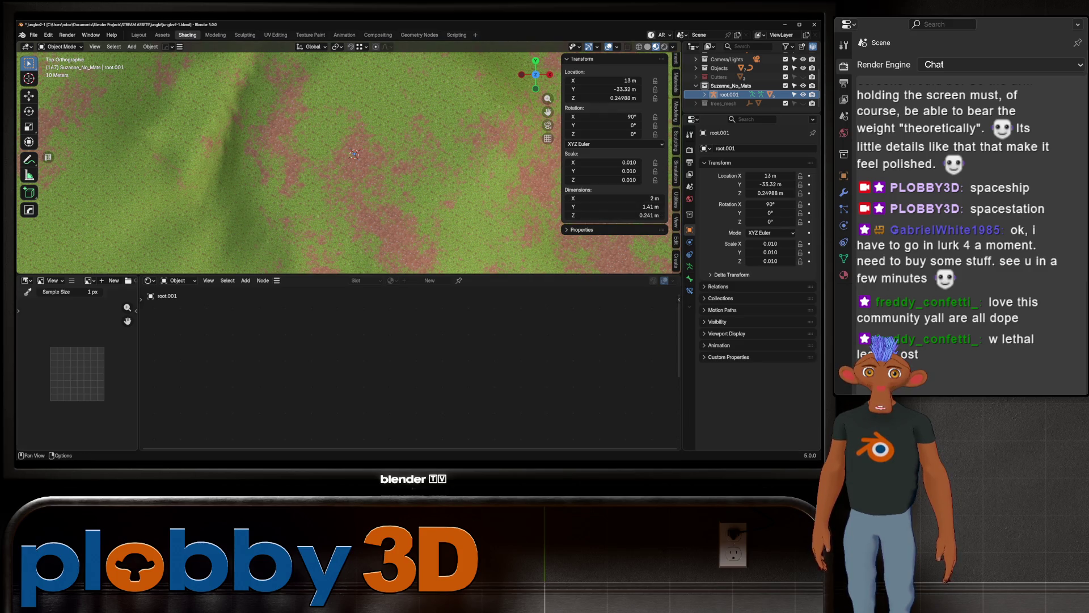
click(677, 221)
click(635, 90)
text(100)
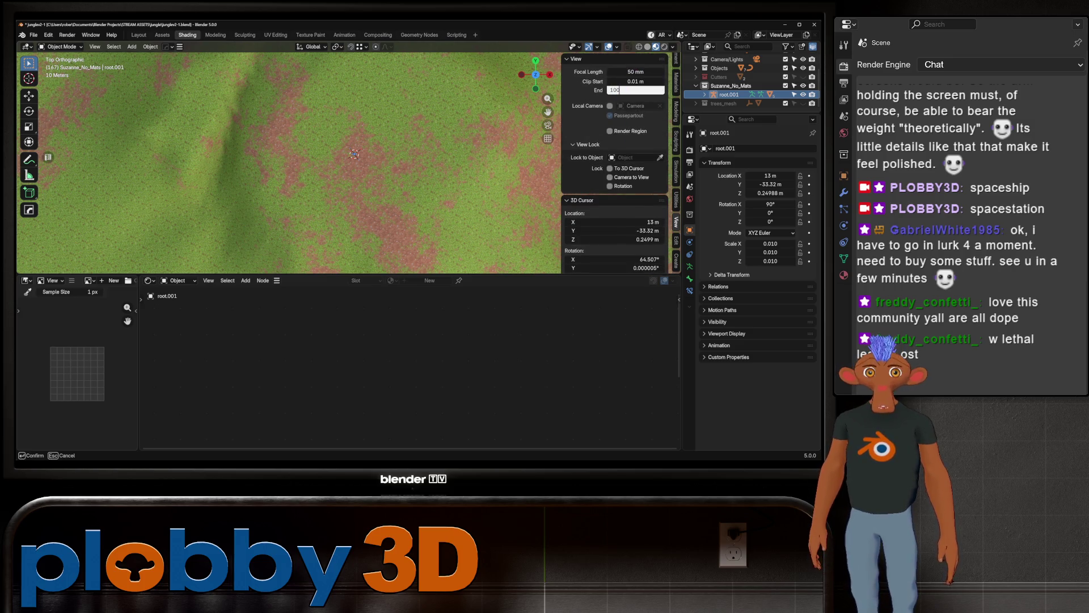
Step: Set the far clip to 10000 m and move root.001 to a new spot near X 24, Y -26 m
key(Return)
scroll(355, 154, up, 4)
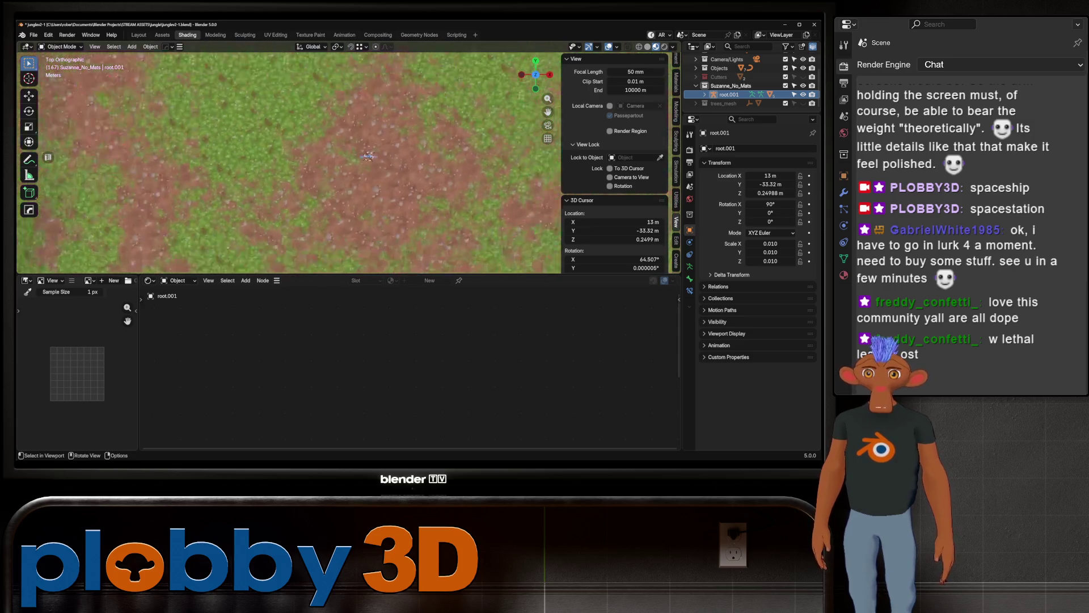
scroll(354, 155, up, 4)
scroll(354, 155, down, 5)
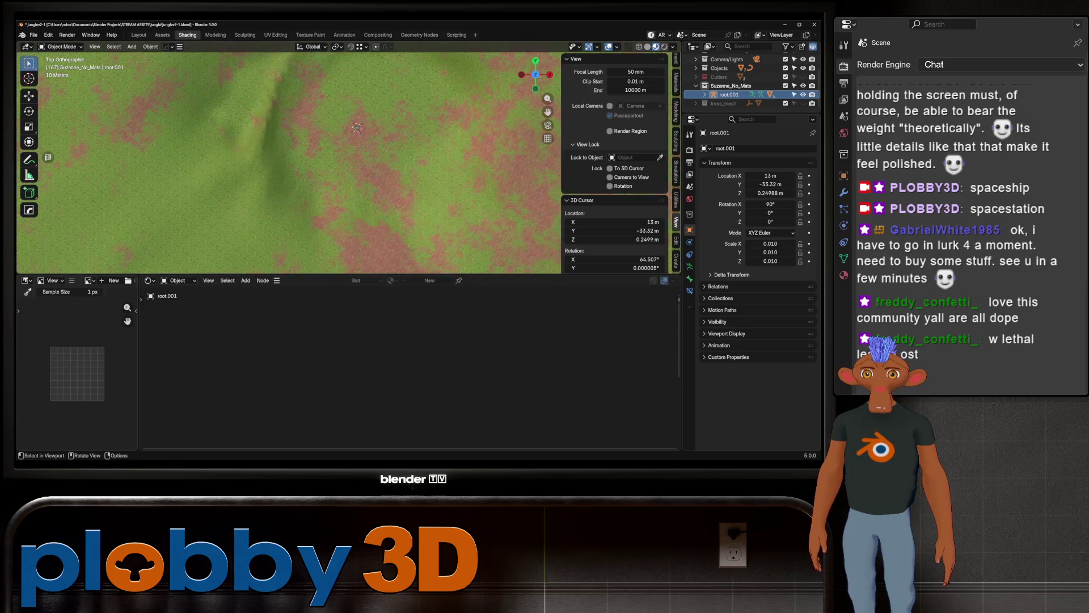
key(g)
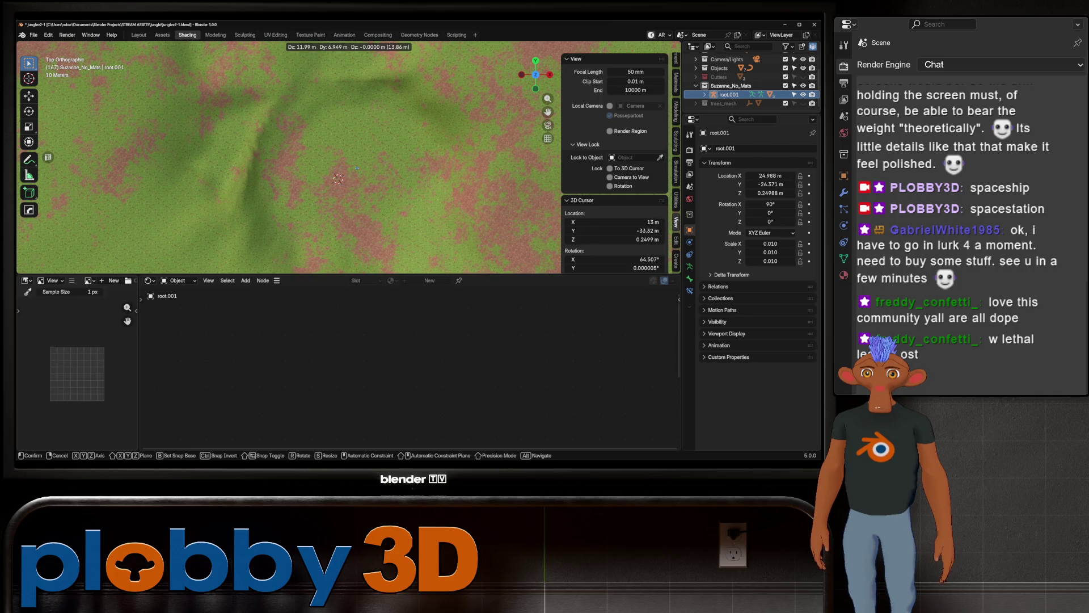
key(Return)
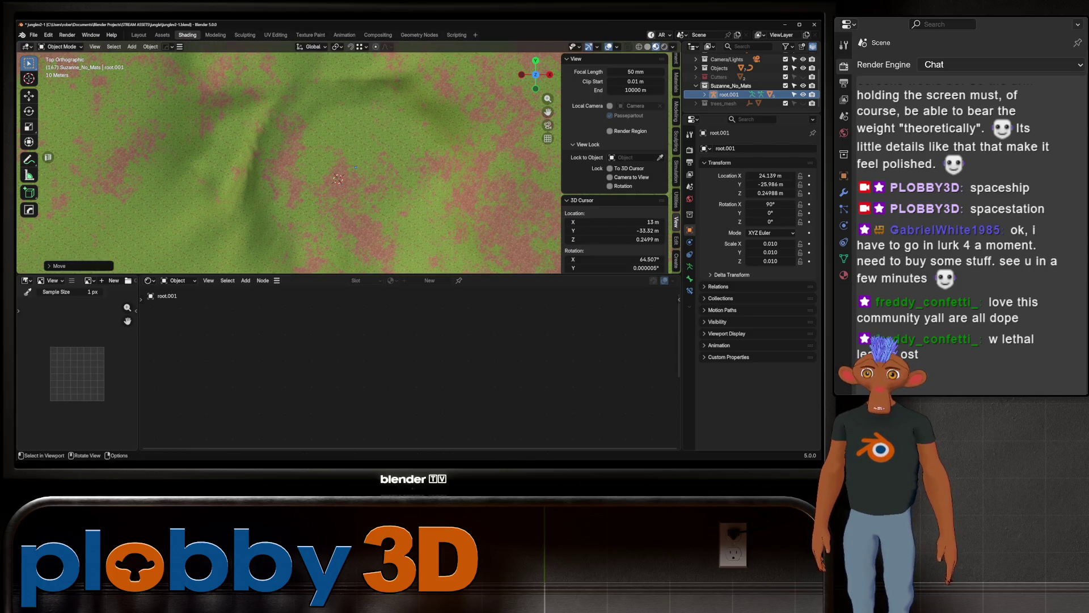
Step: Snap the 3D cursor to root.001 and select the character's shirt in perspective
key(q)
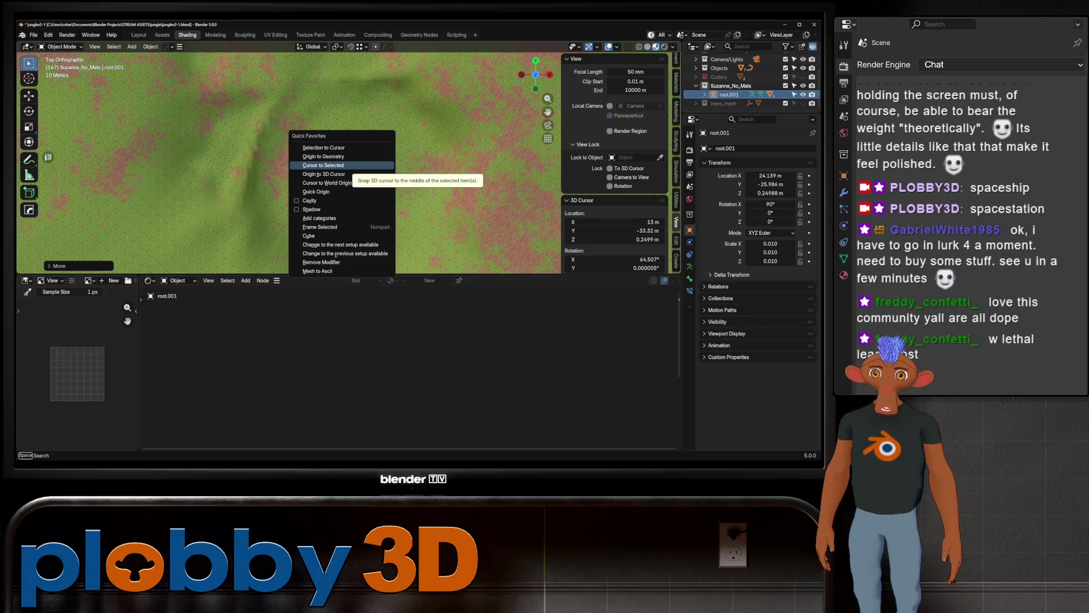
click(324, 165)
middle_drag(324, 165, 326, 221)
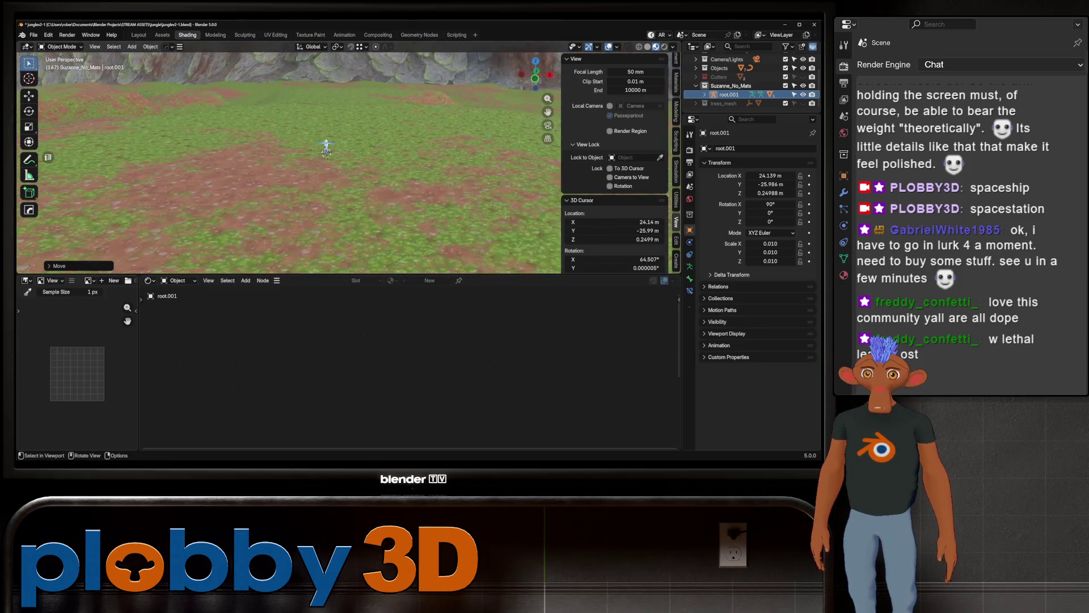
scroll(326, 162, up, 8)
click(352, 170)
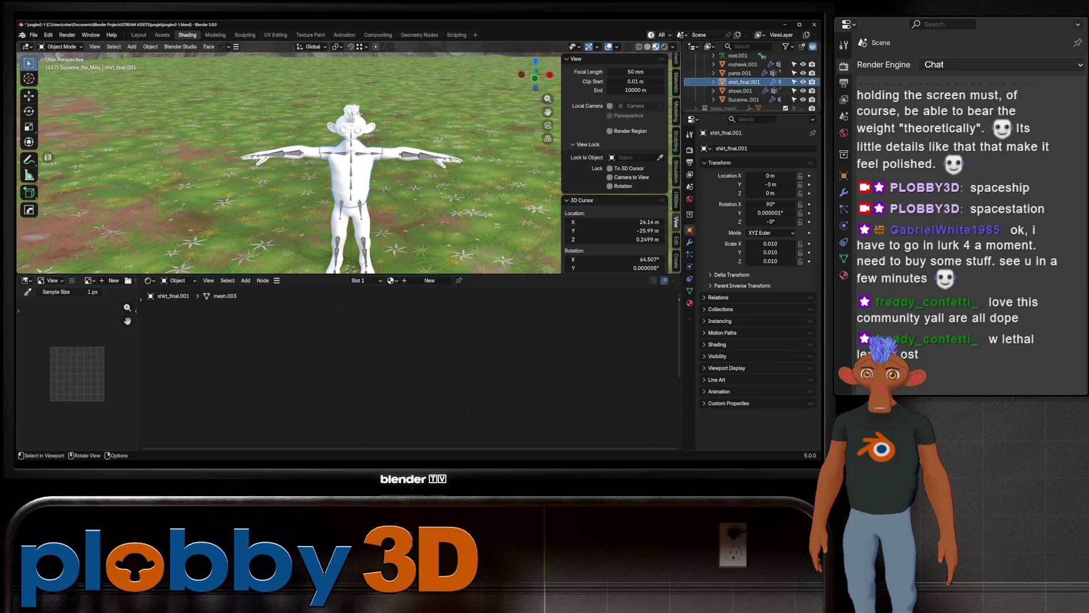
scroll(340, 171, down, 5)
Step: Snap the 3D cursor to the shirt's vertices in Edit Mode, raising it to Z 1.241 m
key(q)
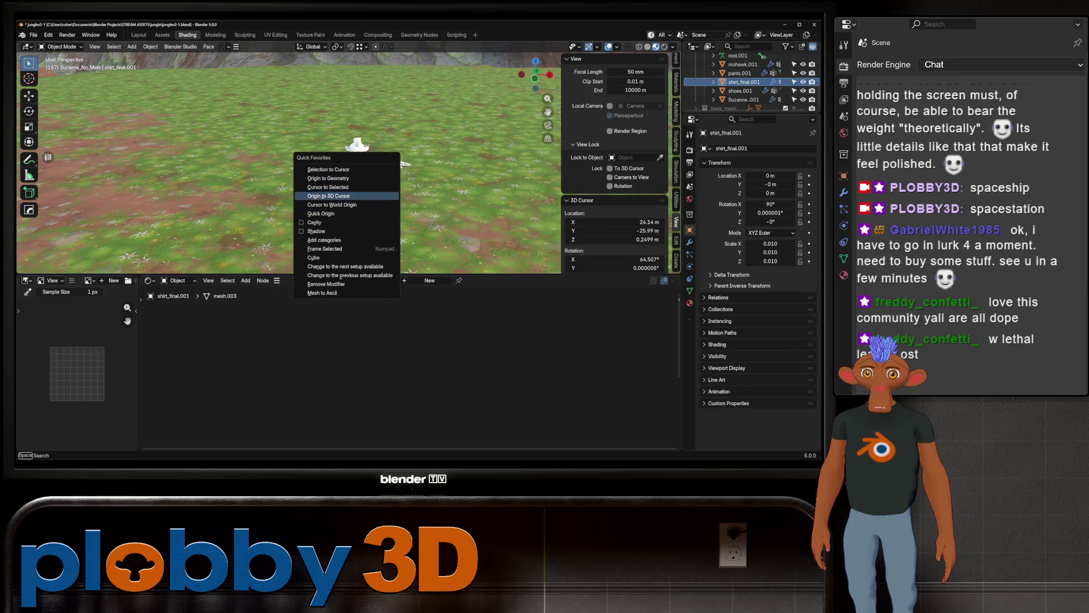
click(332, 187)
middle_drag(331, 186, 340, 213)
scroll(340, 188, up, 3)
click(358, 171)
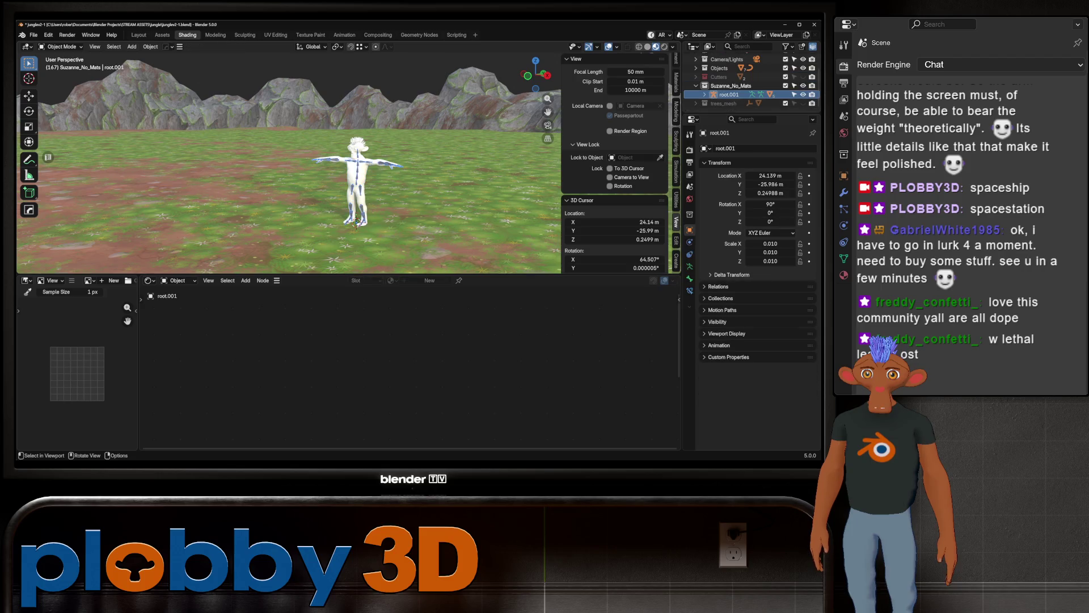
click(358, 171)
scroll(358, 170, up, 3)
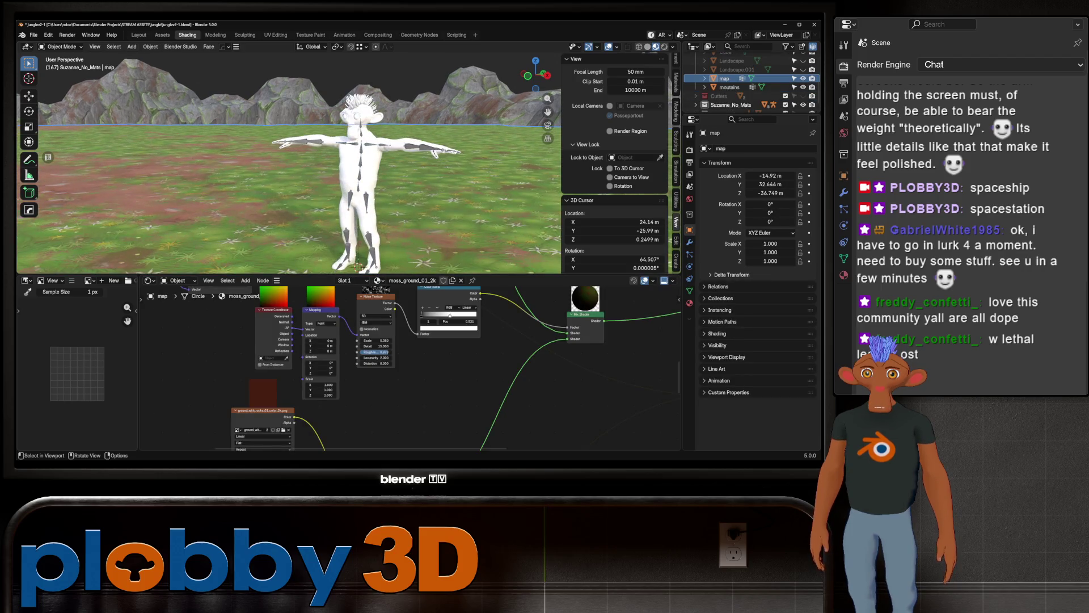
key(Tab)
scroll(375, 161, up, 3)
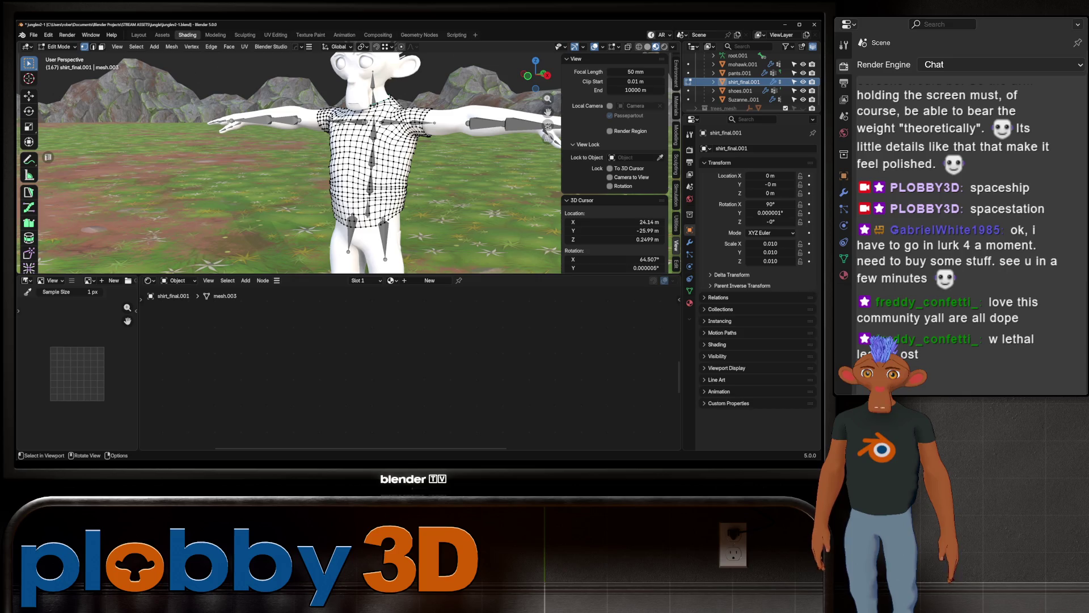
key(q)
click(375, 170)
key(Tab)
scroll(289, 158, down, 5)
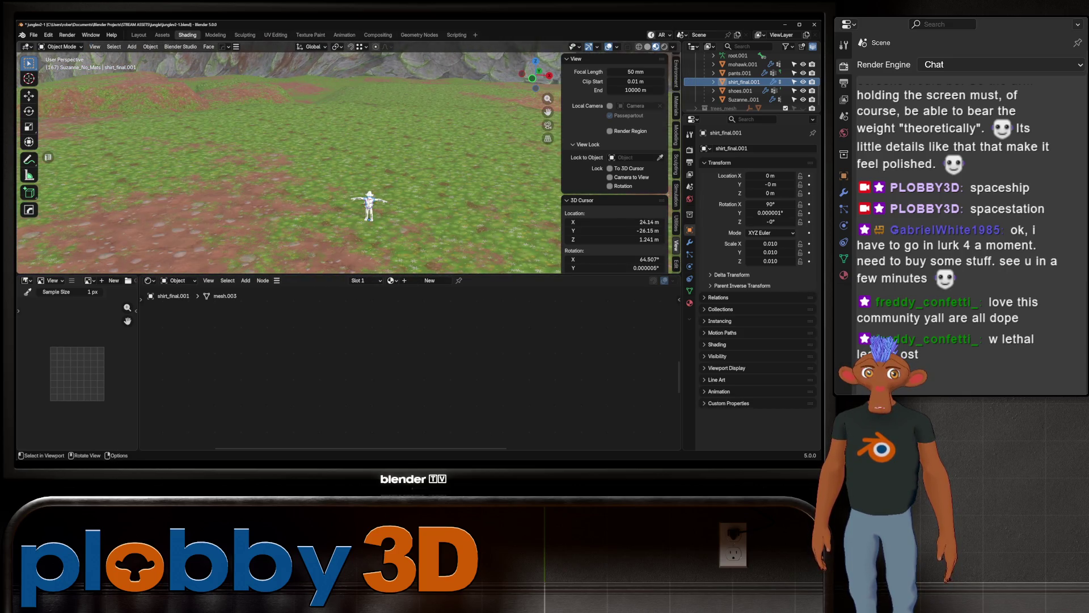
scroll(357, 187, up, 6)
scroll(349, 179, down, 3)
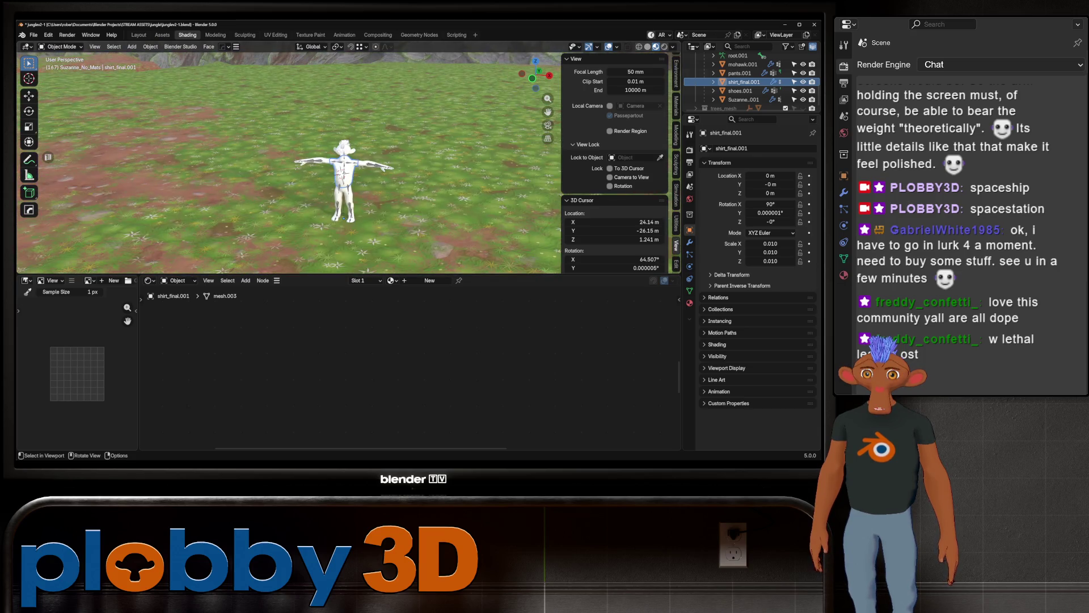
Step: Check the camera view and select the ground map object, showing its material nodes
key(KP_0)
middle_drag(289, 170, 289, 144)
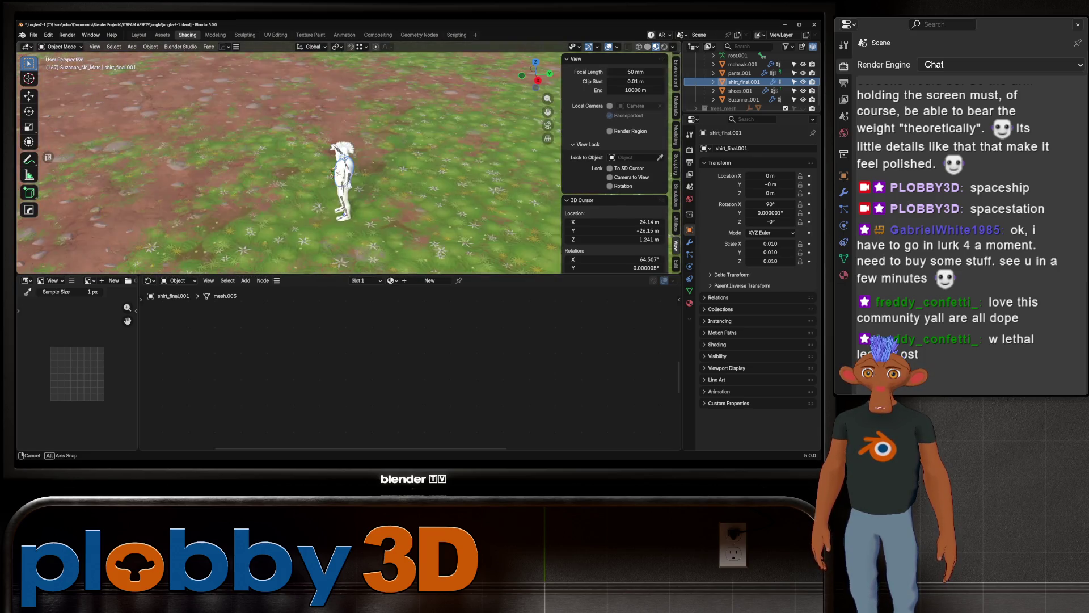
click(289, 212)
scroll(290, 162, up, 4)
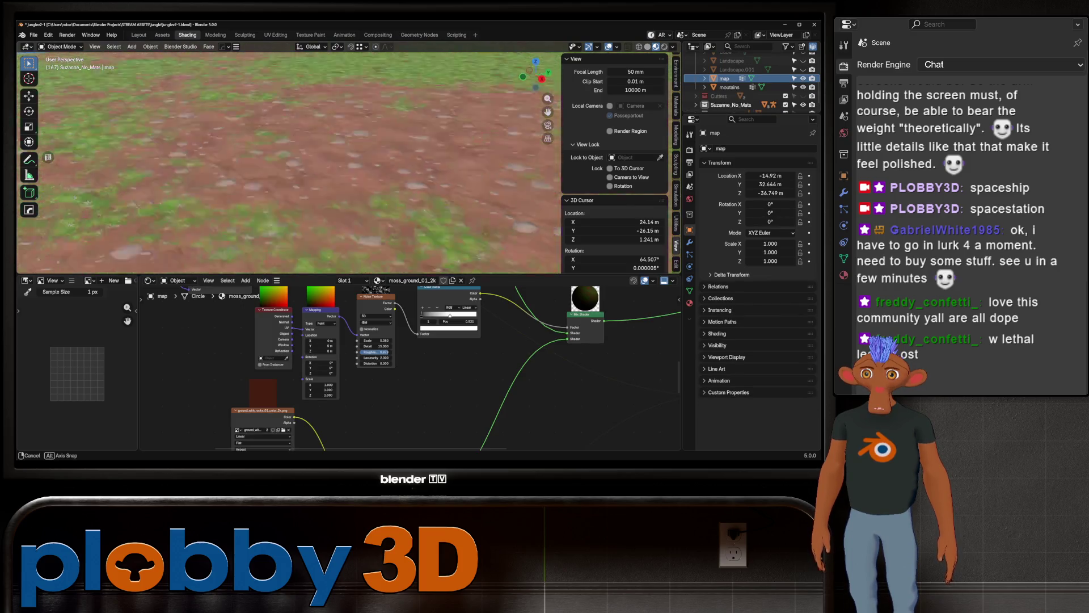
scroll(289, 163, down, 4)
Step: Undo the accidental snap of the map to the cursor and select the scene camera
mouse_move(289, 162)
middle_down()
mouse_move(290, 145)
mouse_move(289, 171)
mouse_move(281, 162)
middle_up()
scroll(289, 162, up, 3)
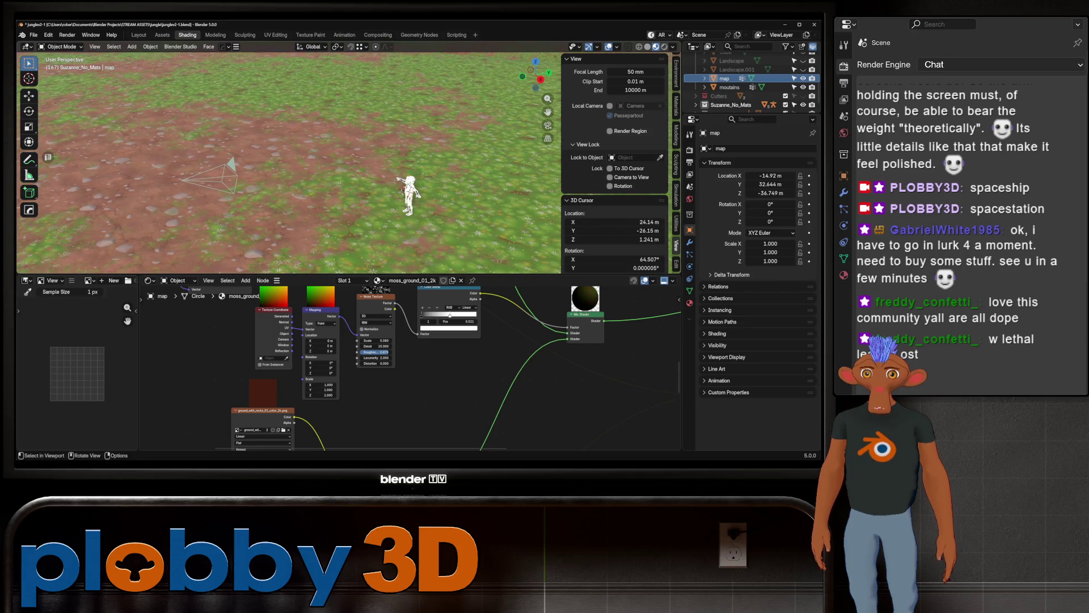
key(shift+s)
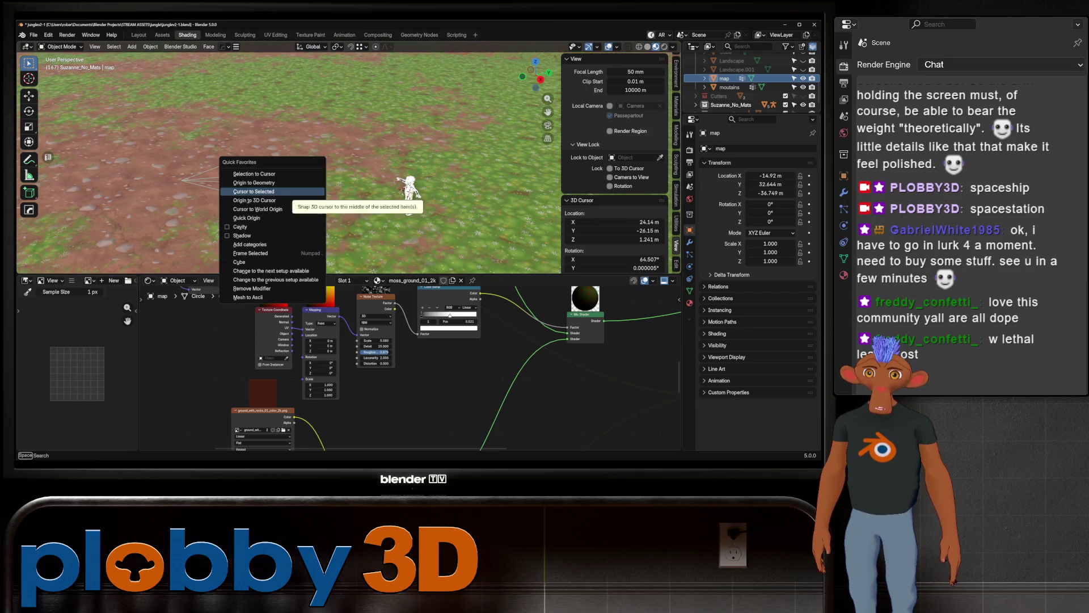
click(255, 177)
key(ctrl+z)
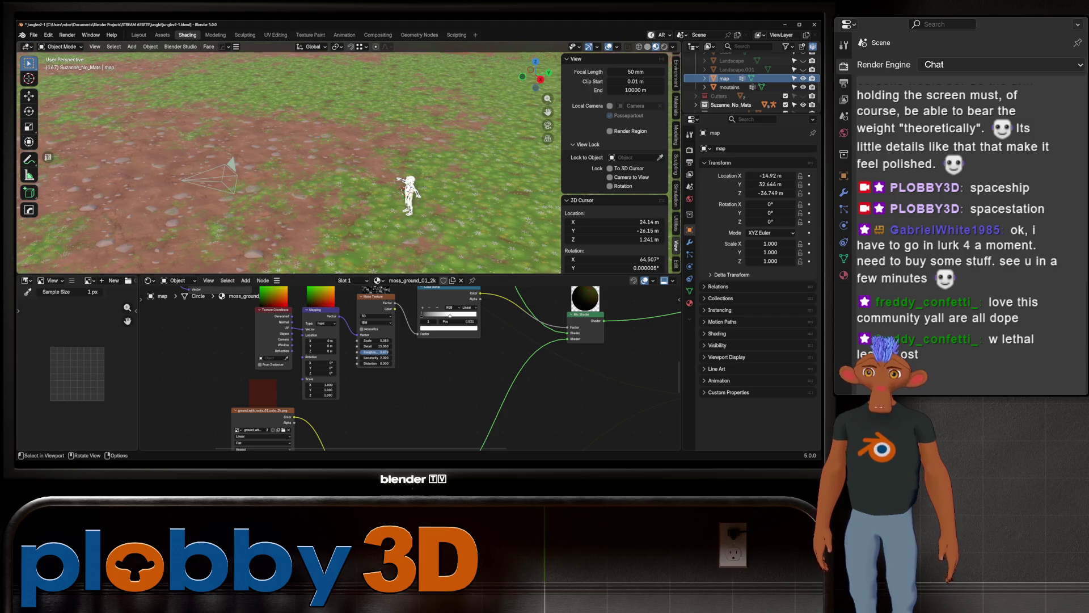
click(226, 173)
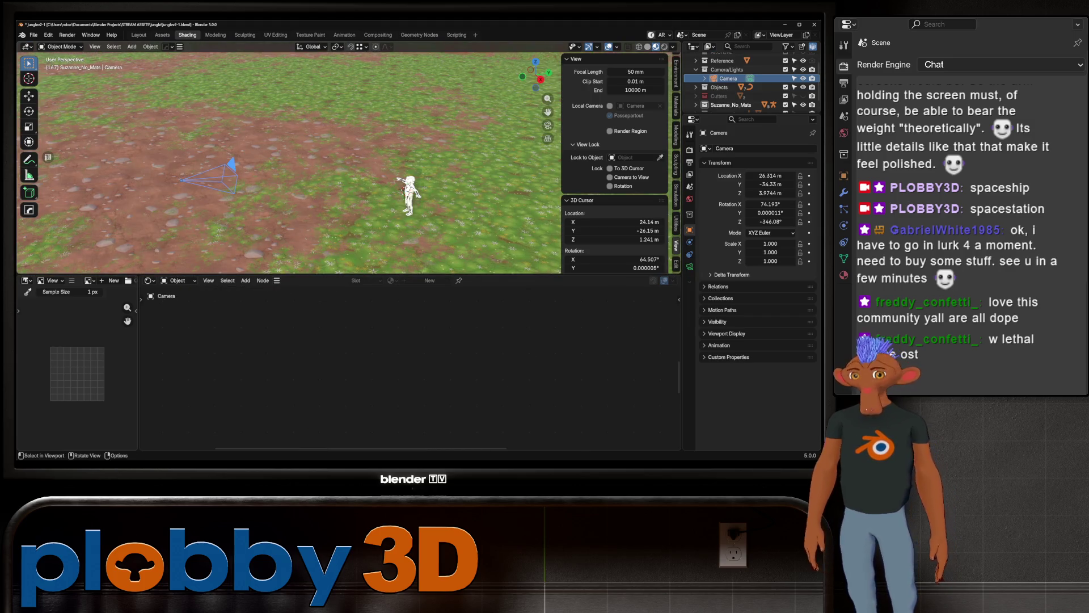
Step: Snap the camera to the 3D cursor and slide it back along Y to -28.498 m
key(q)
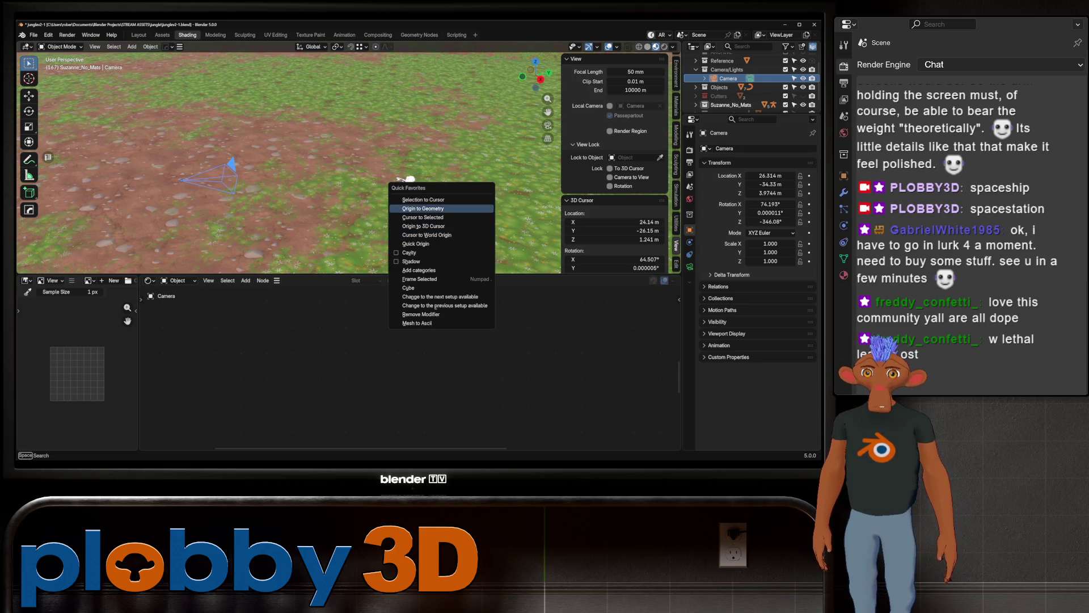
click(423, 199)
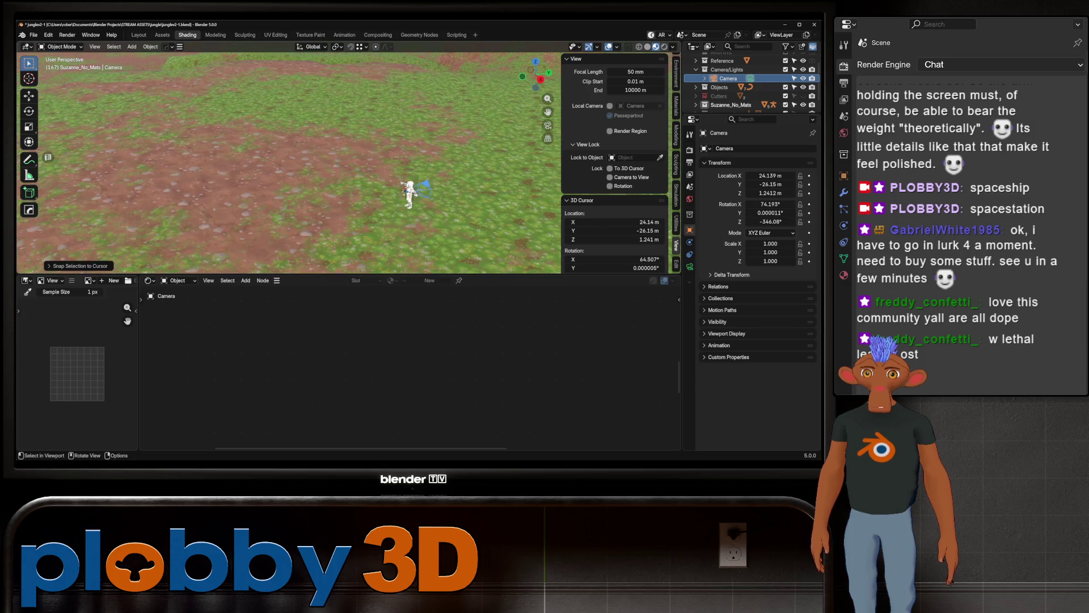
key(g)
key(y)
key(Return)
Step: Look around the character toward the rocky horizon and reselect the ground map
middle_drag(289, 153, 289, 196)
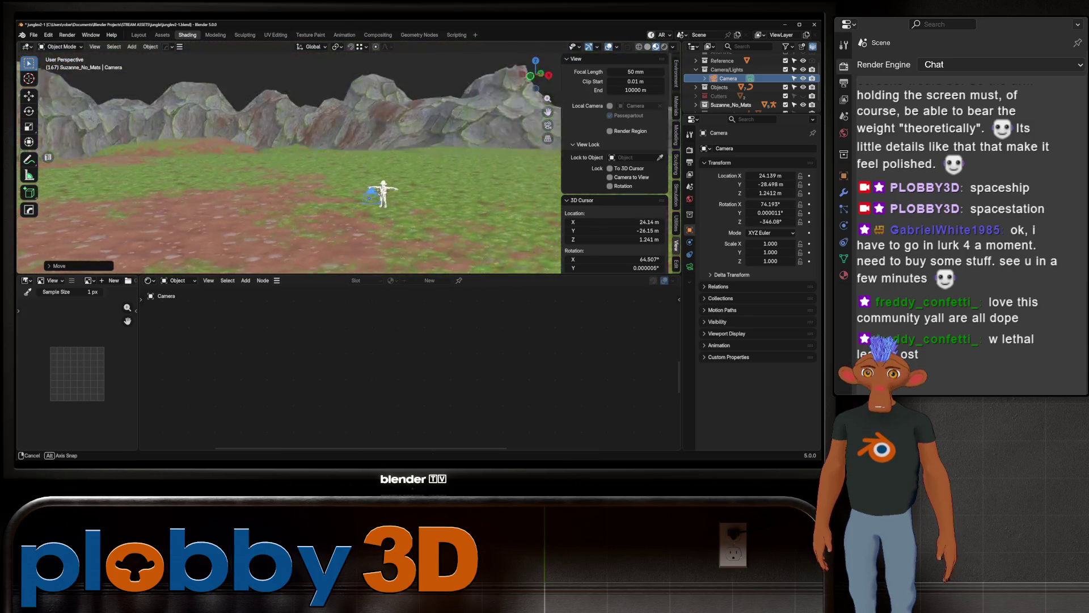
middle_drag(289, 154, 289, 205)
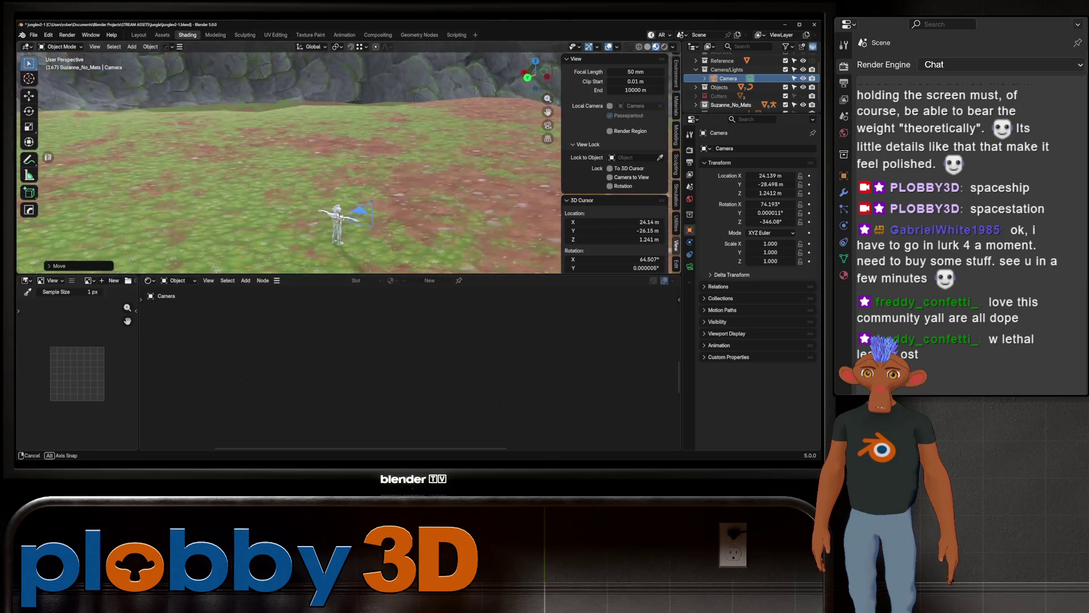
shift+middle_drag(289, 162, 257, 175)
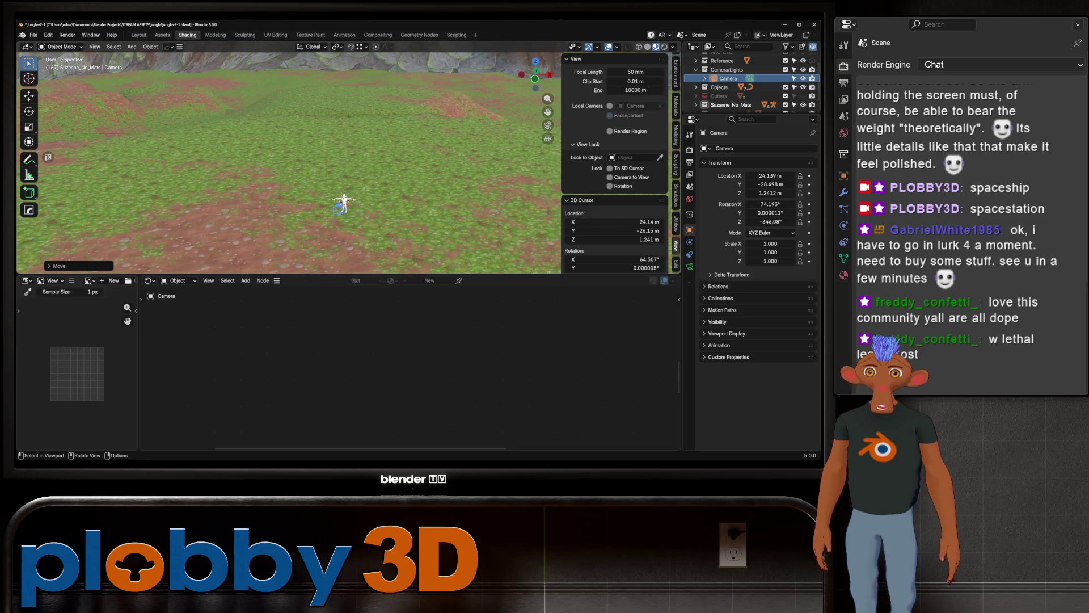
click(359, 176)
middle_drag(359, 176, 359, 176)
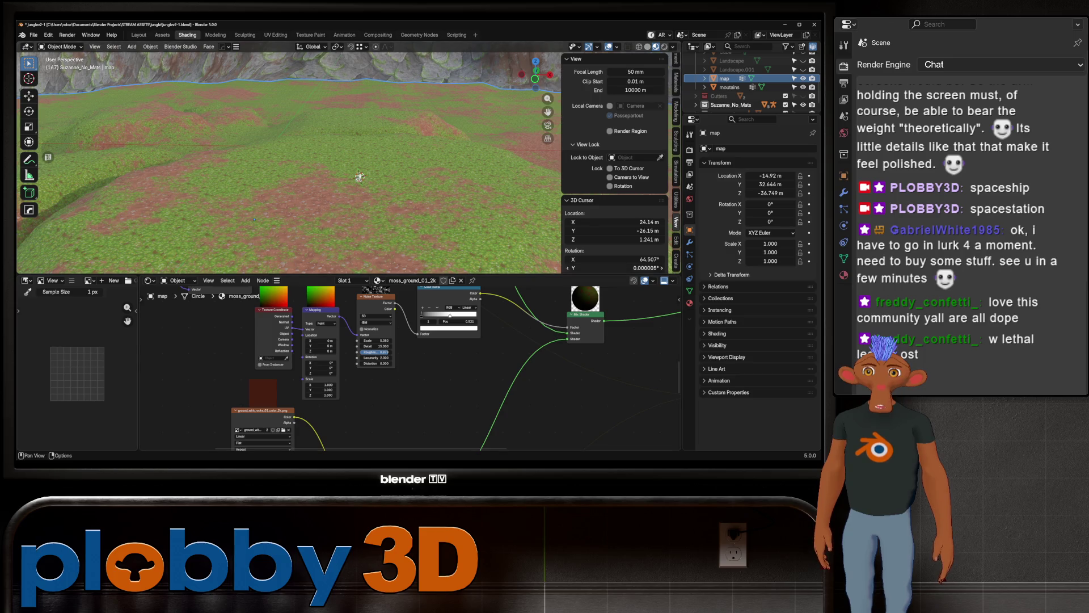
drag(341, 275, 340, 389)
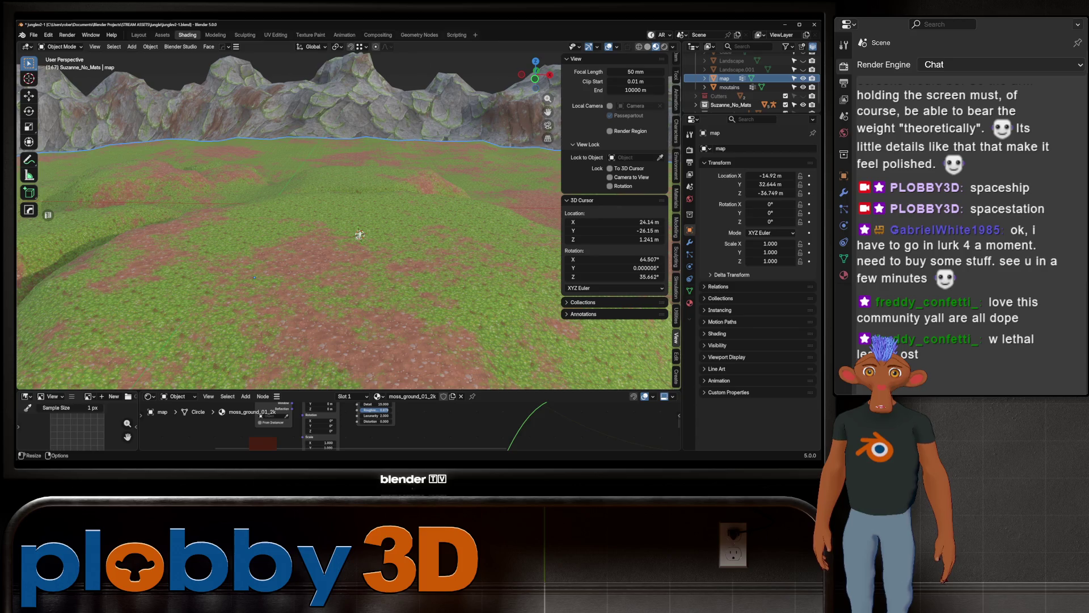
click(677, 162)
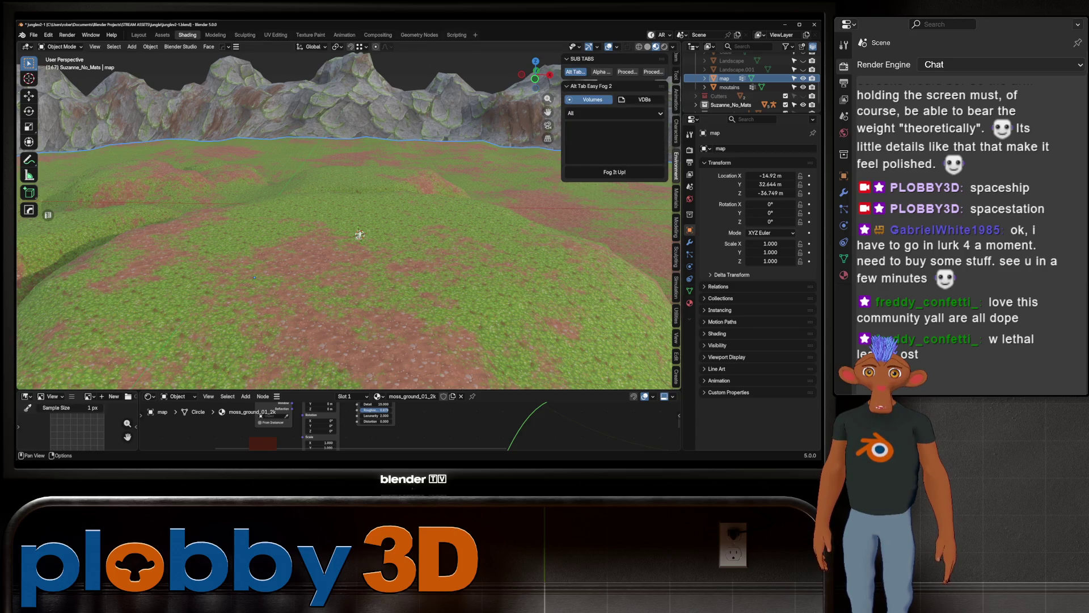
click(601, 72)
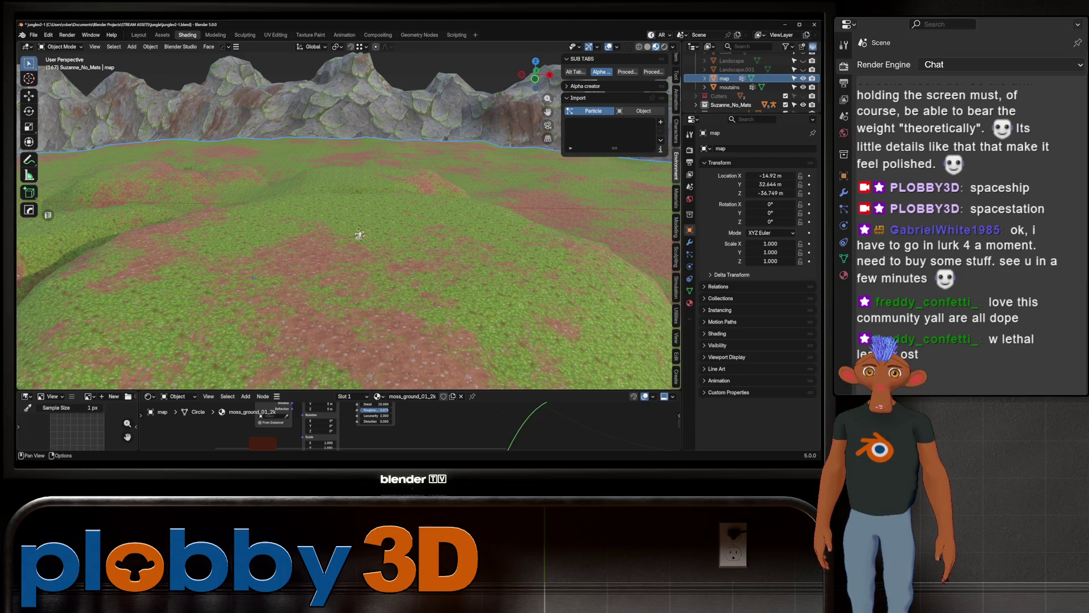
click(661, 122)
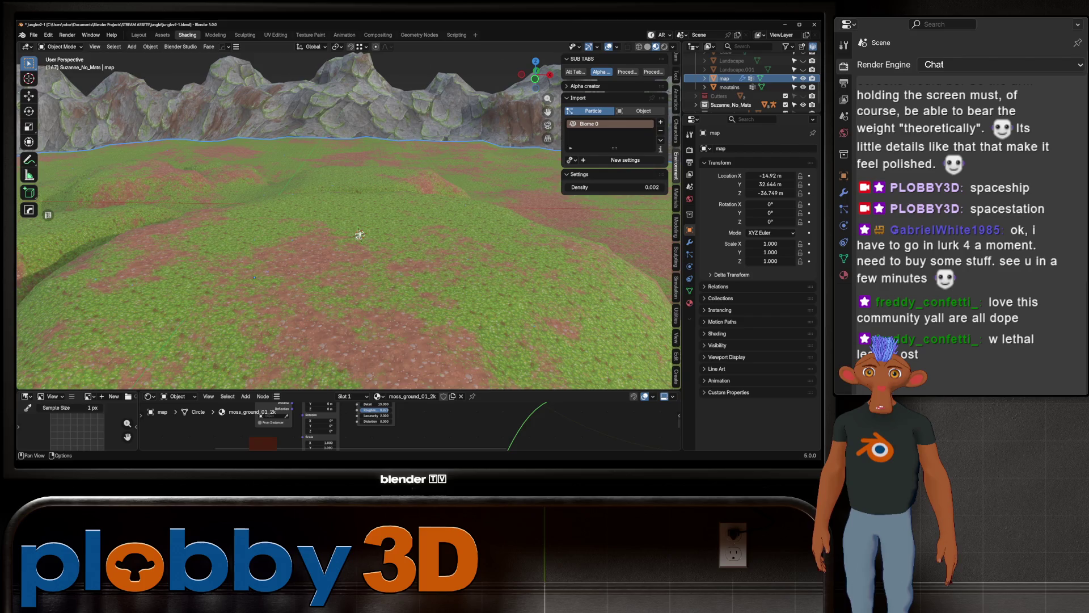
scroll(359, 235, down, 3)
scroll(366, 236, down, 5)
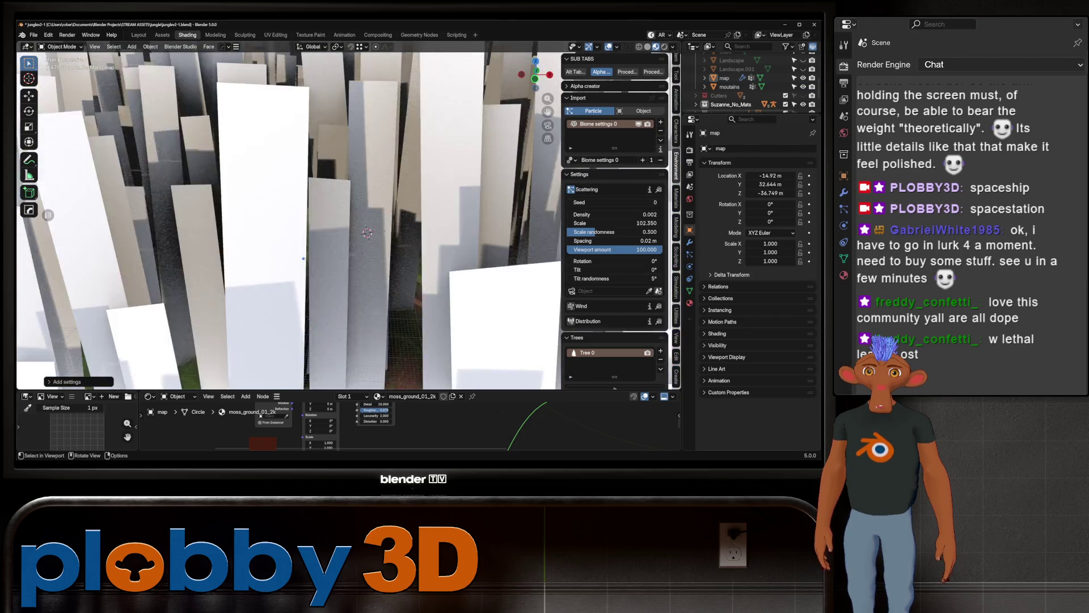
scroll(375, 237, down, 5)
scroll(383, 239, down, 3)
scroll(380, 226, up, 3)
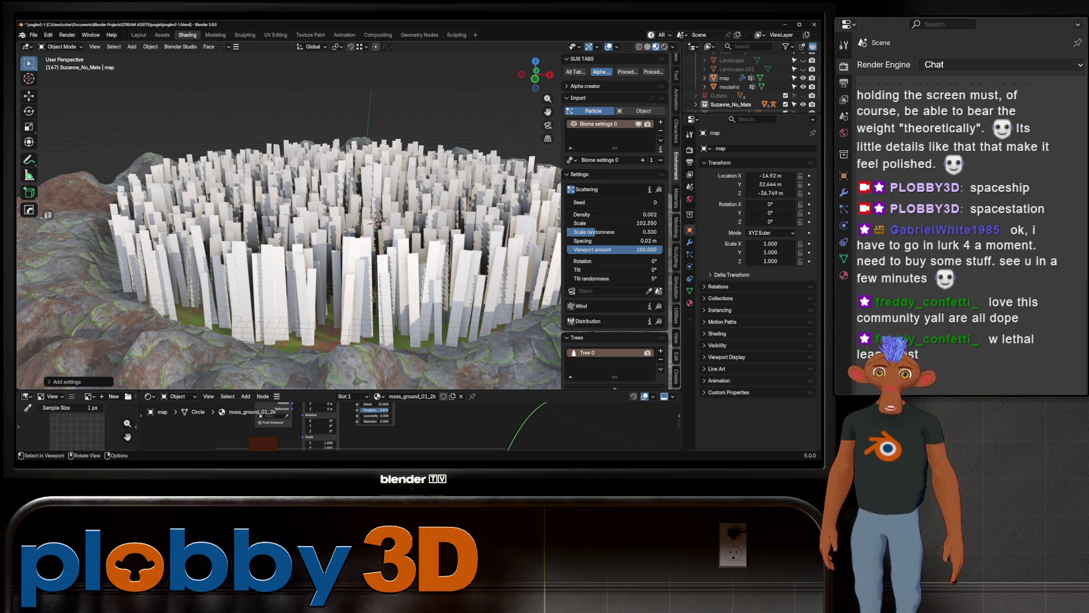
scroll(356, 211, up, 2)
drag(630, 224, 553, 223)
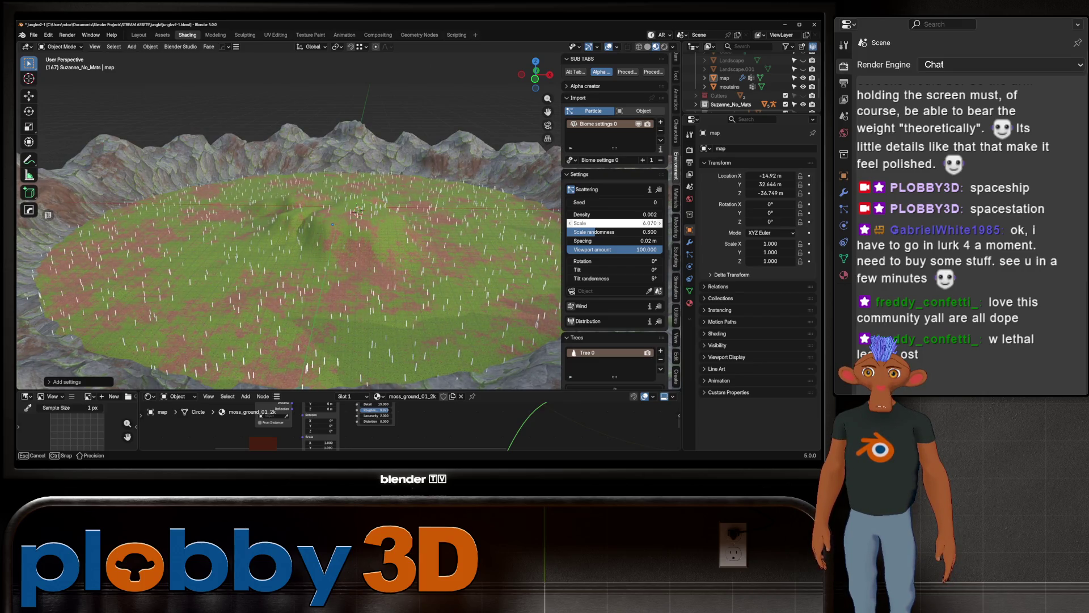
drag(553, 223, 551, 224)
scroll(359, 210, up, 3)
scroll(358, 205, up, 3)
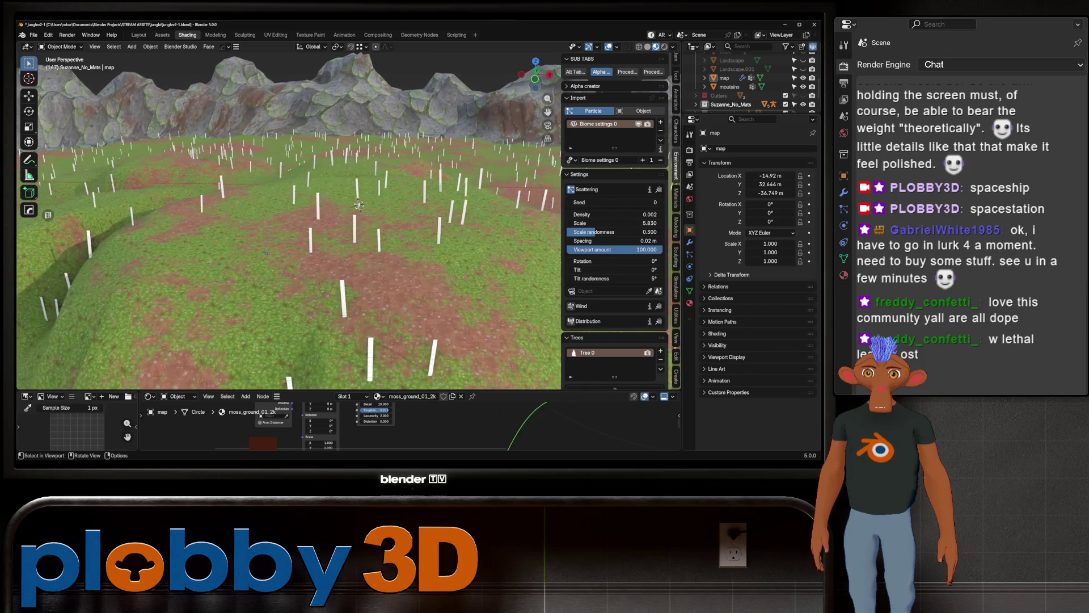
middle_drag(358, 205, 350, 206)
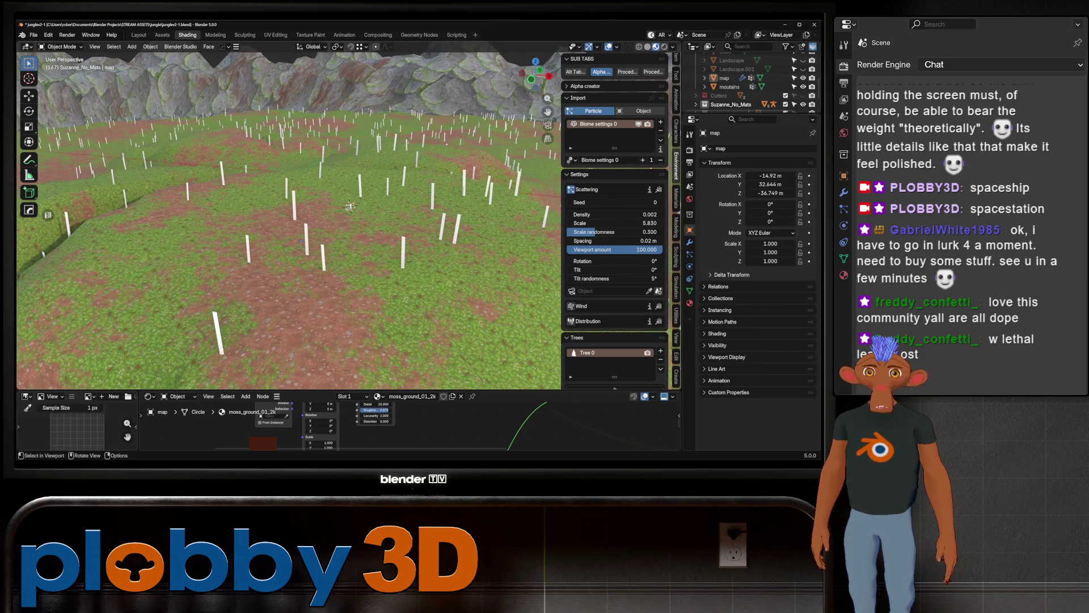
scroll(615, 221, down, 3)
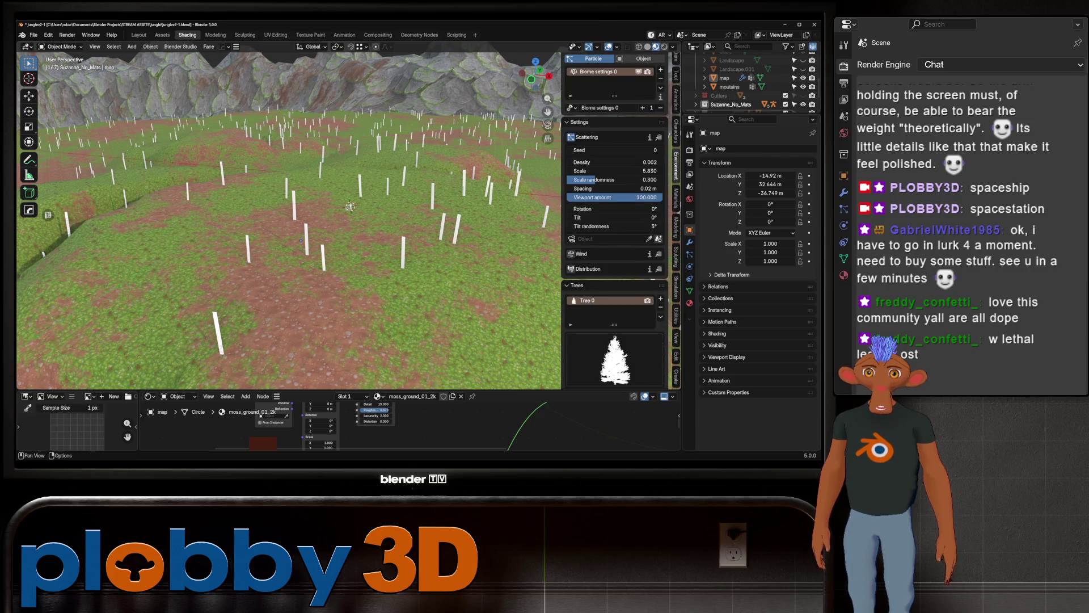
scroll(615, 222, down, 1)
Step: Choose FP-Tree-B-001 as the scattered tree and display it at High (1024px) quality
click(615, 344)
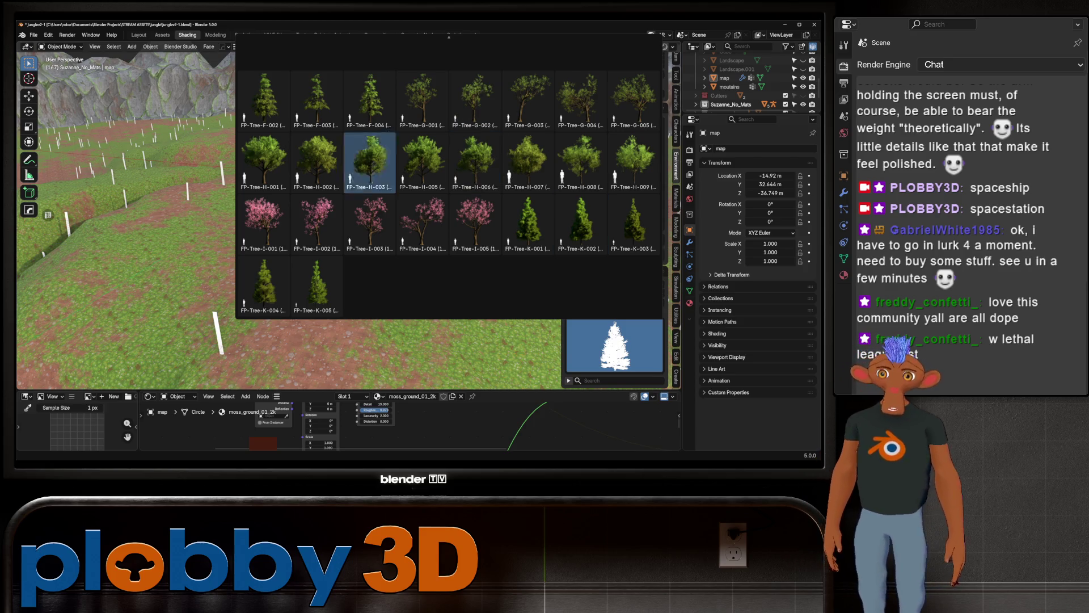
scroll(371, 162, up, 1)
scroll(370, 128, up, 2)
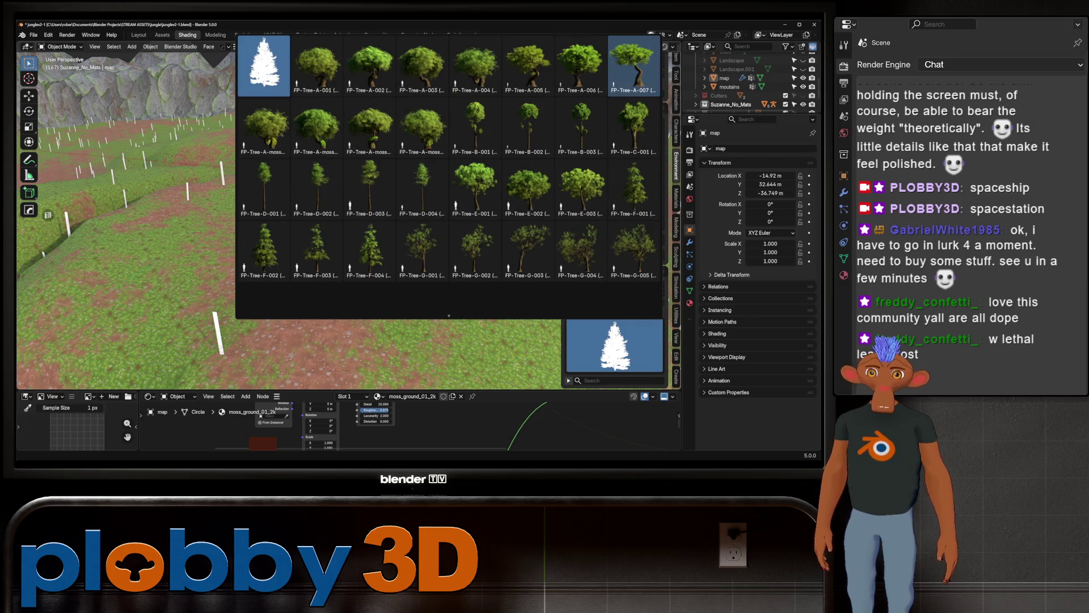
scroll(423, 68, down, 3)
scroll(423, 68, up, 3)
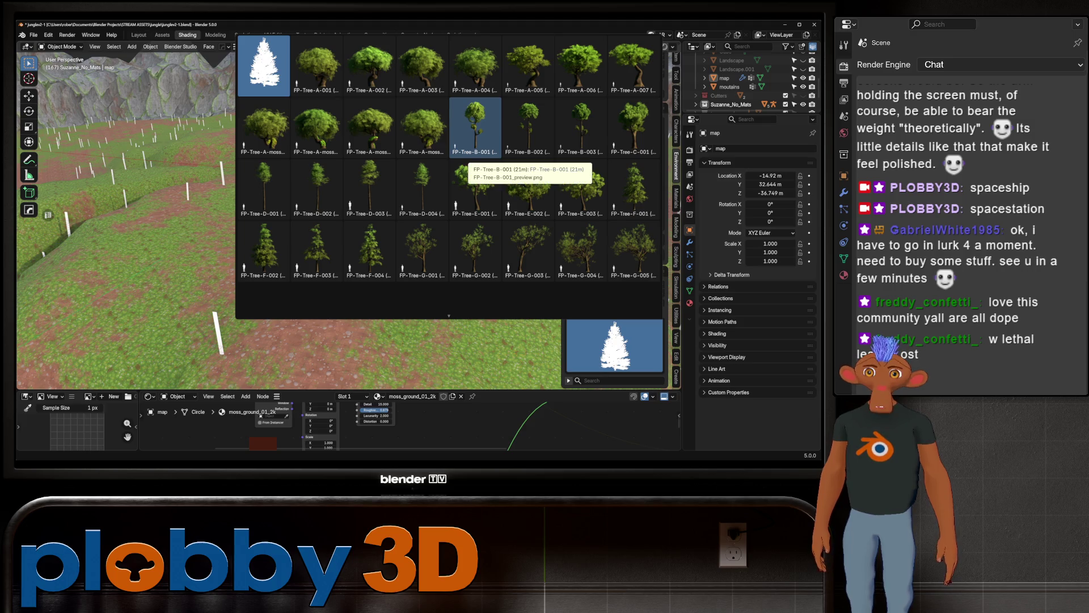
click(475, 145)
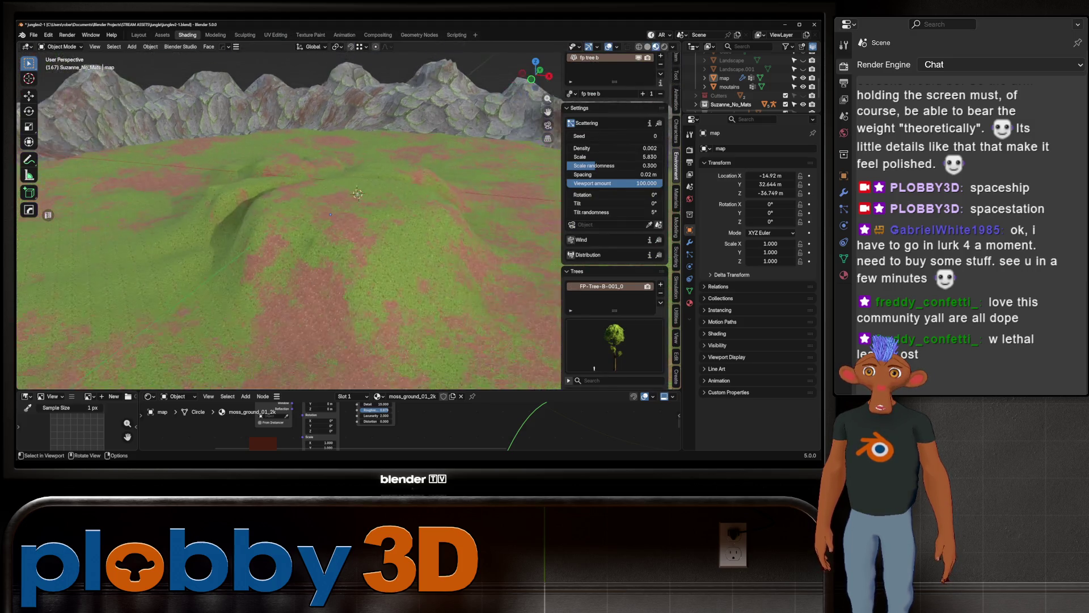
middle_drag(349, 207, 361, 184)
scroll(613, 256, down, 3)
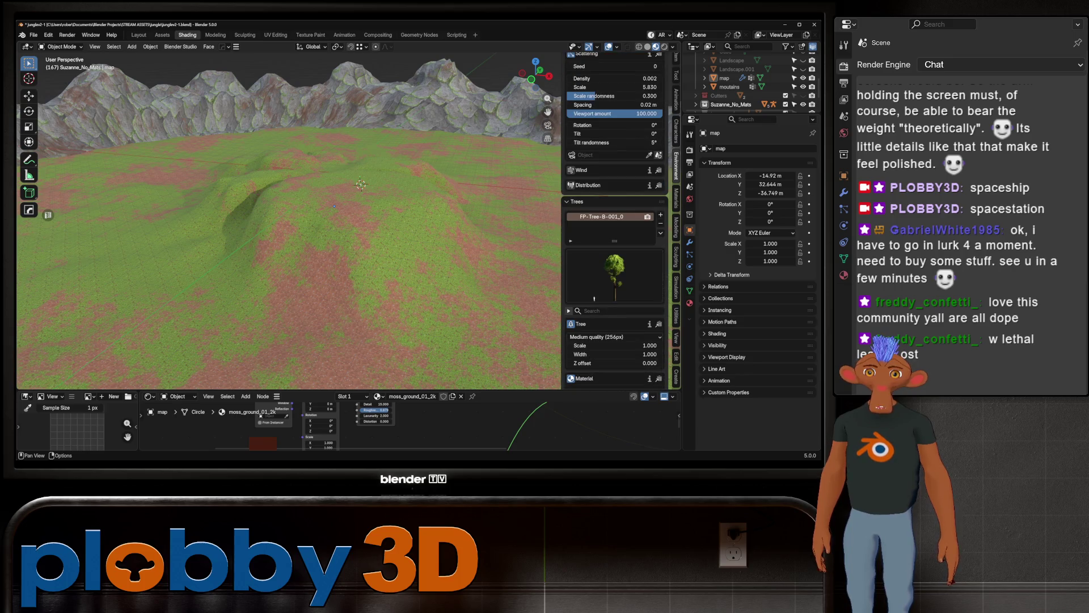
click(613, 336)
click(613, 359)
Step: Inspect the trees on the terrain and start a vertex group under Distribution settings
middle_drag(360, 184, 351, 219)
scroll(351, 219, up, 3)
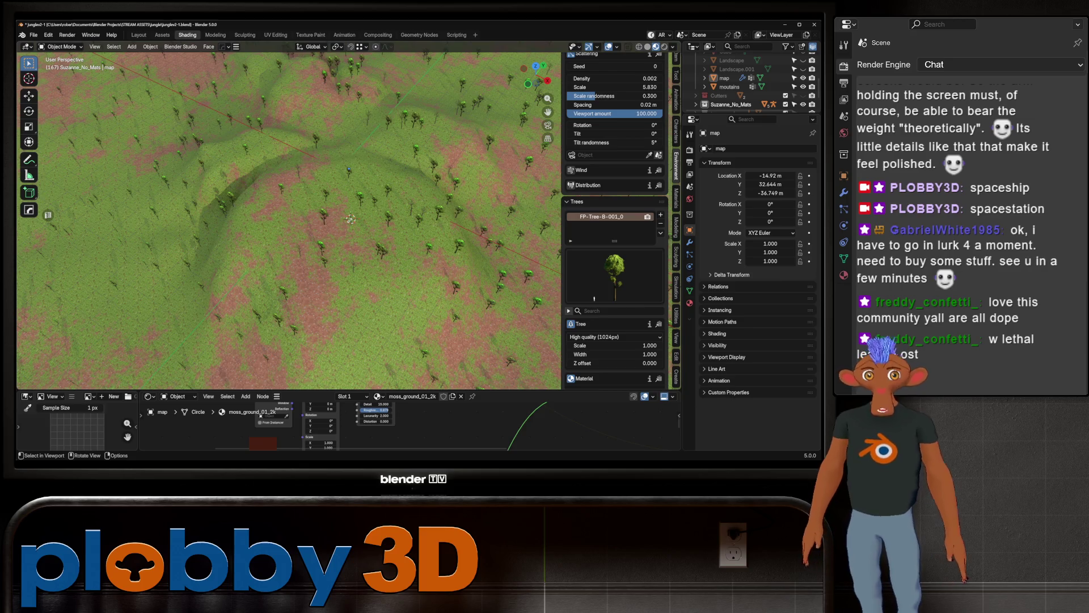
scroll(332, 214, up, 2)
scroll(333, 214, up, 3)
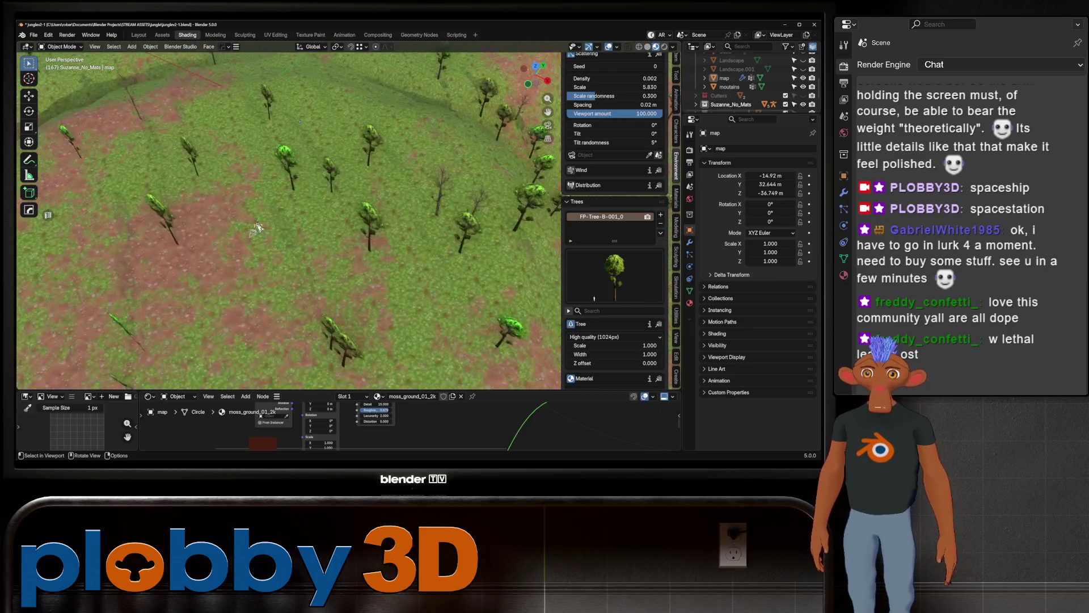
middle_drag(333, 214, 372, 200)
scroll(372, 201, up, 2)
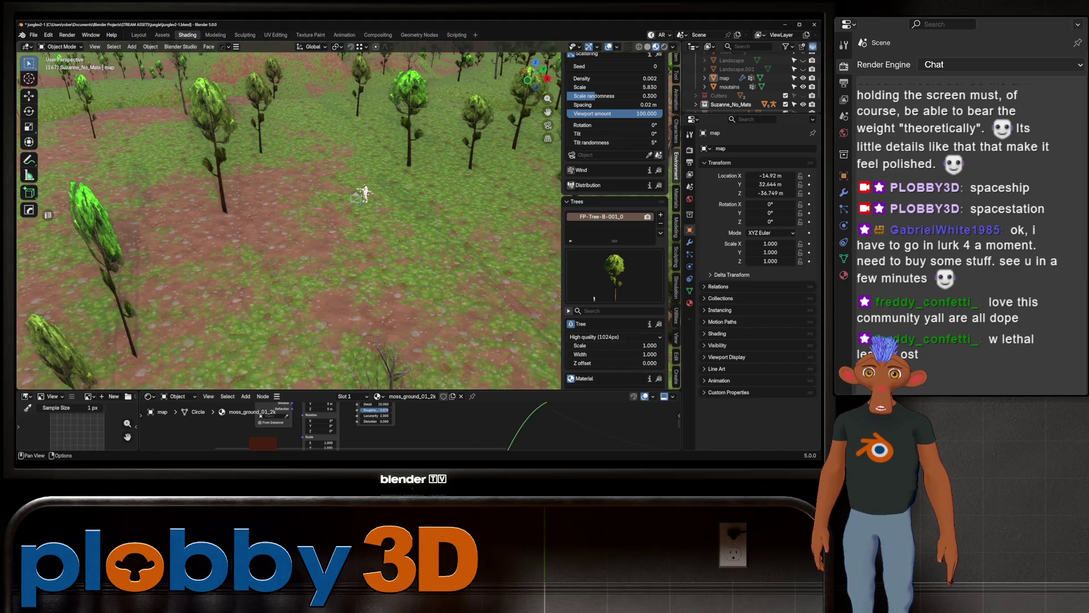
click(585, 185)
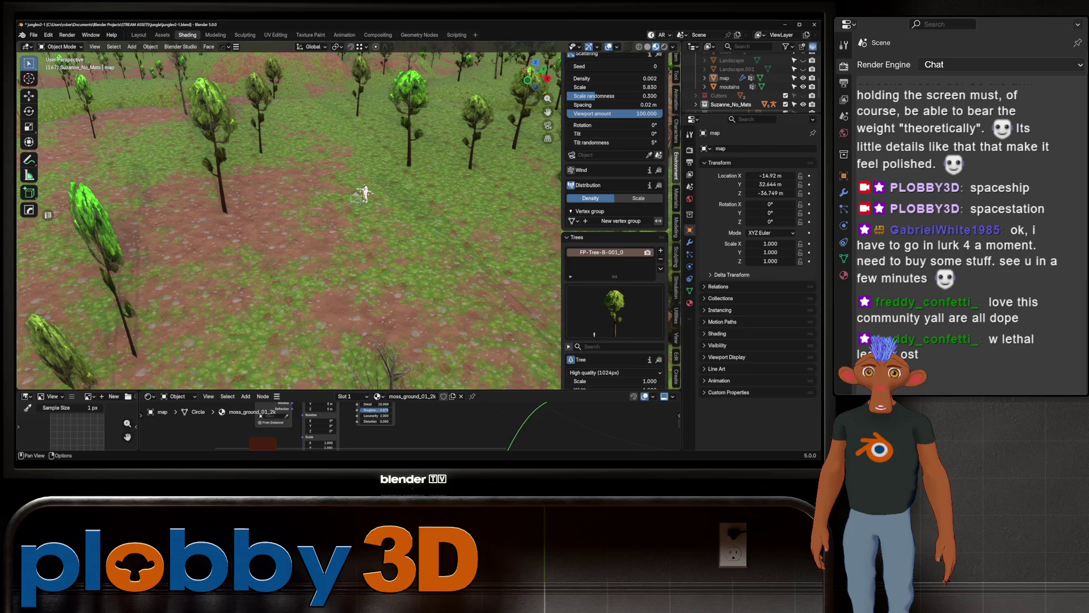
click(620, 221)
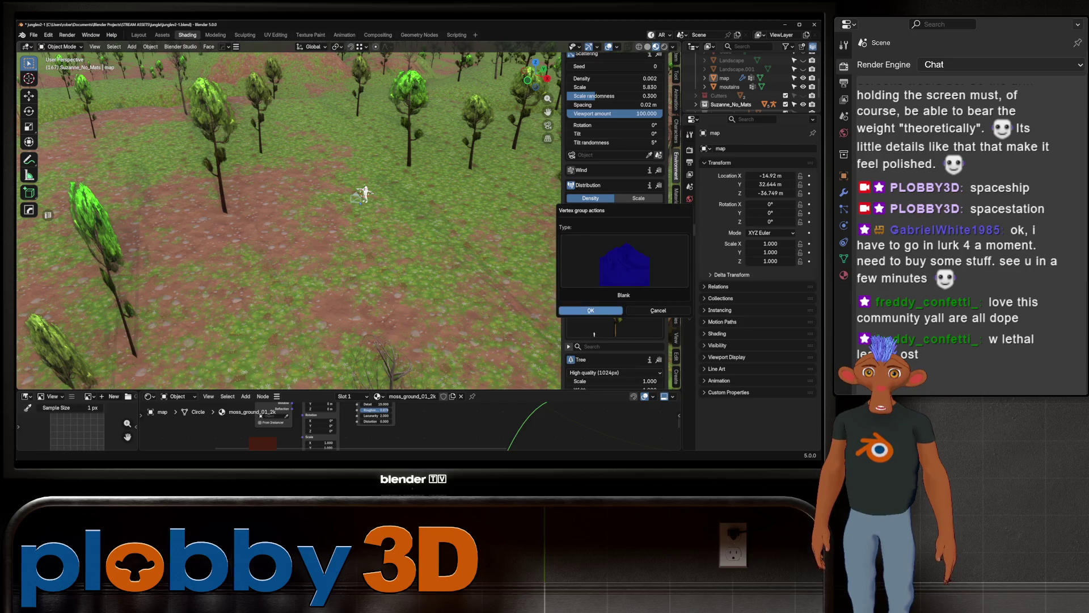
Step: Create the AT VGroup vertex group and unwrap the whole terrain with Unwrap Angle Based
click(591, 310)
key(KP_7)
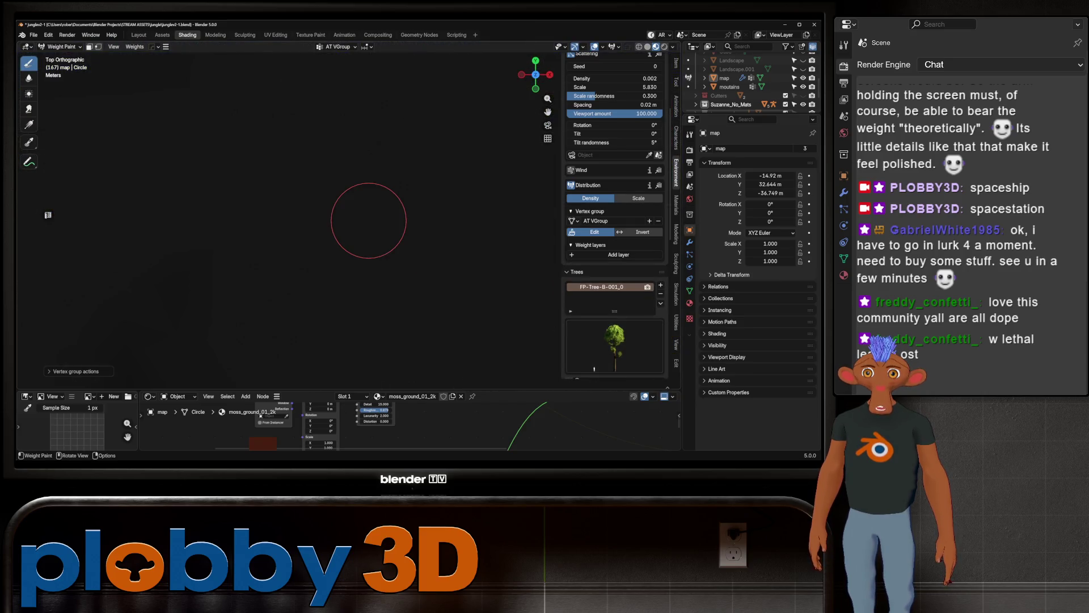
scroll(396, 214, down, 3)
scroll(326, 257, down, 4)
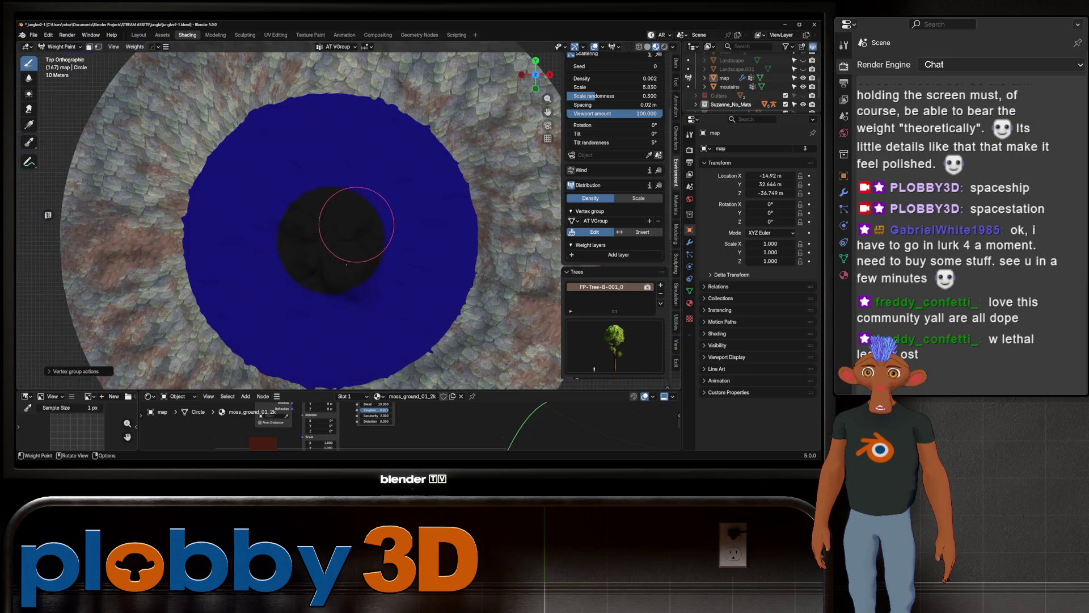
scroll(336, 256, up, 3)
scroll(341, 255, up, 3)
scroll(341, 255, down, 2)
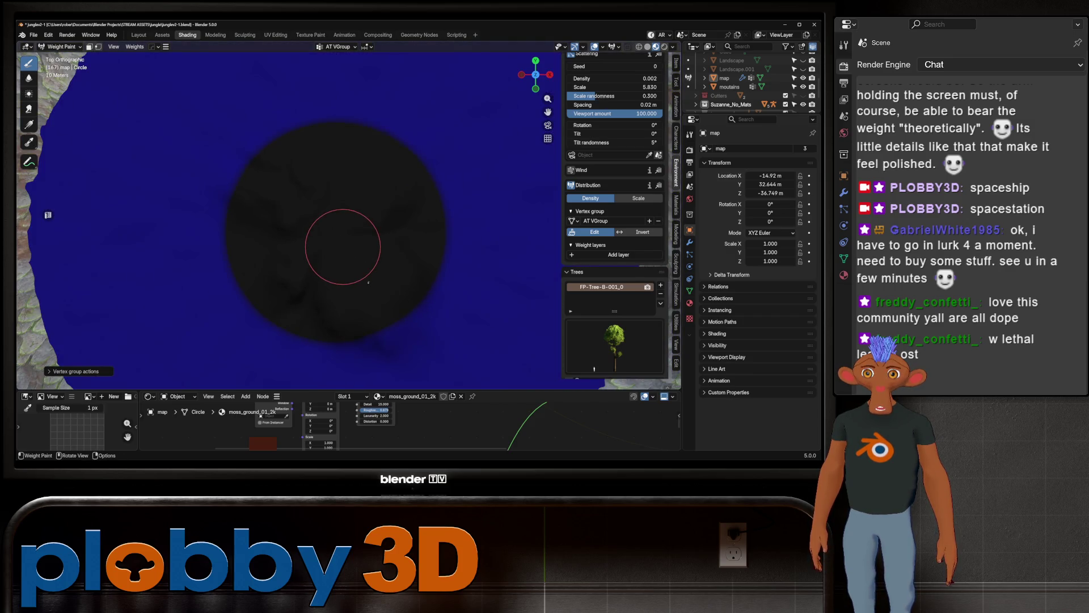
key(Tab)
key(a)
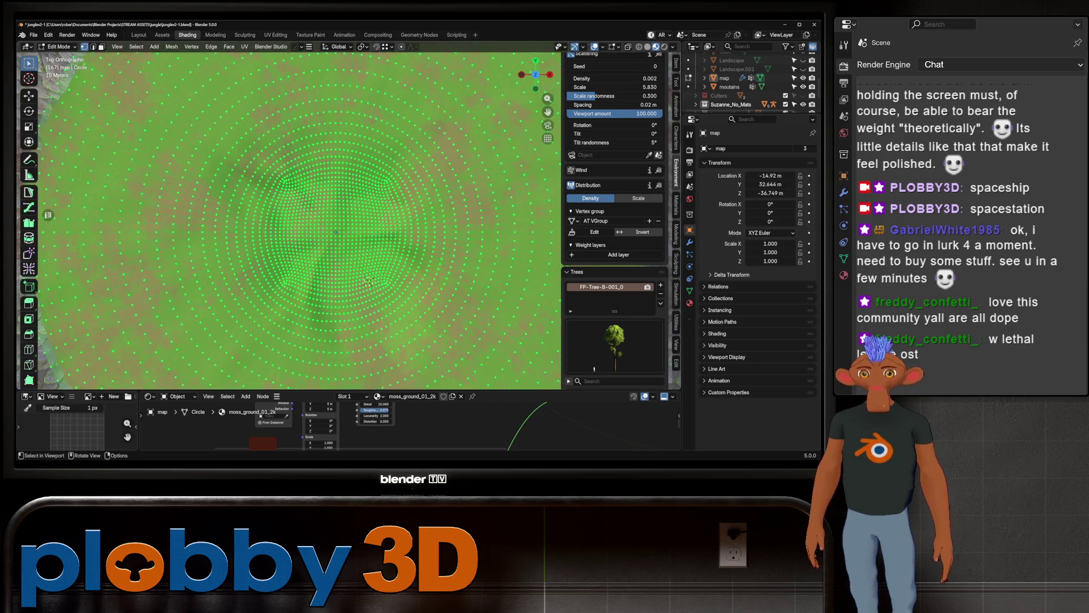
key(u)
key(Up)
key(Up)
key(Up)
key(Up)
key(Down)
key(Up)
key(Return)
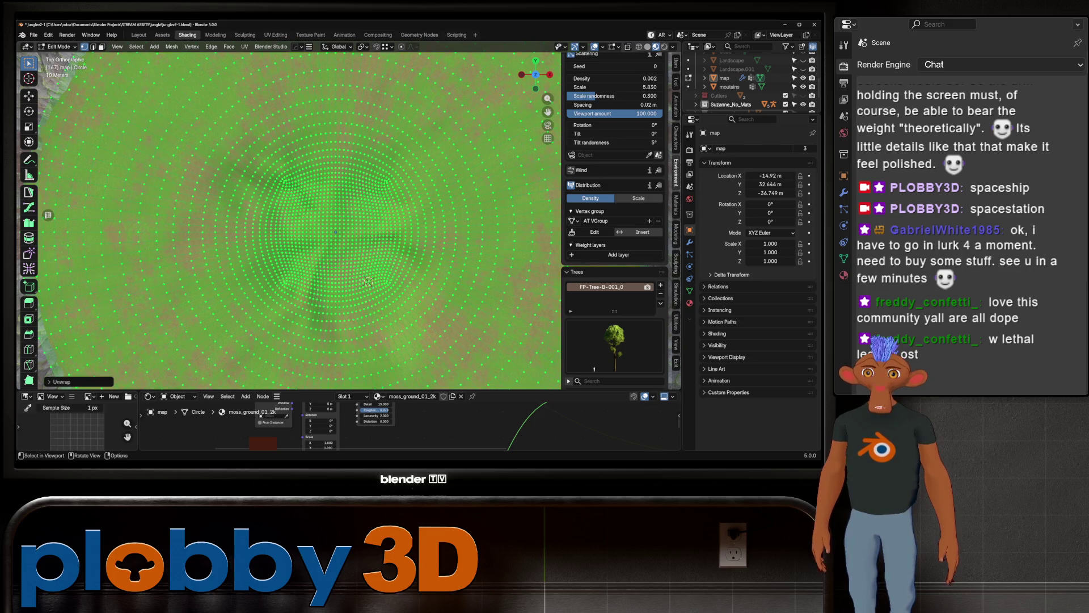
key(Tab)
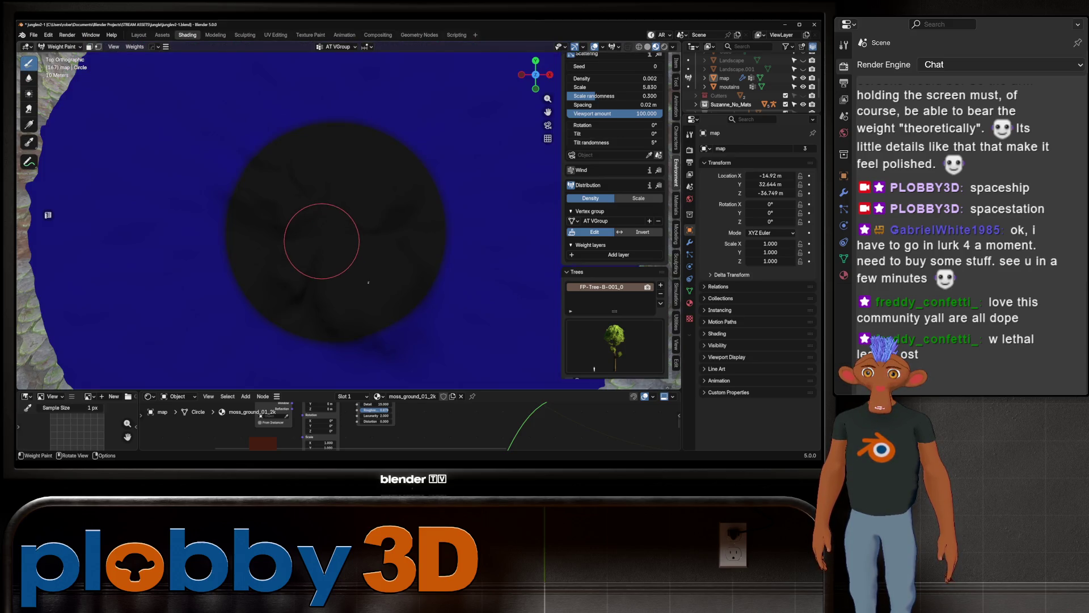
key(Tab)
key(Tab)
Step: Weight-paint full red weight over nearly the whole inner disc of the terrain
mouse_move(316, 236)
middle_down()
mouse_move(329, 255)
mouse_move(413, 279)
mouse_move(340, 207)
middle_up()
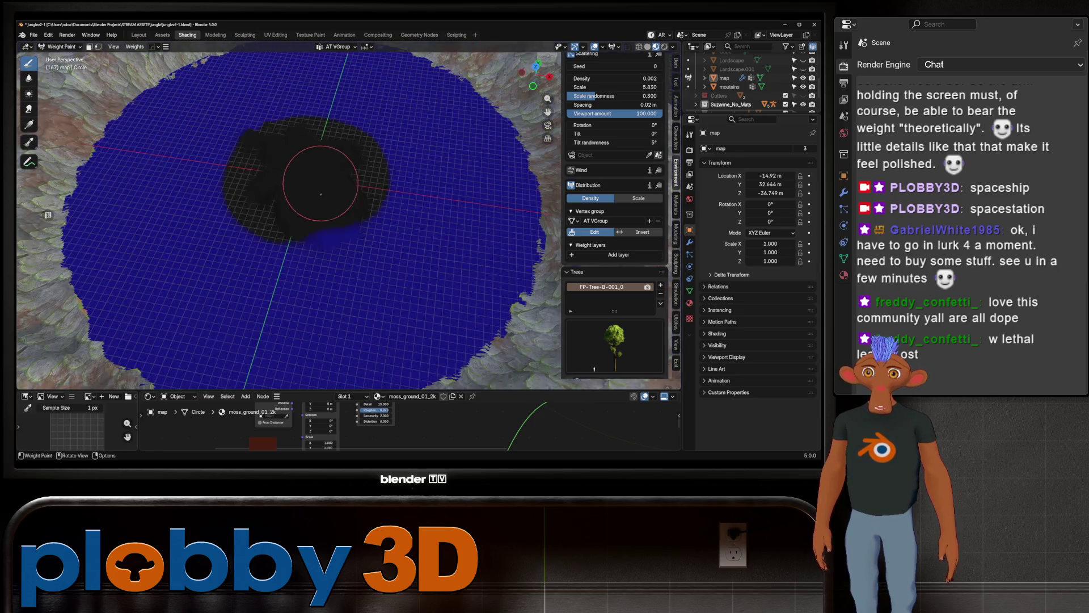
mouse_move(317, 253)
middle_down()
mouse_move(322, 232)
mouse_move(296, 194)
mouse_move(305, 223)
mouse_move(313, 190)
middle_up()
scroll(248, 110, up, 2)
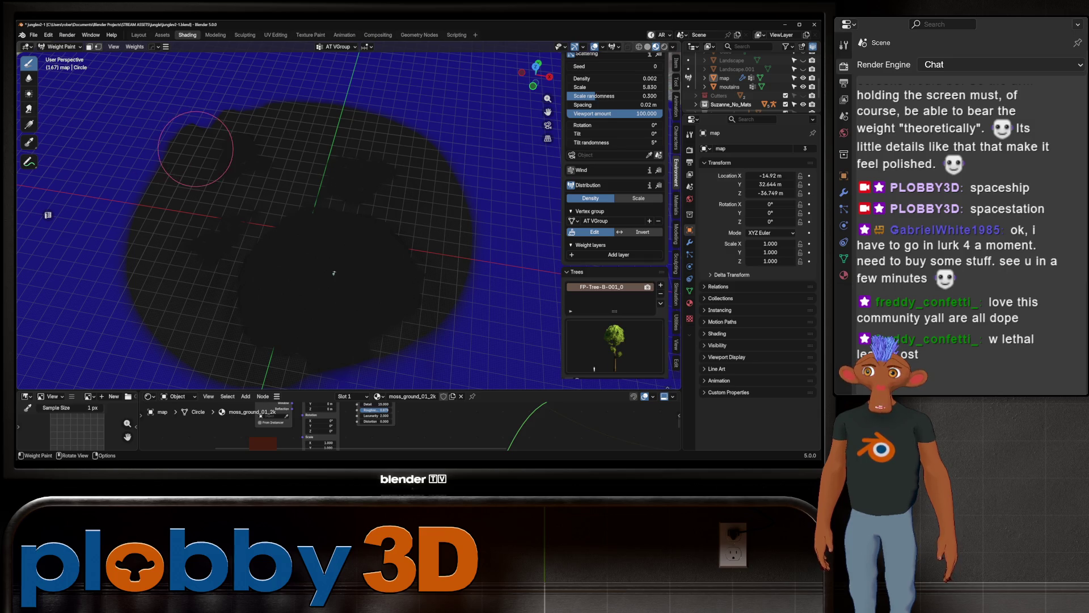
ctrl+middle_drag(334, 273, 256, 196)
drag(300, 281, 305, 243)
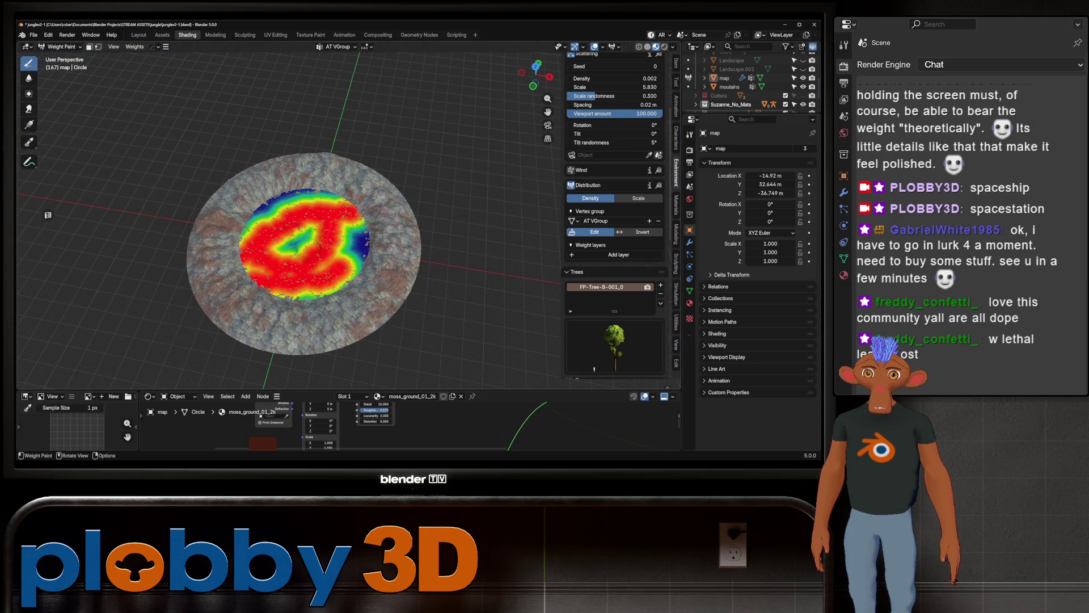
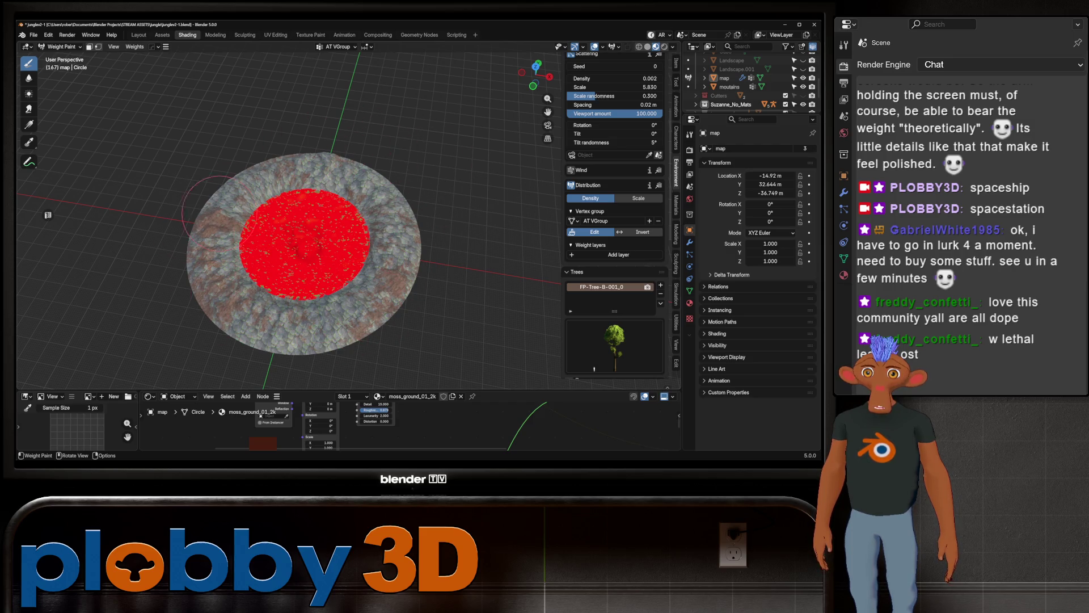
Step: Fade the weight-paint overlay to about 0.57 opacity so the ground texture shows through
middle_drag(295, 235, 346, 299)
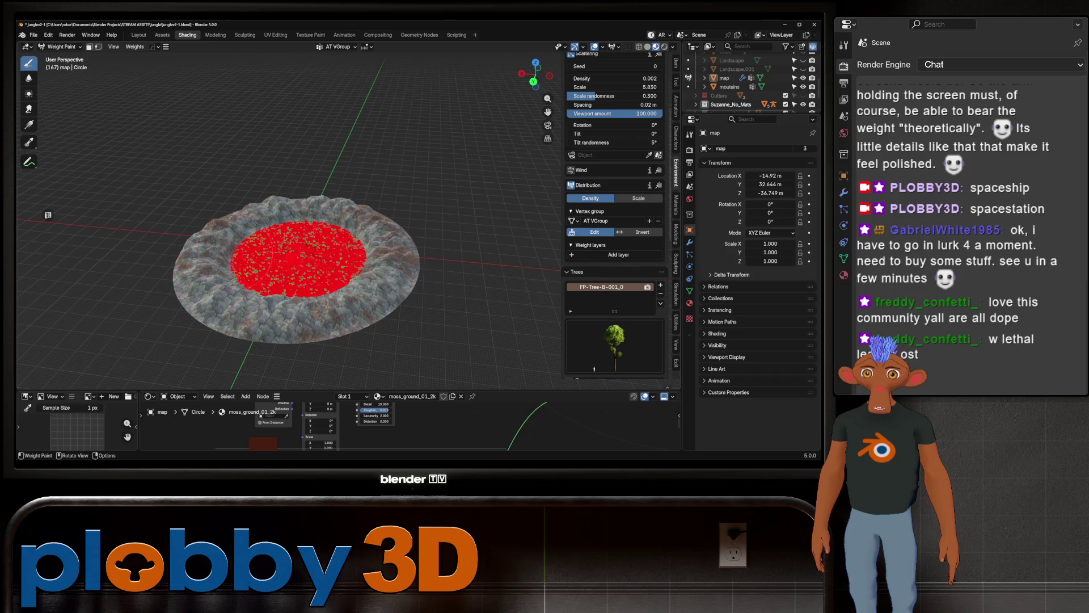
scroll(228, 248, up, 3)
scroll(255, 213, up, 2)
scroll(280, 188, up, 3)
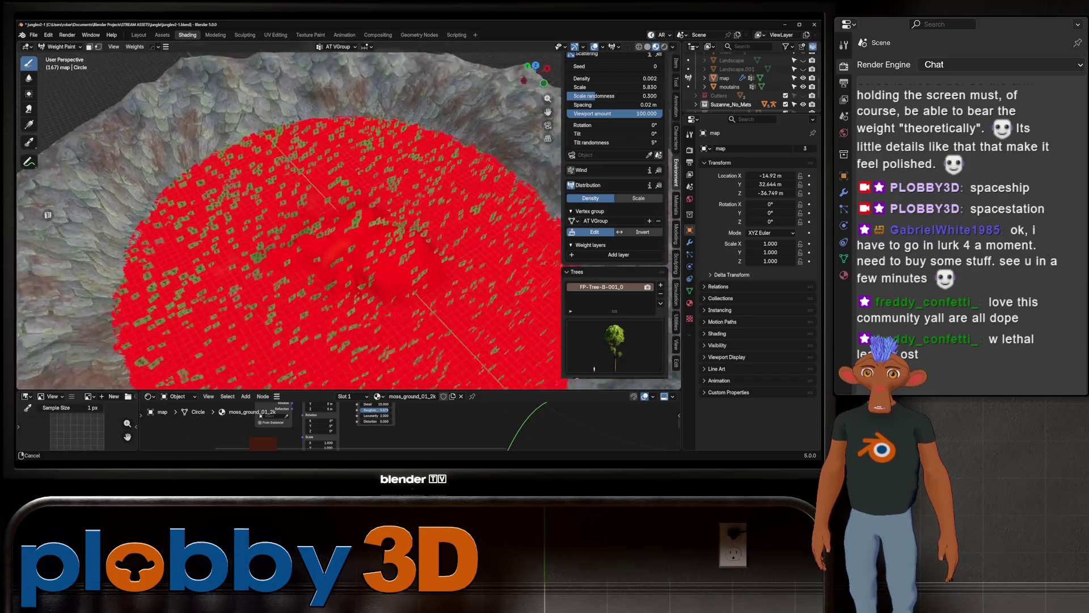
scroll(294, 177, up, 3)
scroll(296, 181, up, 2)
scroll(296, 182, up, 2)
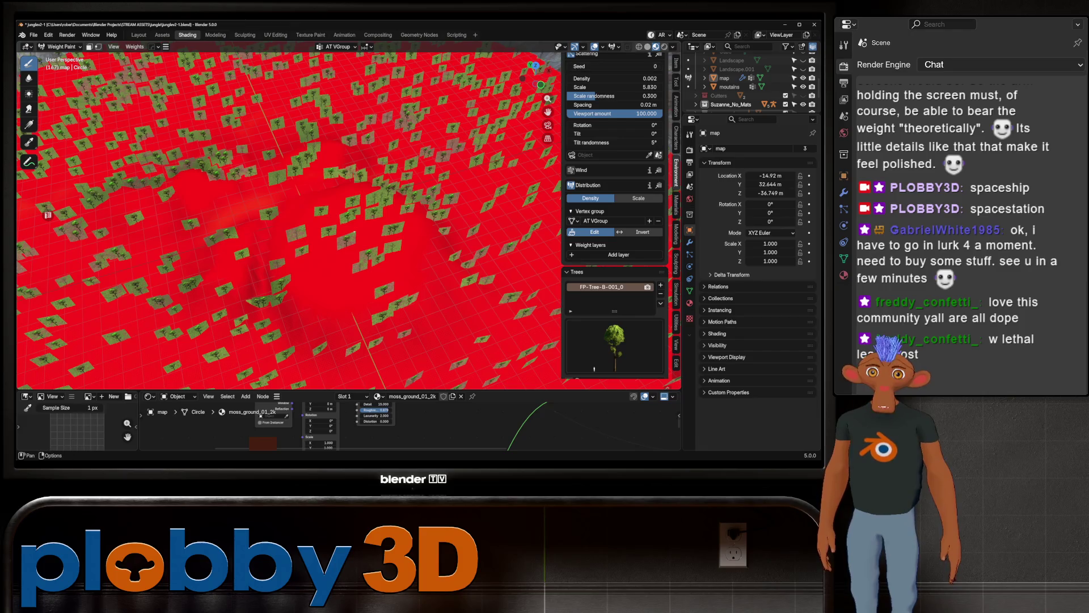
click(604, 46)
click(613, 46)
drag(640, 75, 620, 75)
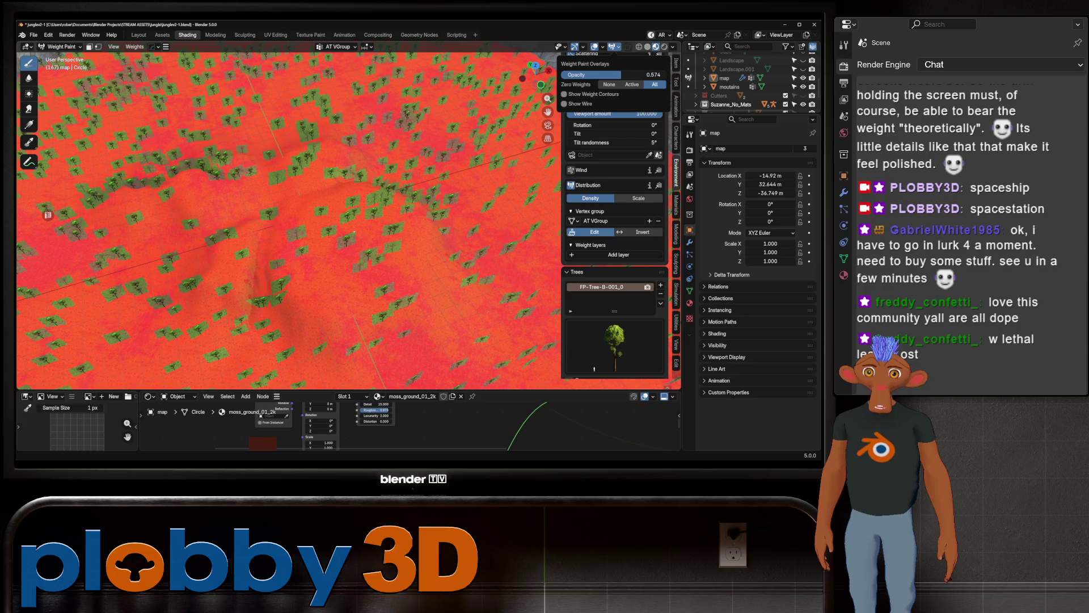
middle_drag(297, 213, 261, 211)
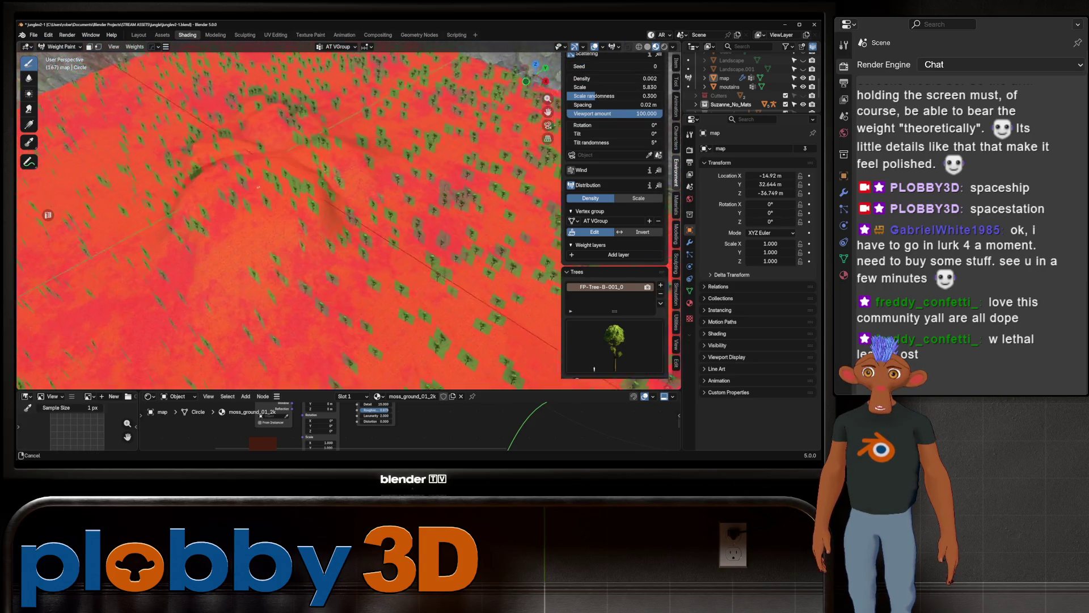
Step: Paint zero weight over the central mound in AT VGroup, clearing its trees while the red surroundings keep theirs
drag(260, 212, 256, 211)
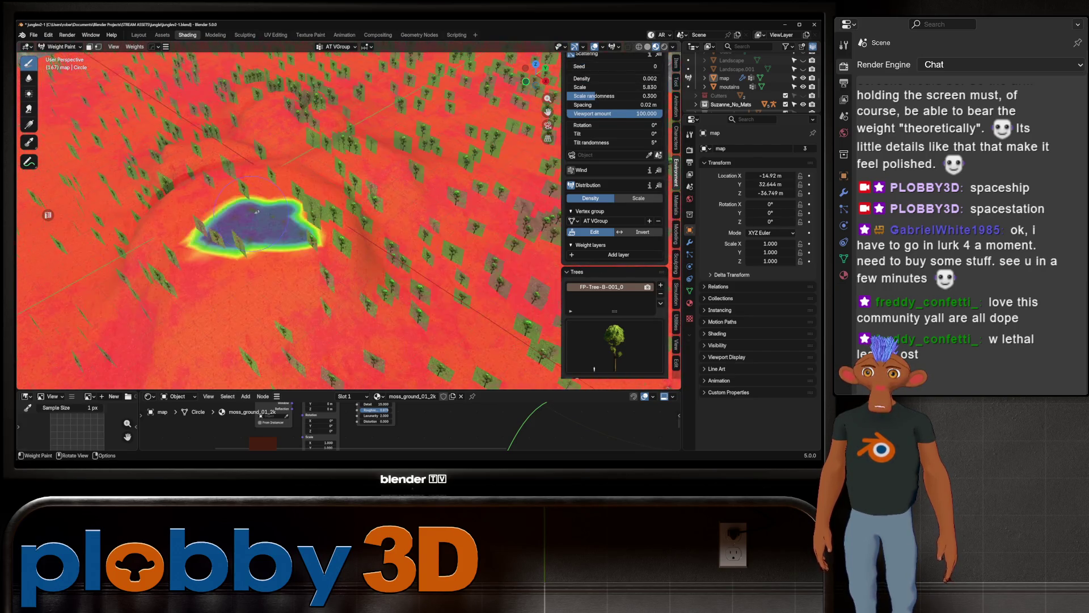
middle_drag(256, 210, 294, 182)
mouse_move(289, 247)
mouse_down()
mouse_move(234, 276)
mouse_move(222, 151)
mouse_move(313, 246)
mouse_up()
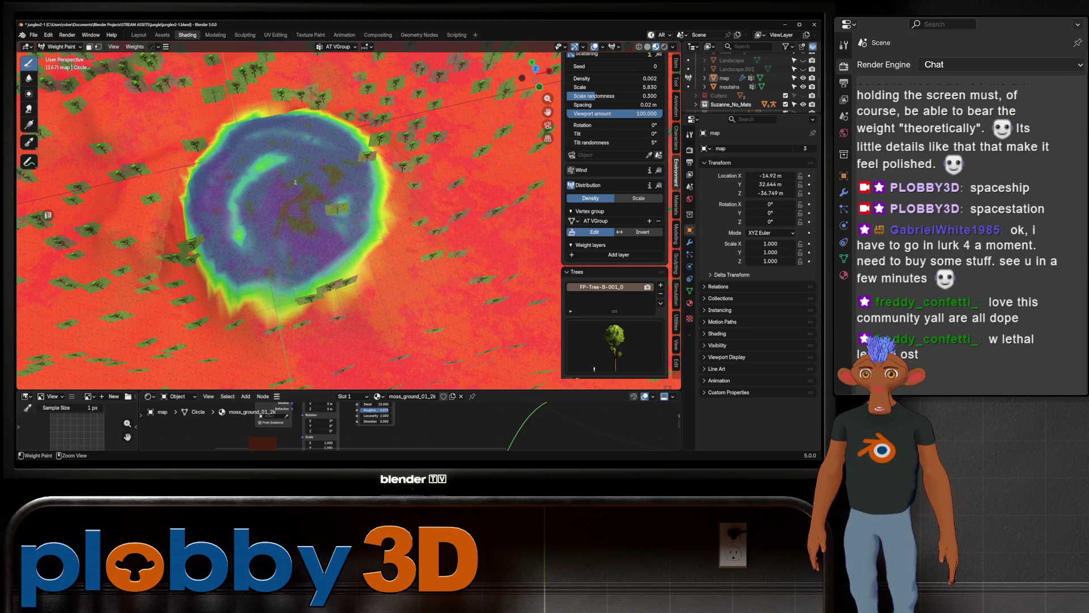
drag(341, 205, 388, 203)
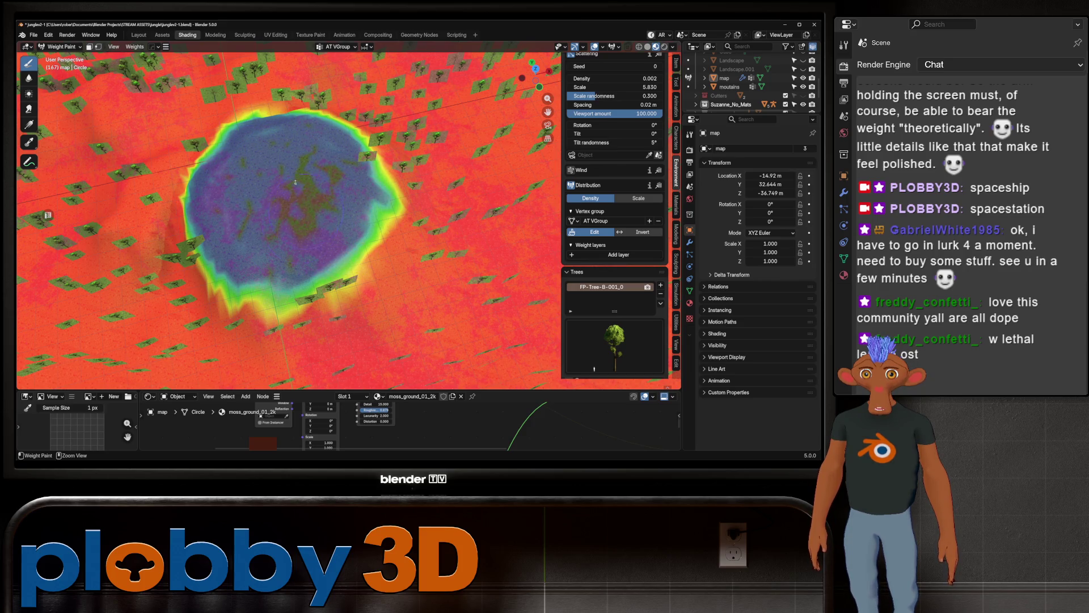
drag(367, 246, 319, 276)
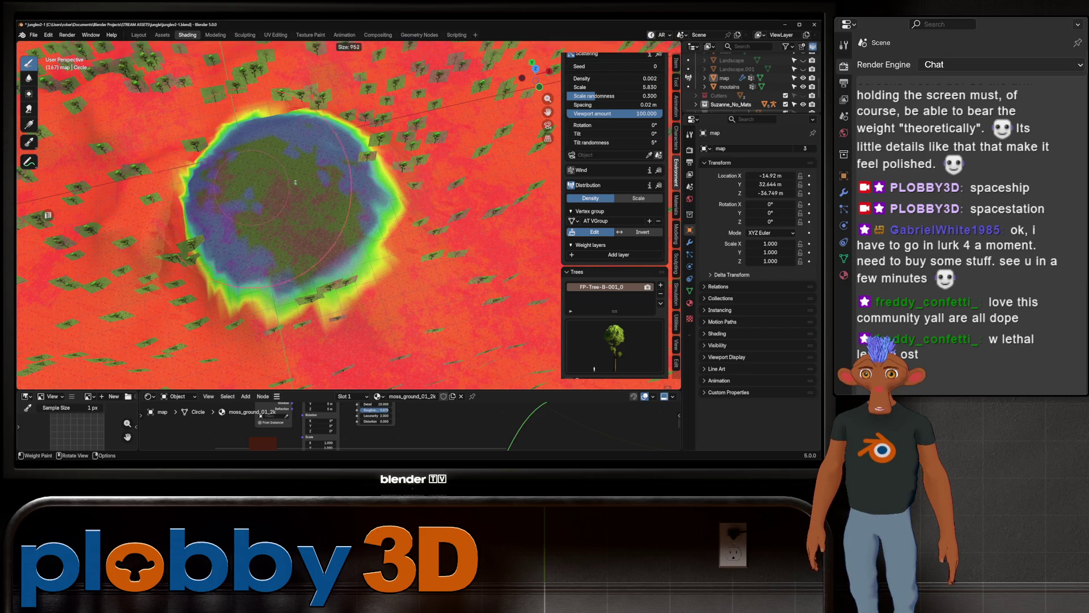
drag(226, 285, 201, 264)
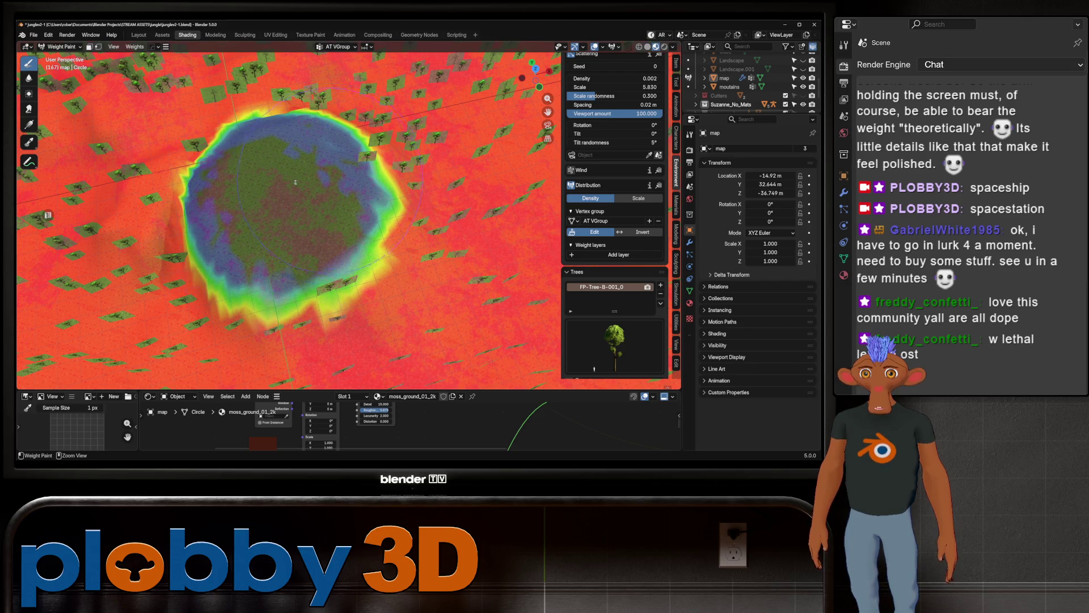
mouse_move(296, 183)
middle_down()
mouse_move(298, 150)
mouse_move(309, 165)
mouse_move(299, 194)
middle_up()
mouse_move(307, 343)
mouse_down()
mouse_move(171, 315)
mouse_move(137, 290)
mouse_move(110, 307)
mouse_move(307, 341)
mouse_up()
mouse_move(300, 193)
ctrl+middle_down()
mouse_move(331, 223)
mouse_move(410, 242)
ctrl+middle_up()
mouse_move(340, 345)
mouse_down()
mouse_move(298, 349)
mouse_move(273, 324)
mouse_move(281, 316)
mouse_up()
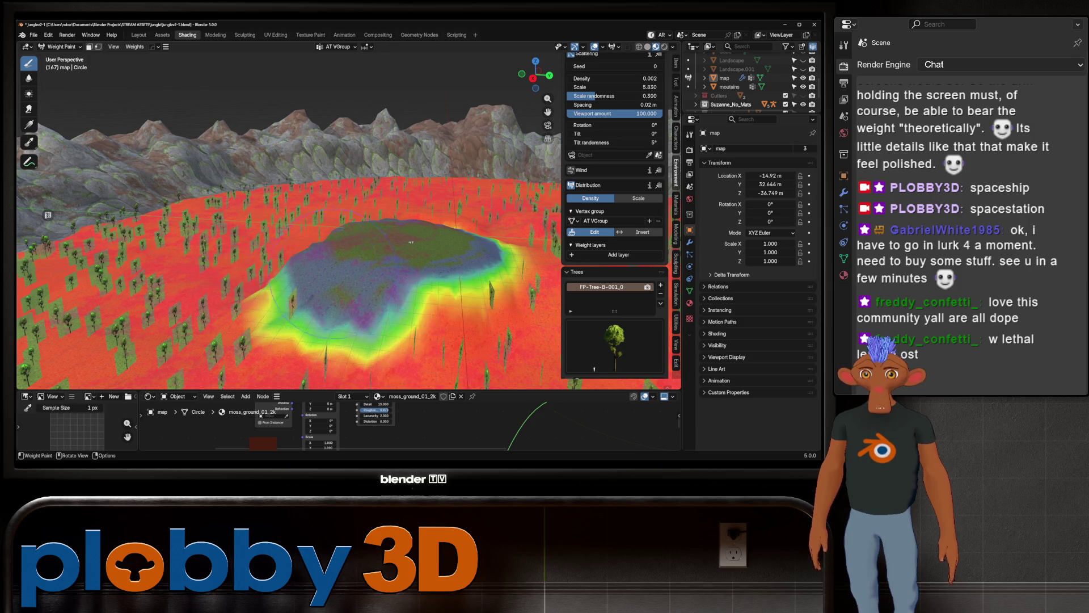
drag(411, 242, 477, 332)
Step: Extend the zero-weight clearing along the mound's right, left and lower edges
mouse_move(476, 332)
middle_down()
mouse_move(339, 212)
mouse_move(366, 256)
middle_up()
drag(425, 255, 476, 282)
mouse_move(476, 281)
middle_down()
mouse_move(341, 213)
mouse_move(324, 164)
middle_up()
scroll(320, 199, up, 2)
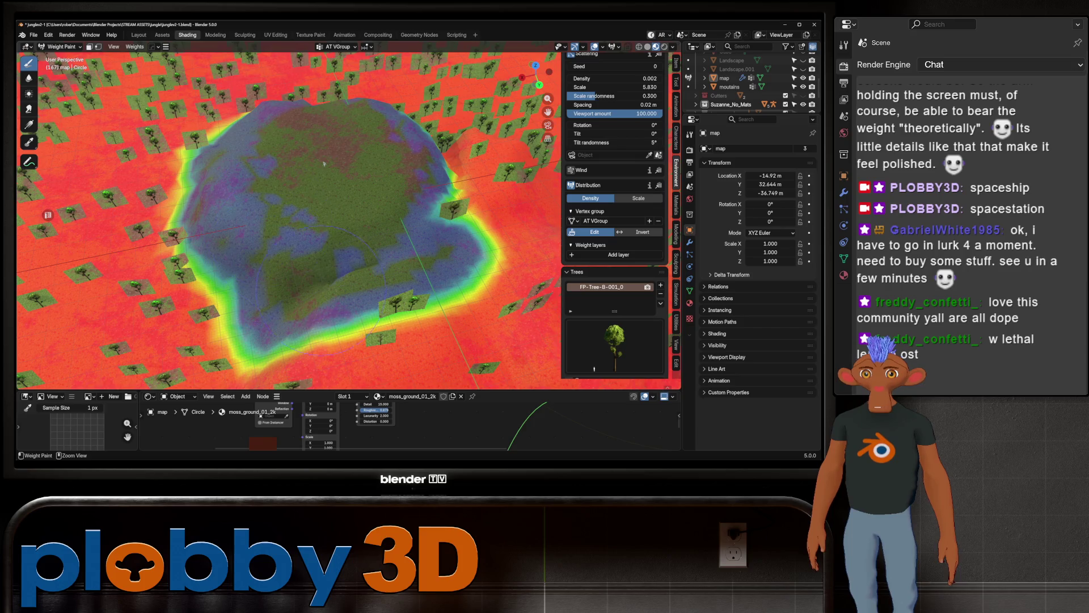
drag(256, 230, 196, 233)
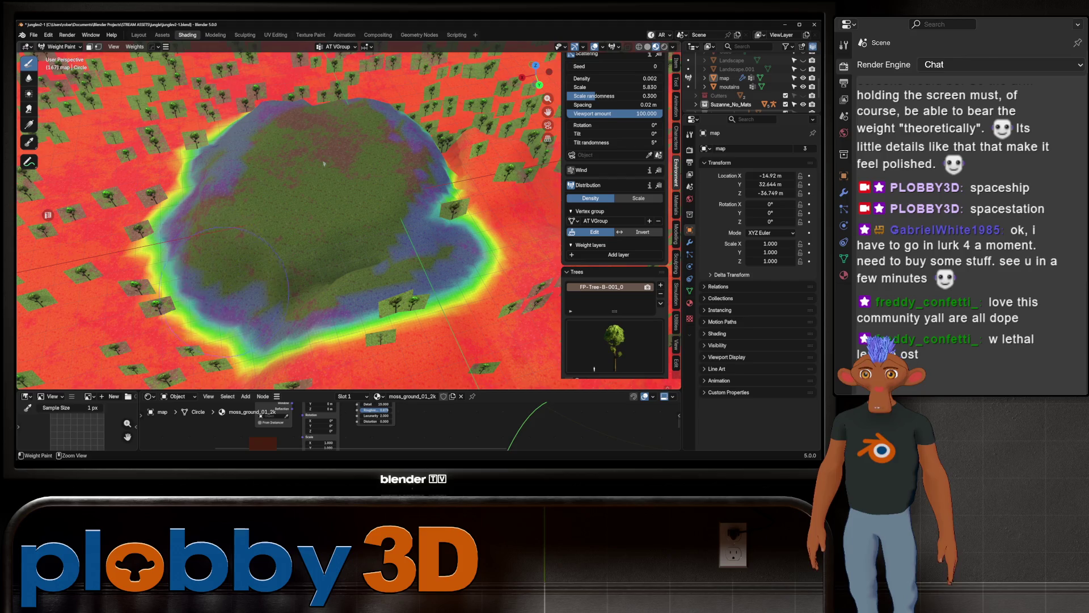
mouse_move(323, 164)
middle_down()
mouse_move(184, 189)
mouse_move(351, 170)
middle_up()
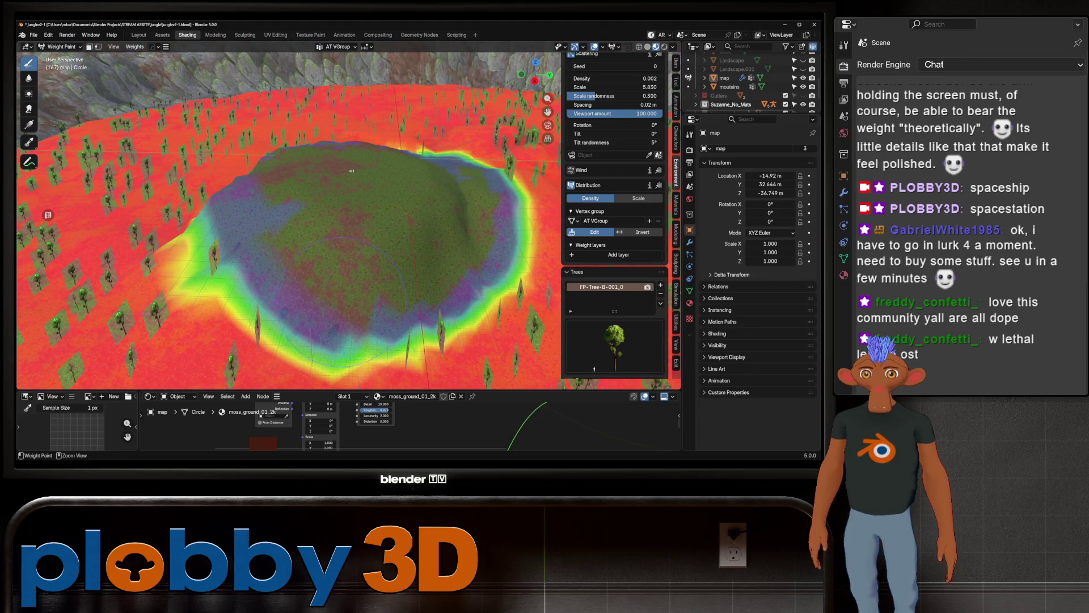
mouse_move(350, 170)
middle_down()
mouse_move(404, 125)
mouse_move(255, 170)
middle_up()
mouse_move(205, 272)
mouse_down()
mouse_move(417, 233)
mouse_move(442, 281)
mouse_up()
middle_drag(443, 281, 451, 332)
mouse_move(451, 332)
mouse_down()
mouse_move(324, 332)
mouse_move(213, 222)
mouse_move(222, 281)
mouse_up()
mouse_move(187, 239)
mouse_down()
mouse_move(450, 332)
mouse_move(230, 306)
mouse_up()
Step: Soften the weight falloff around the mound border, then return to Object Mode with Ctrl+Tab
middle_drag(362, 117, 310, 129)
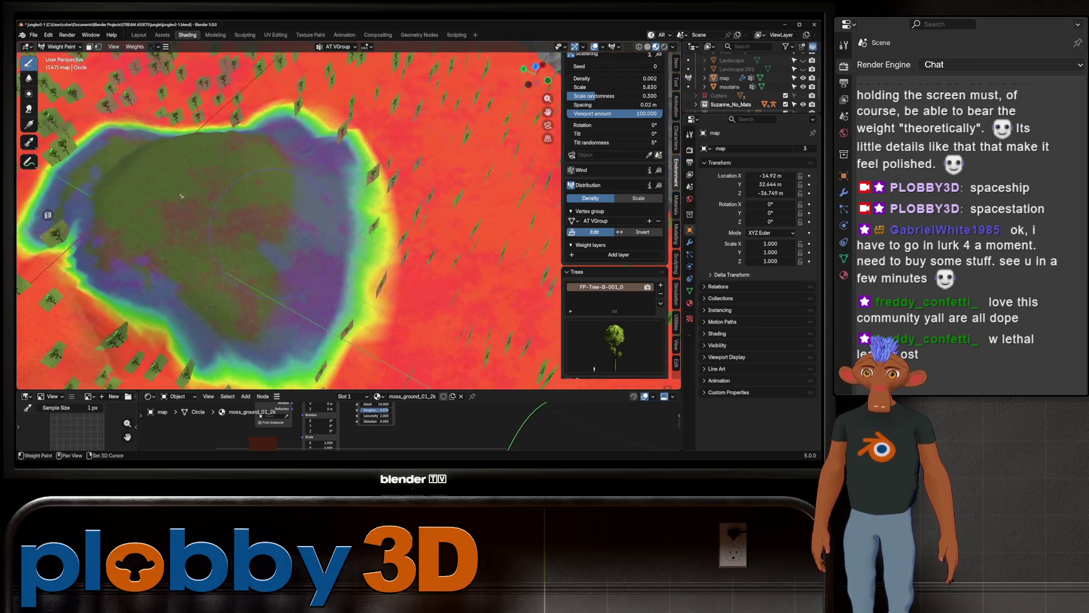
drag(286, 216, 207, 136)
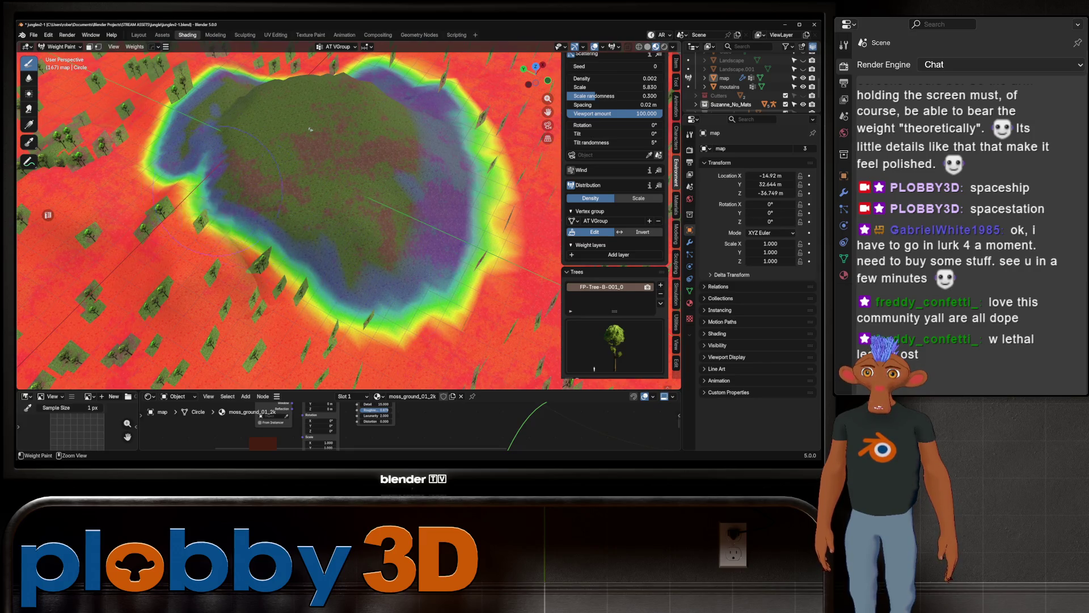
mouse_move(310, 130)
middle_down()
mouse_move(297, 201)
mouse_move(289, 144)
mouse_move(481, 136)
middle_up()
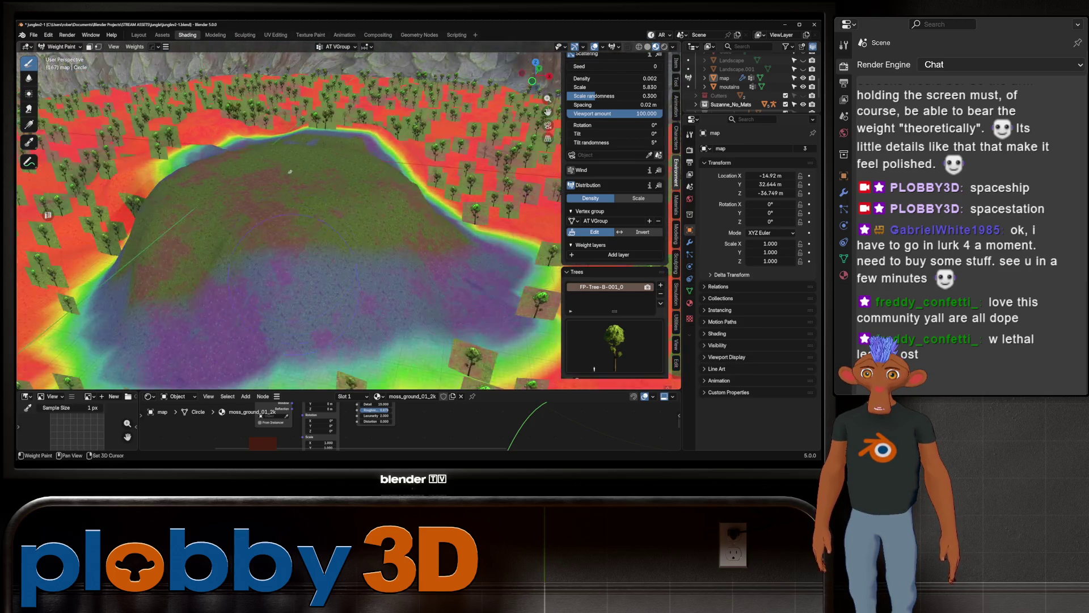
drag(303, 327, 294, 336)
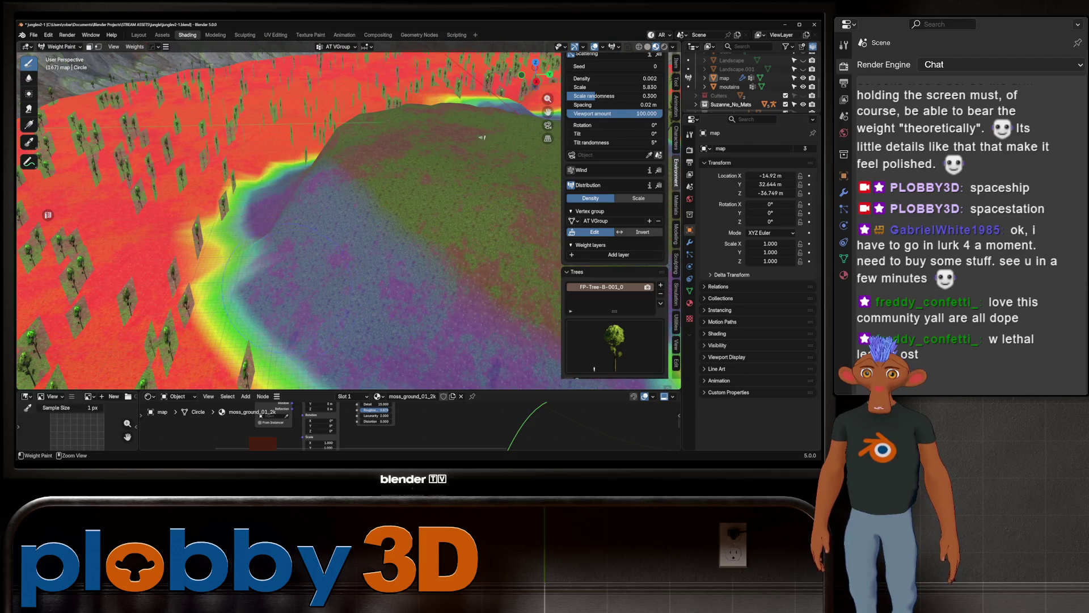
drag(255, 255, 222, 273)
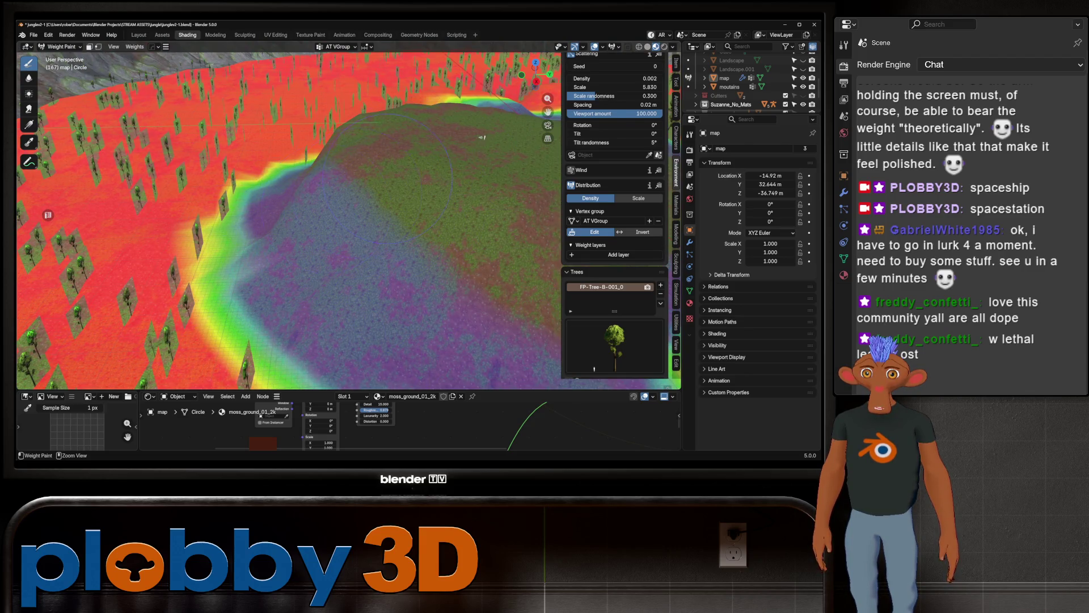
ctrl+drag(243, 200, 217, 248)
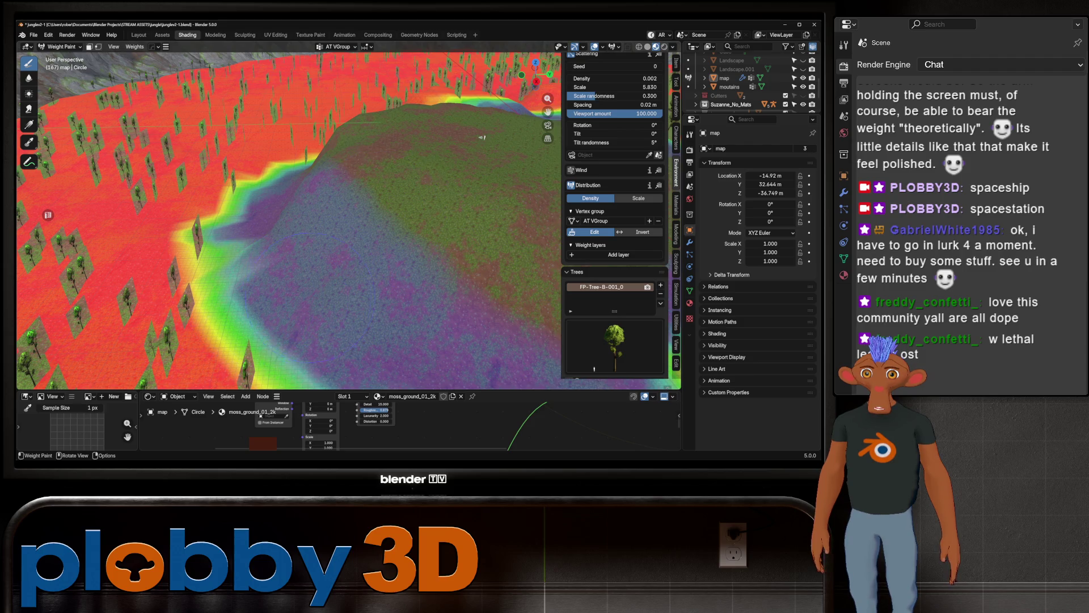
middle_drag(481, 137, 324, 272)
scroll(246, 352, up, 3)
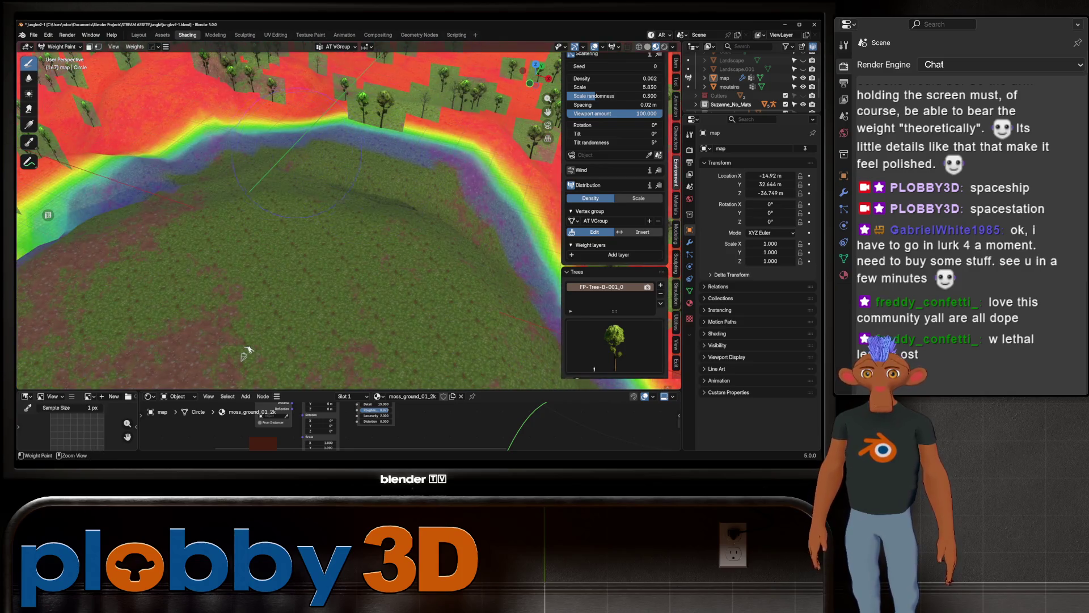
middle_drag(245, 352, 300, 259)
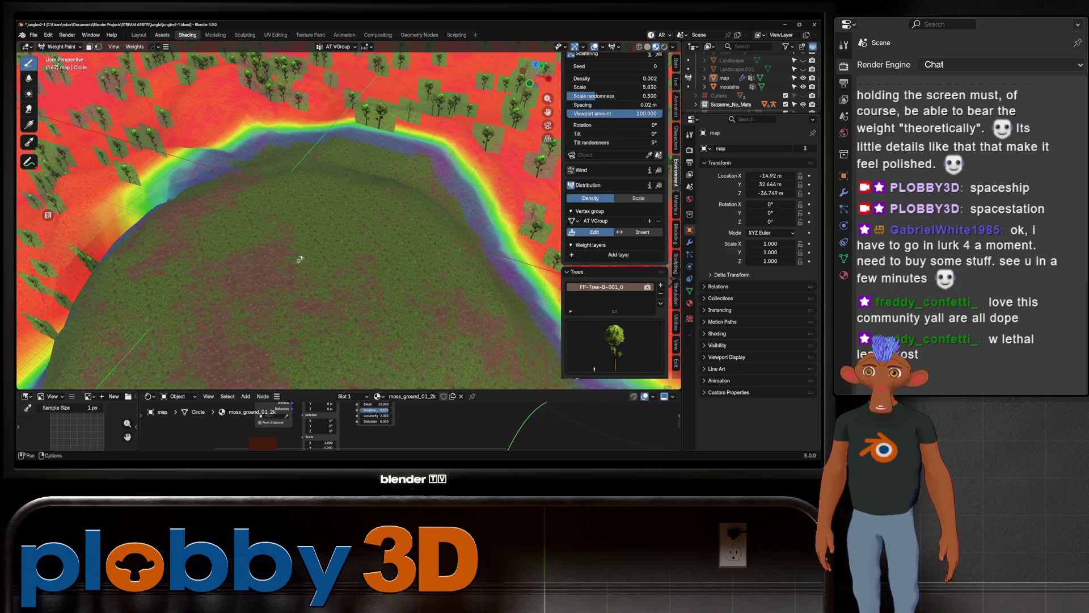
key(ctrl+Tab)
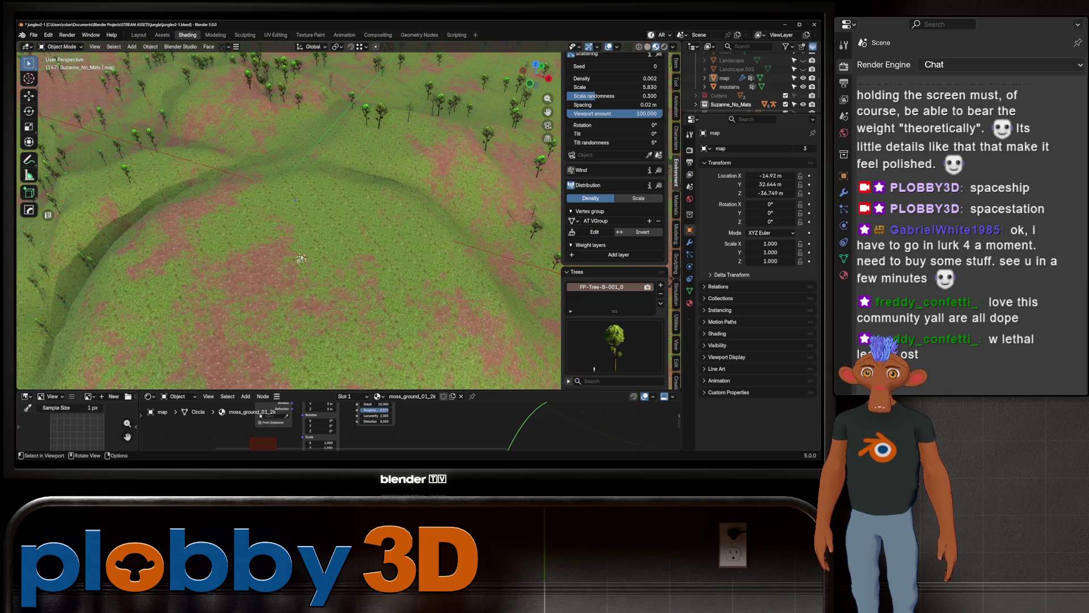
middle_drag(300, 273, 302, 153)
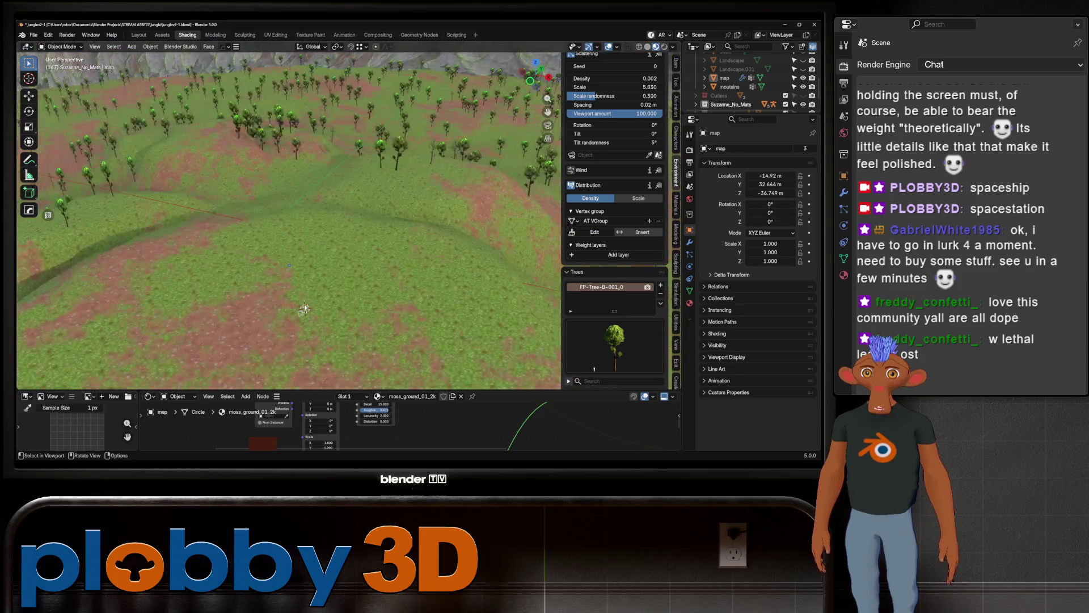
scroll(303, 214, up, 2)
scroll(303, 214, up, 2)
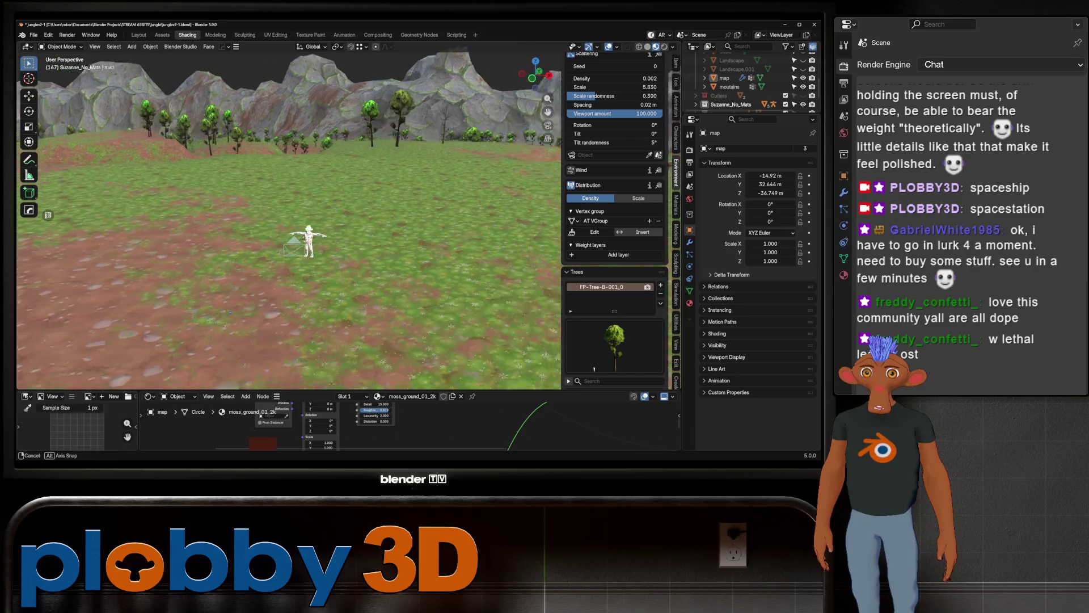
scroll(302, 215, up, 2)
scroll(302, 214, up, 3)
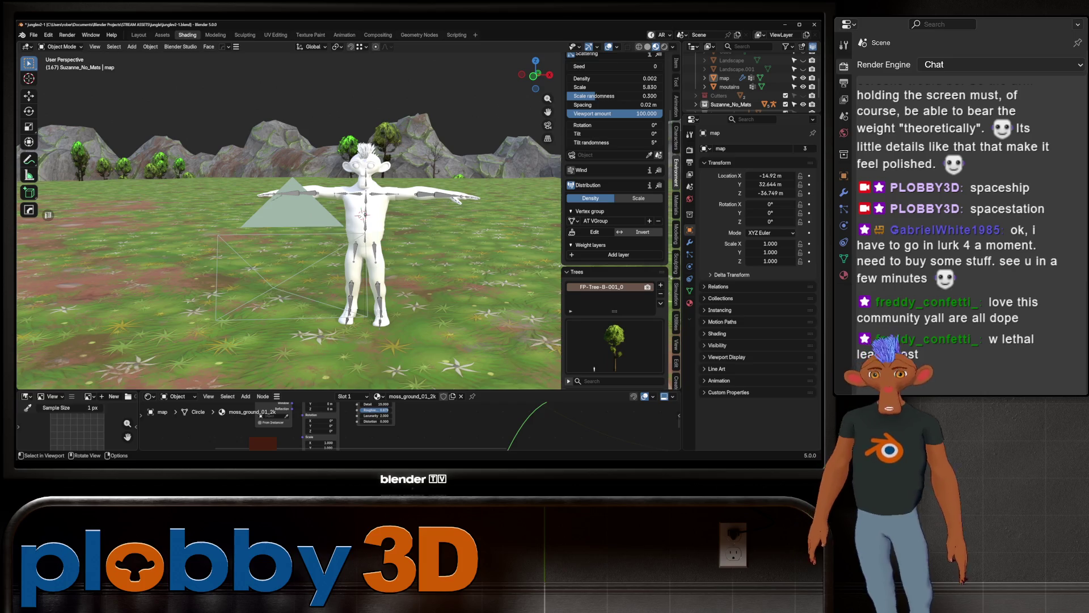
scroll(303, 215, down, 5)
middle_drag(301, 215, 302, 323)
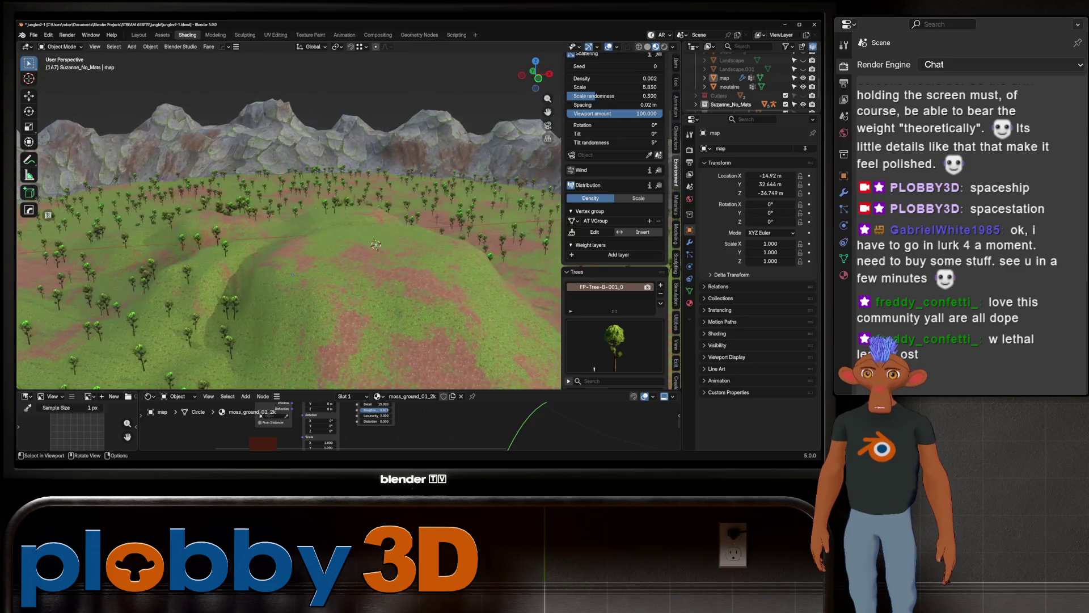
mouse_move(302, 324)
middle_down()
mouse_move(303, 255)
mouse_move(332, 281)
middle_up()
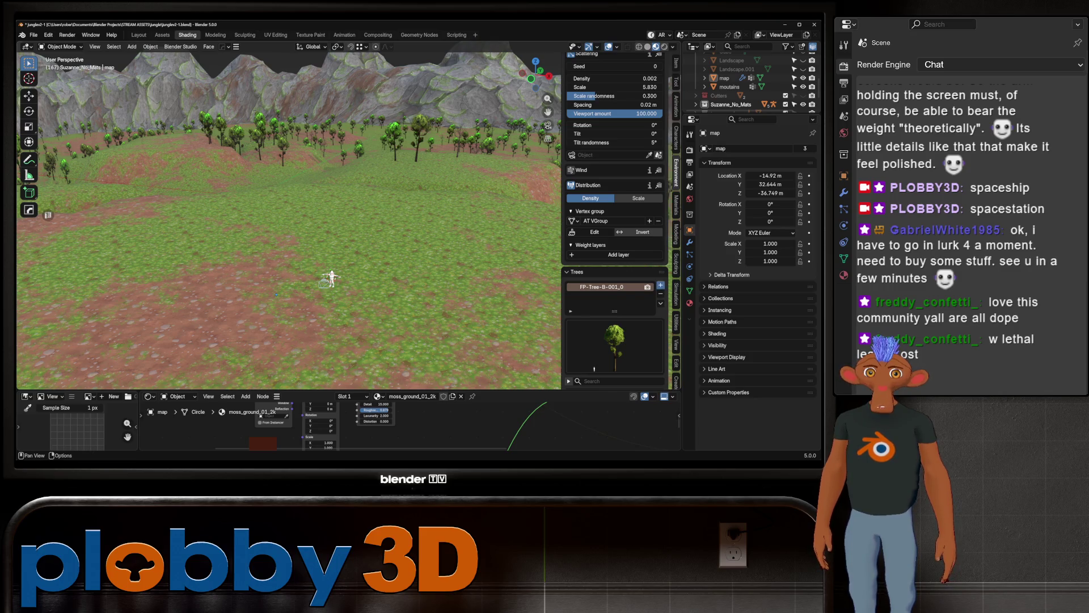
scroll(614, 340, down, 1)
Step: Add a second tree slot and assign the FP-Tree-A-006 asset alongside FP-Tree-B-001
click(614, 336)
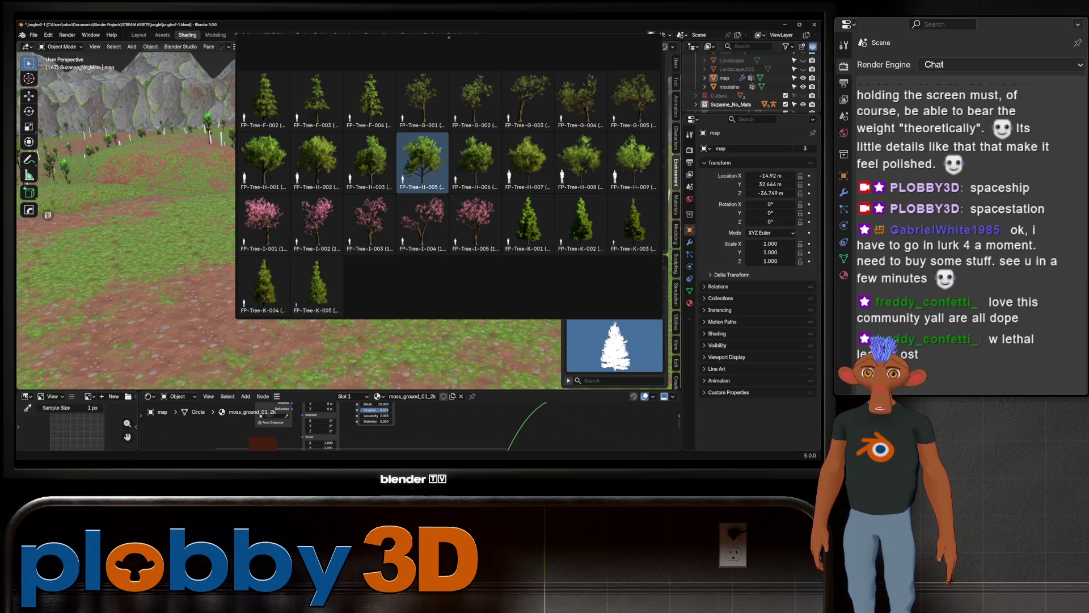
scroll(264, 98, up, 5)
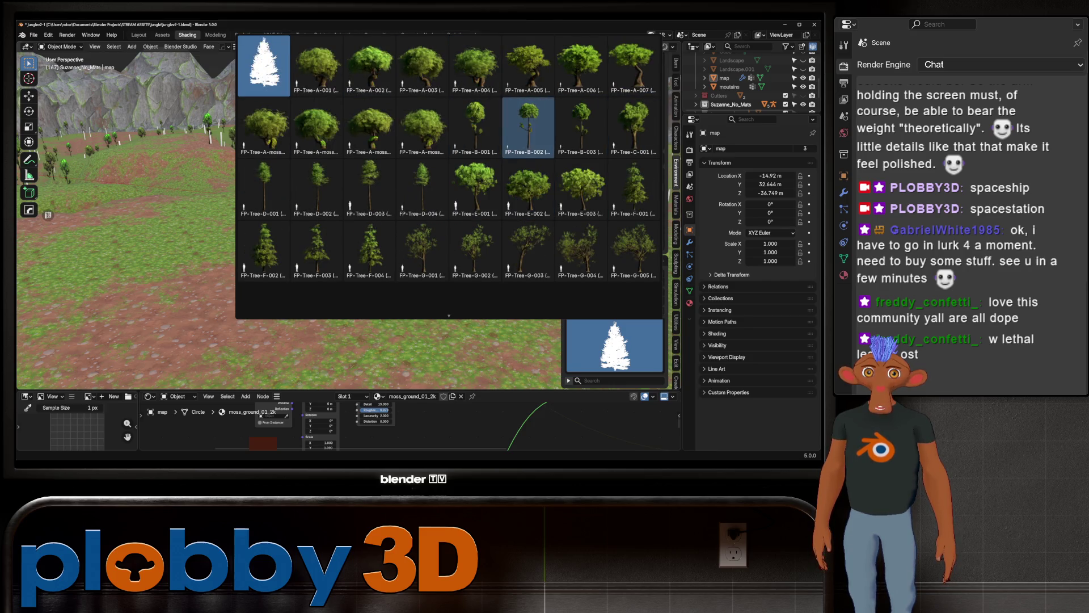
click(528, 124)
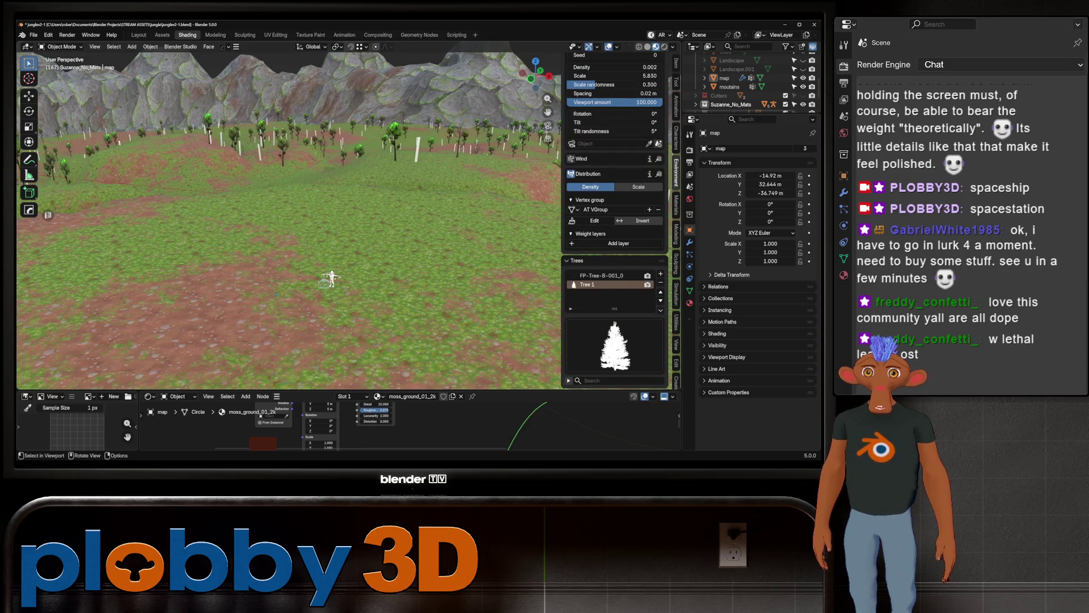
click(615, 340)
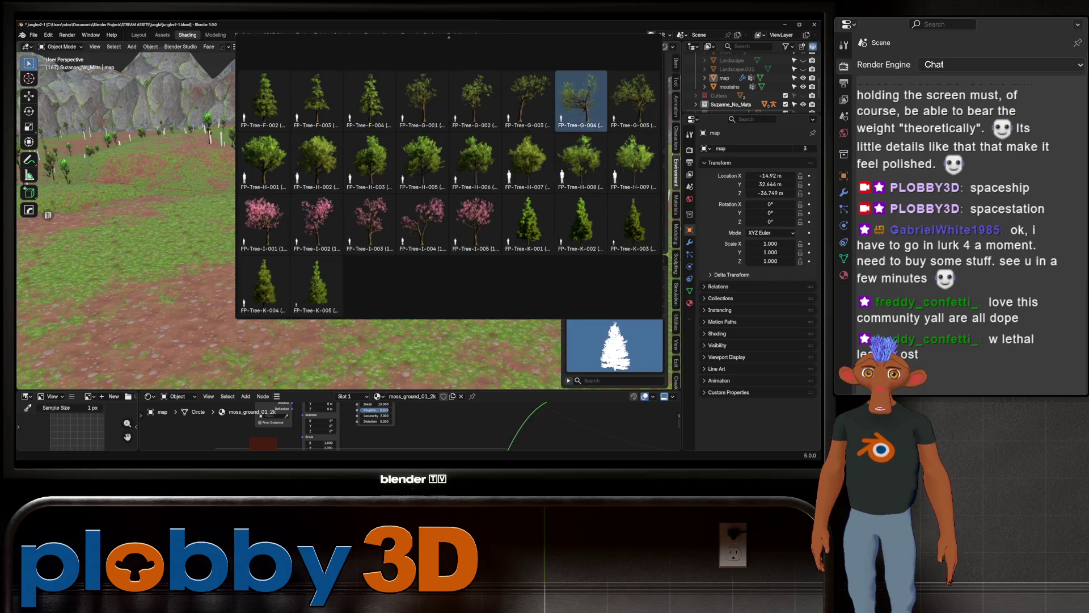
scroll(264, 71, up, 1)
scroll(289, 73, up, 2)
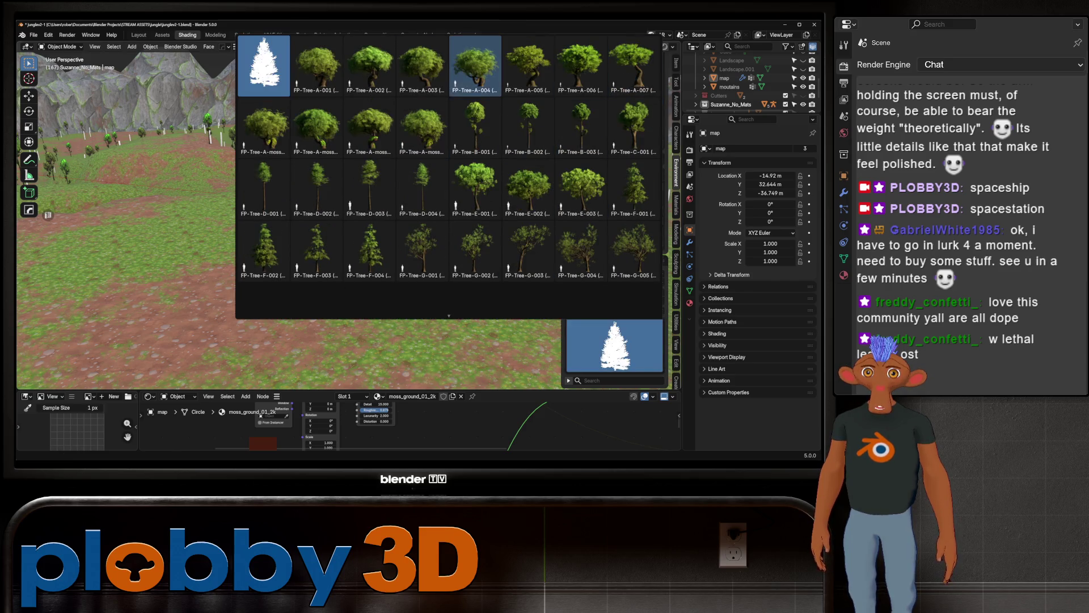
scroll(423, 69, down, 3)
scroll(422, 68, up, 3)
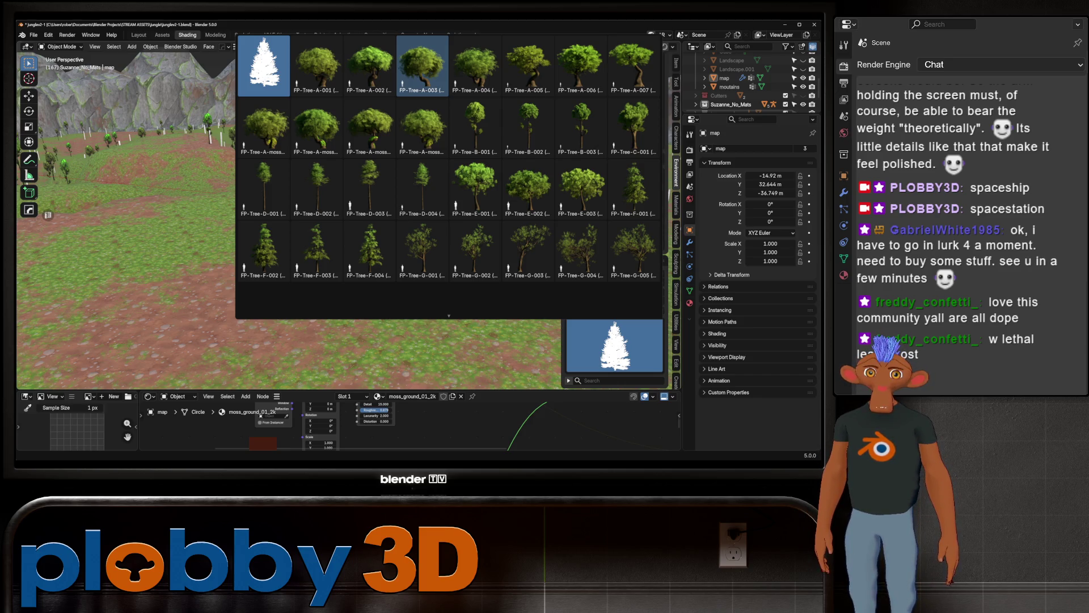
click(579, 64)
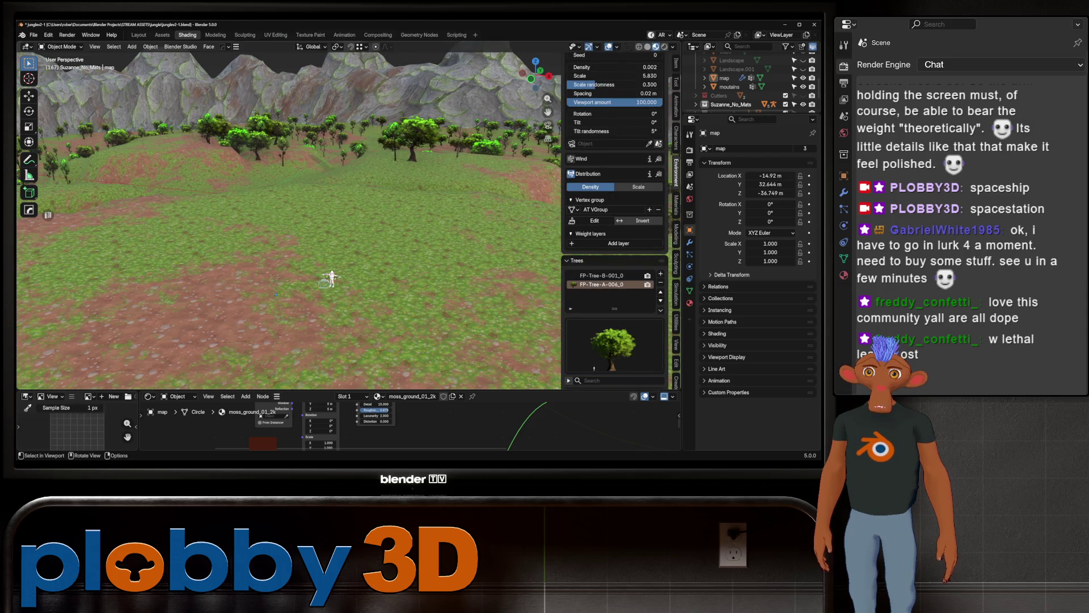
middle_drag(332, 278, 361, 216)
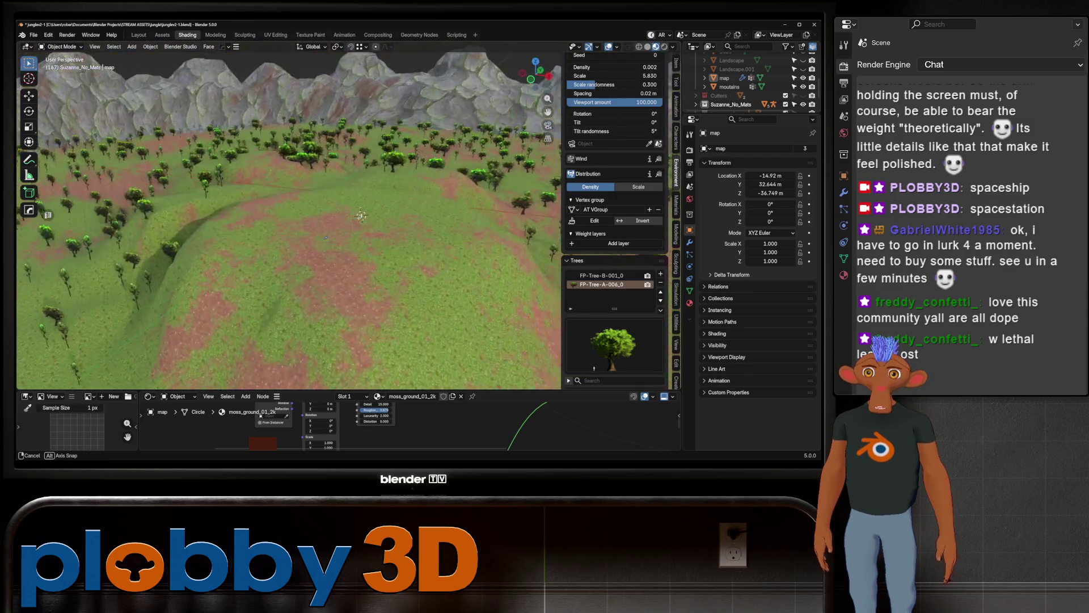
middle_drag(361, 216, 338, 216)
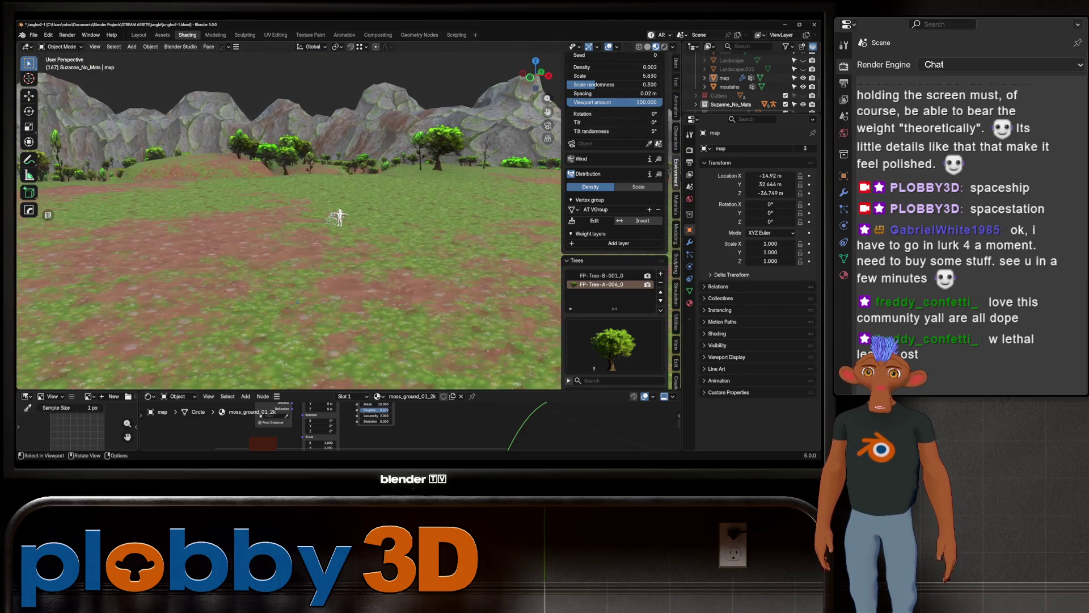
scroll(337, 218, up, 2)
scroll(338, 217, up, 2)
scroll(339, 218, up, 2)
scroll(338, 217, up, 2)
mouse_move(338, 218)
middle_down()
mouse_move(357, 204)
mouse_move(358, 289)
middle_up()
scroll(358, 213, down, 2)
scroll(615, 221, down, 5)
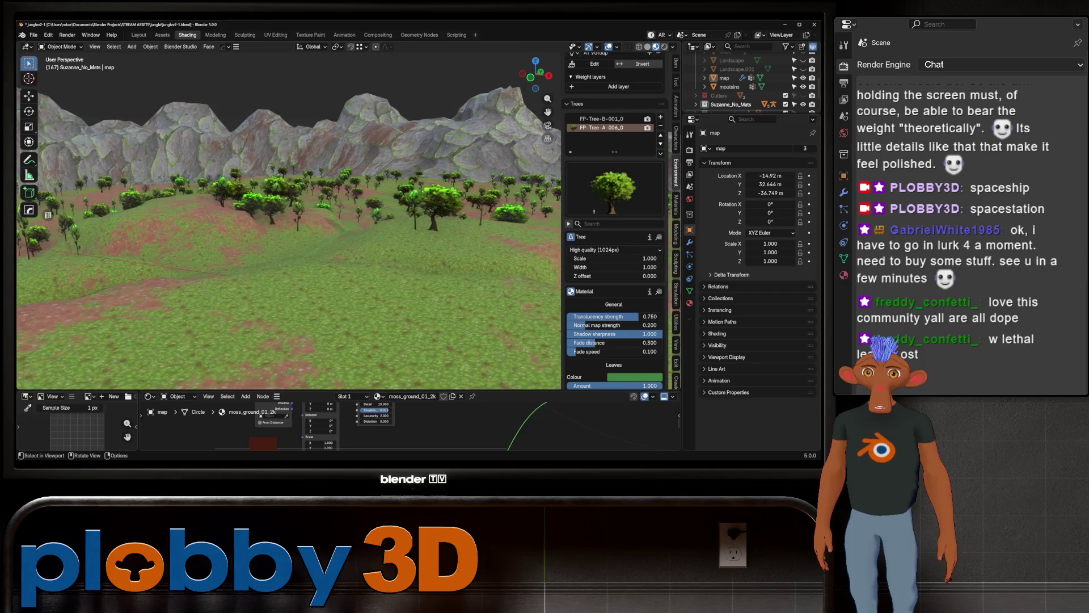
scroll(614, 222, up, 4)
scroll(615, 221, up, 1)
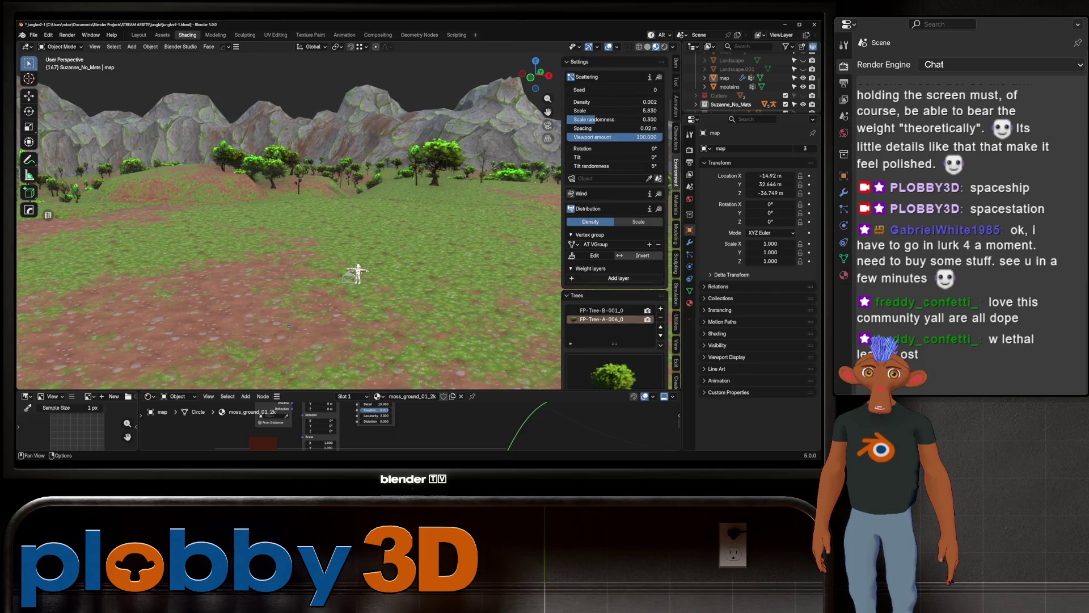
scroll(614, 221, up, 2)
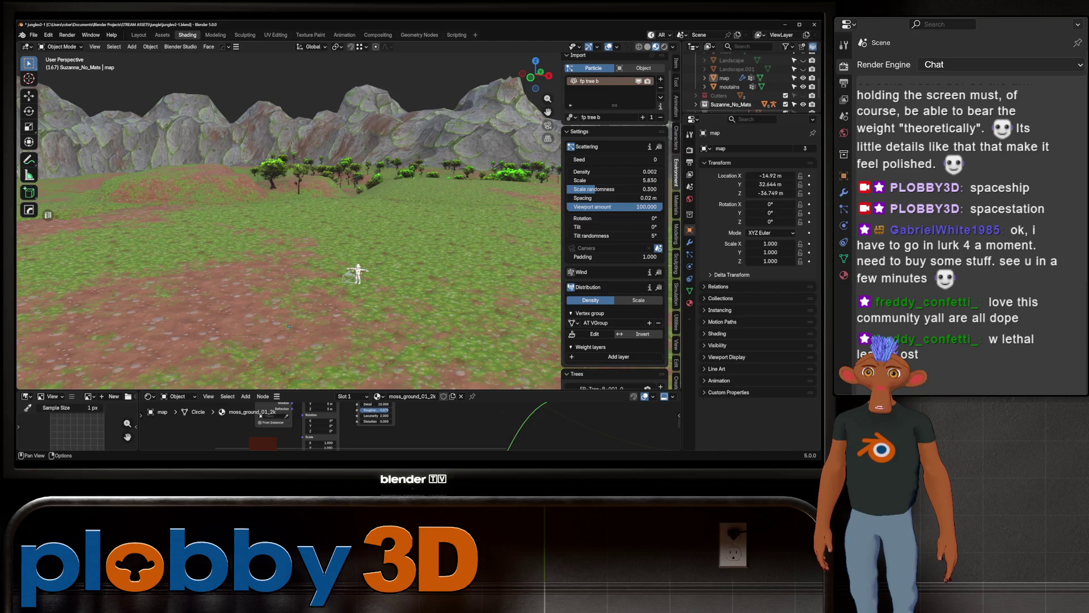
scroll(370, 256, down, 3)
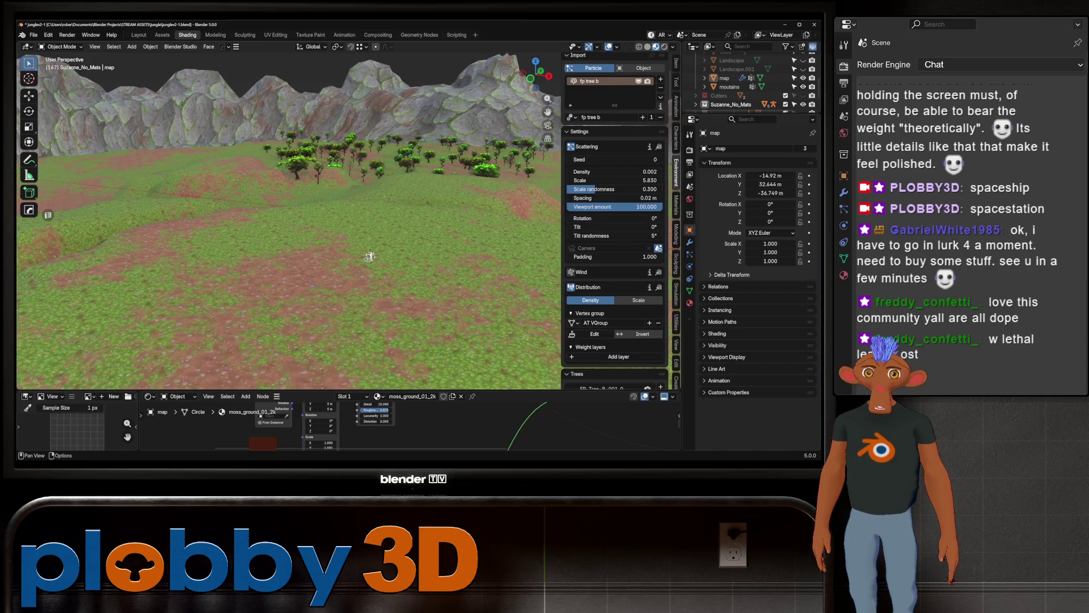
Step: Raise the scatter's Camera Padding to 1386.300 so trees fill farther out toward the character
drag(613, 257, 643, 256)
middle_drag(370, 255, 329, 158)
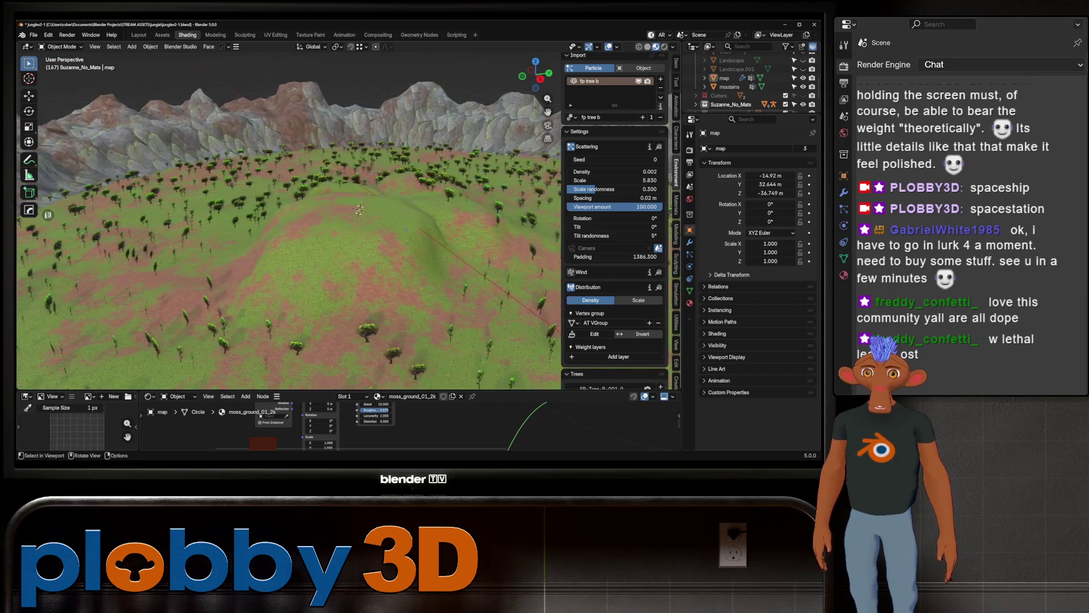
middle_drag(290, 213, 289, 256)
scroll(290, 214, up, 3)
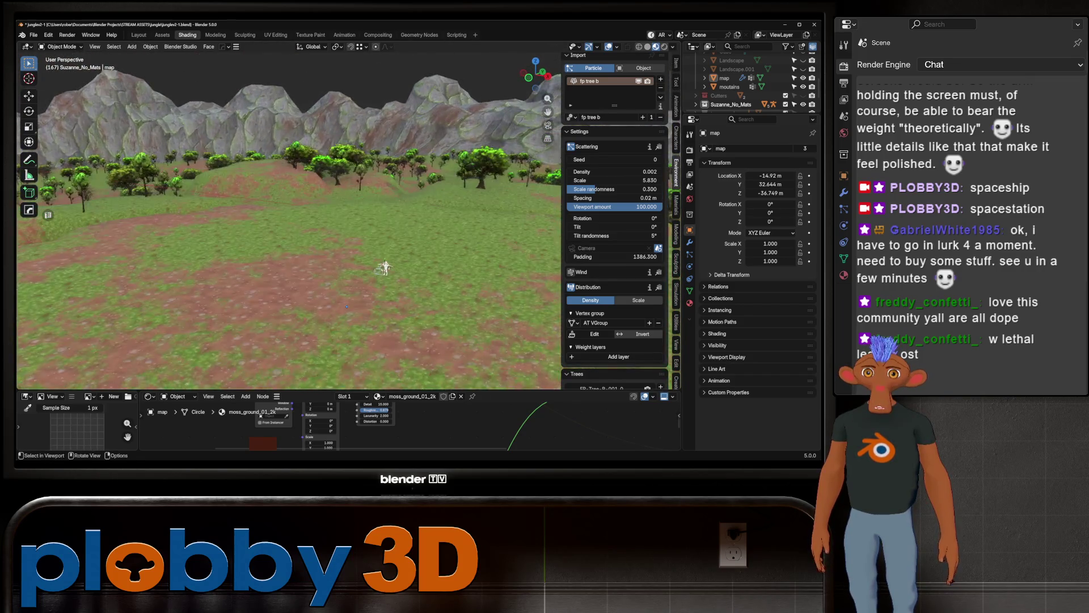
mouse_move(289, 213)
middle_down()
mouse_move(272, 195)
mouse_move(324, 196)
middle_up()
scroll(289, 256, up, 3)
shift+middle_drag(289, 281, 290, 222)
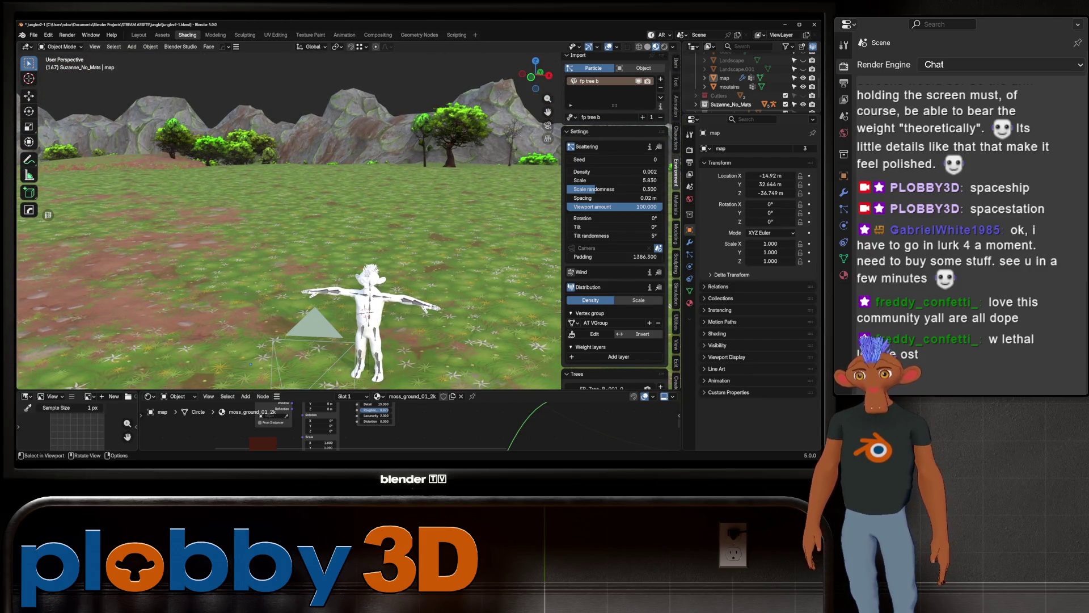
scroll(289, 217, down, 5)
Step: Increase the tree scatter Density from 0.002 toward 0.162, thickening trees on the hills
mouse_move(289, 213)
middle_down()
mouse_move(290, 281)
mouse_move(290, 213)
middle_up()
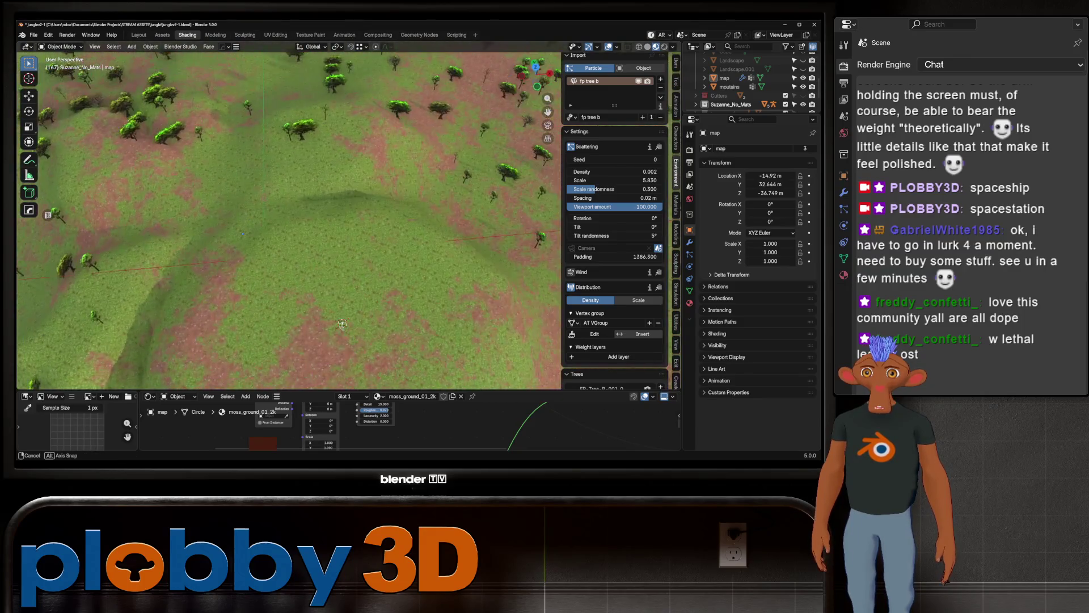
mouse_move(290, 213)
middle_down()
mouse_move(323, 255)
mouse_move(351, 255)
mouse_move(333, 238)
middle_up()
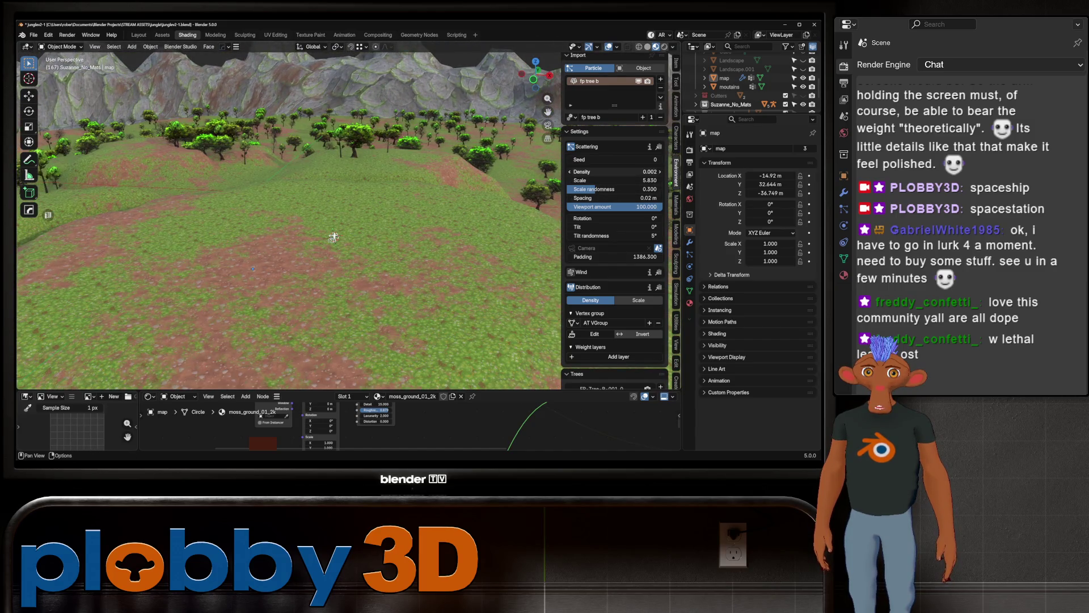
drag(596, 189, 606, 189)
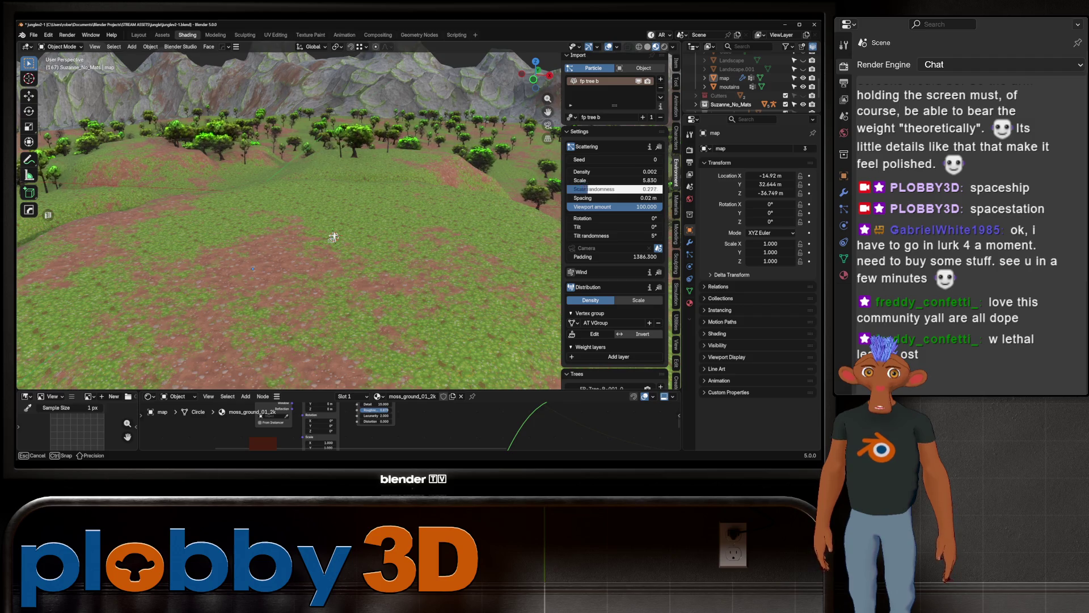
scroll(616, 212, down, 5)
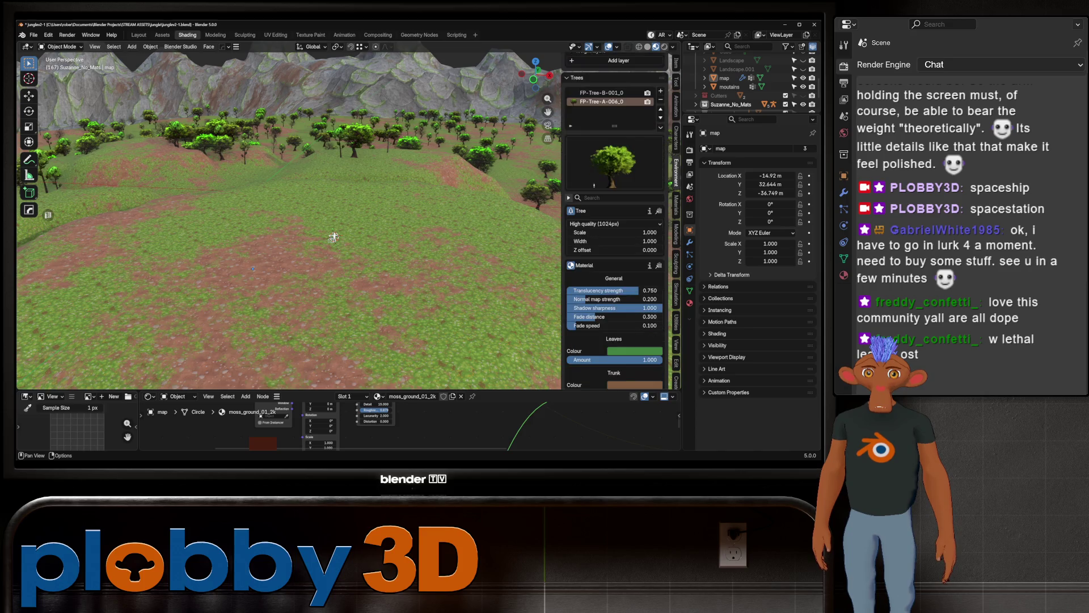
scroll(615, 222, up, 4)
scroll(615, 221, up, 3)
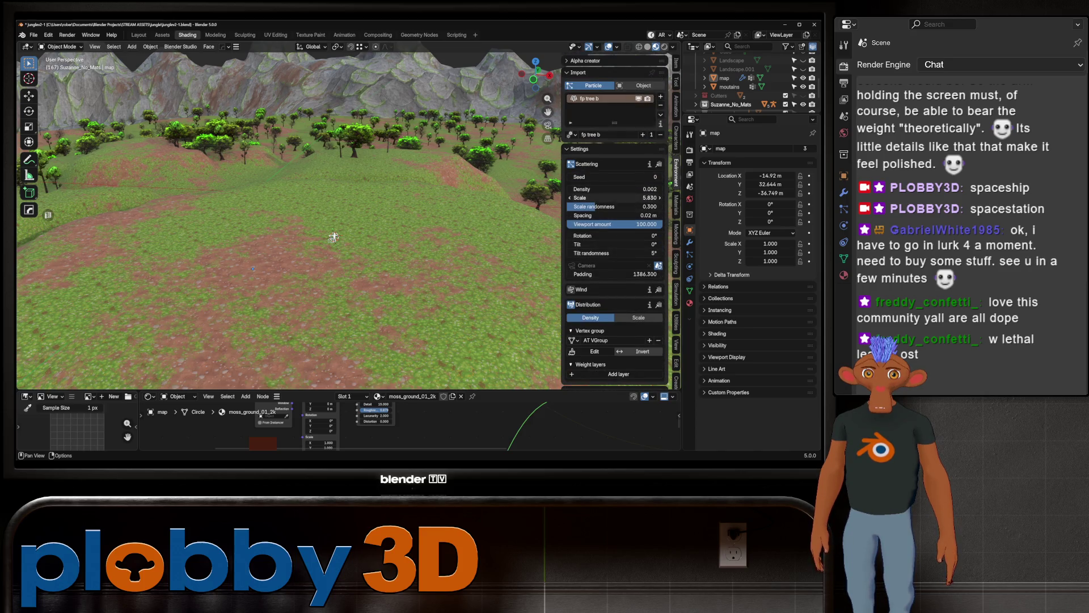
drag(613, 189, 647, 189)
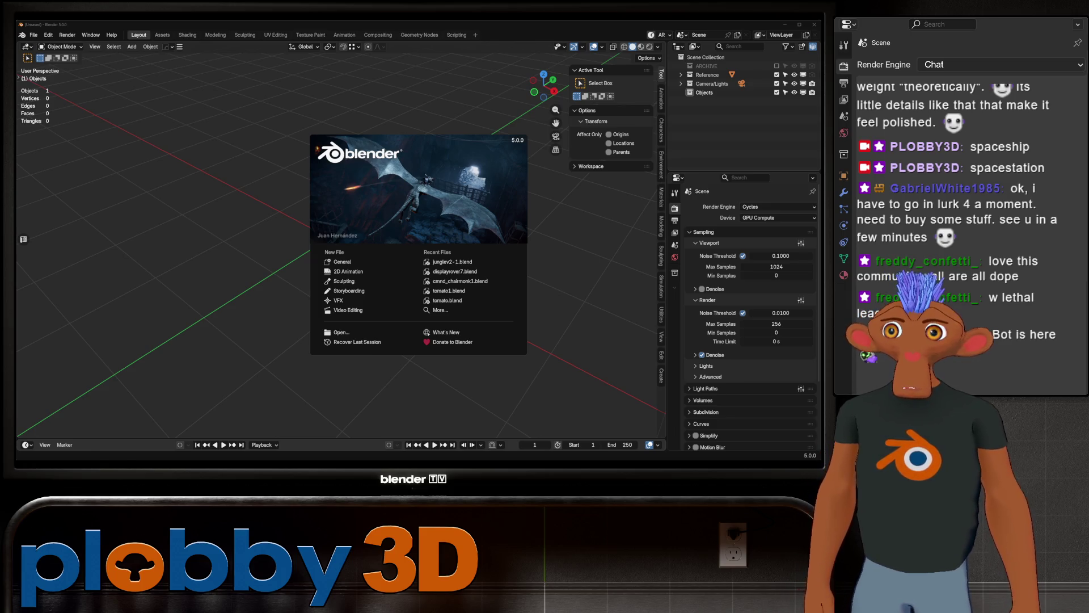
Step: Dismiss the startup splash and reach the File menu's recovery options
click(69, 35)
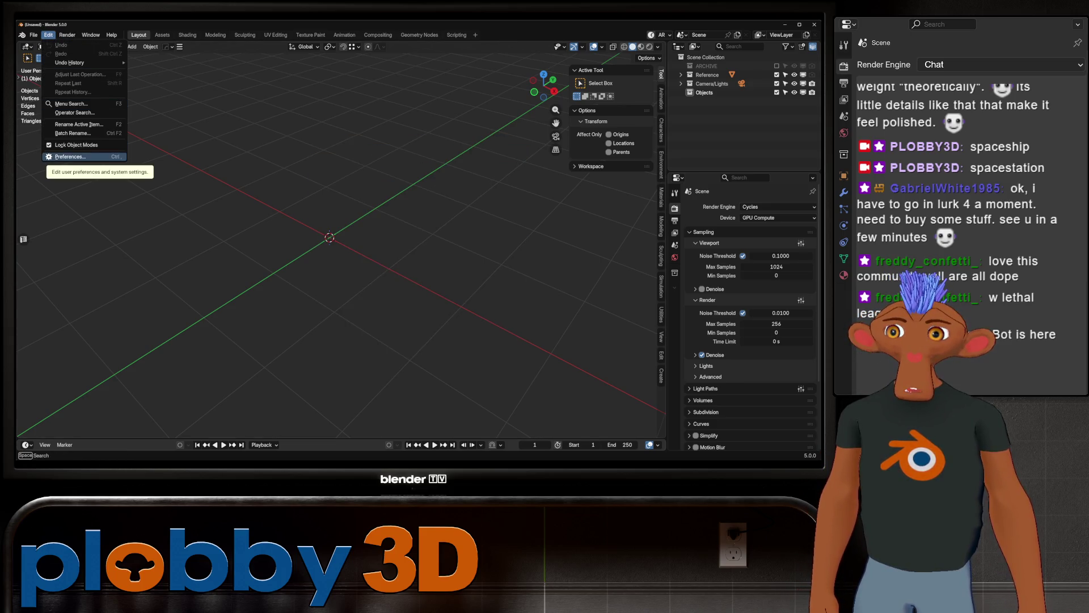
key(Escape)
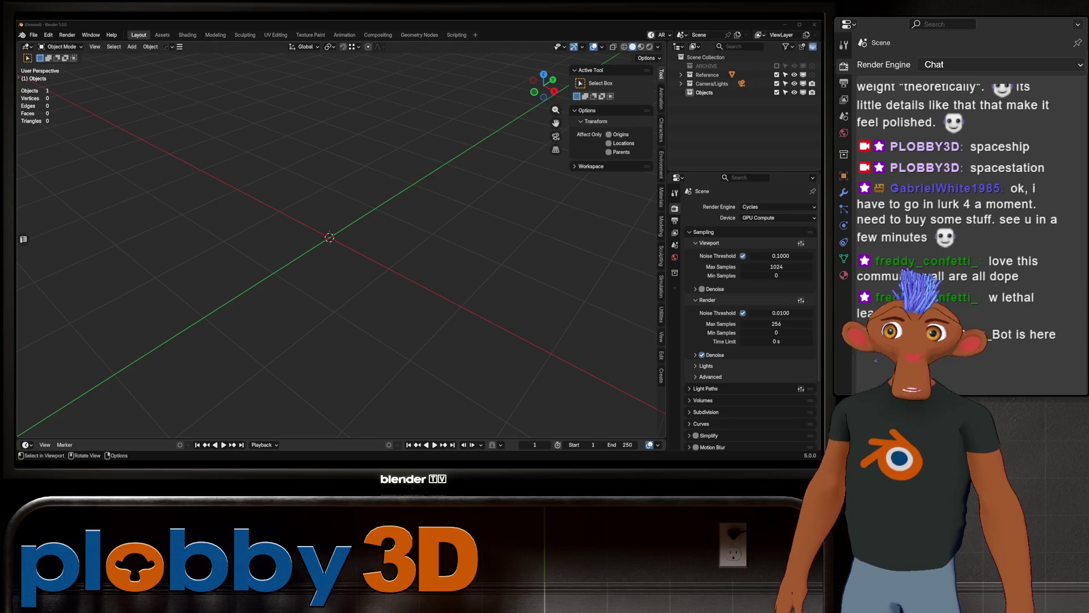
click(33, 36)
Step: Recover jungle2-1_6096_autosave.blend via Recover > Auto Save into the session
click(149, 89)
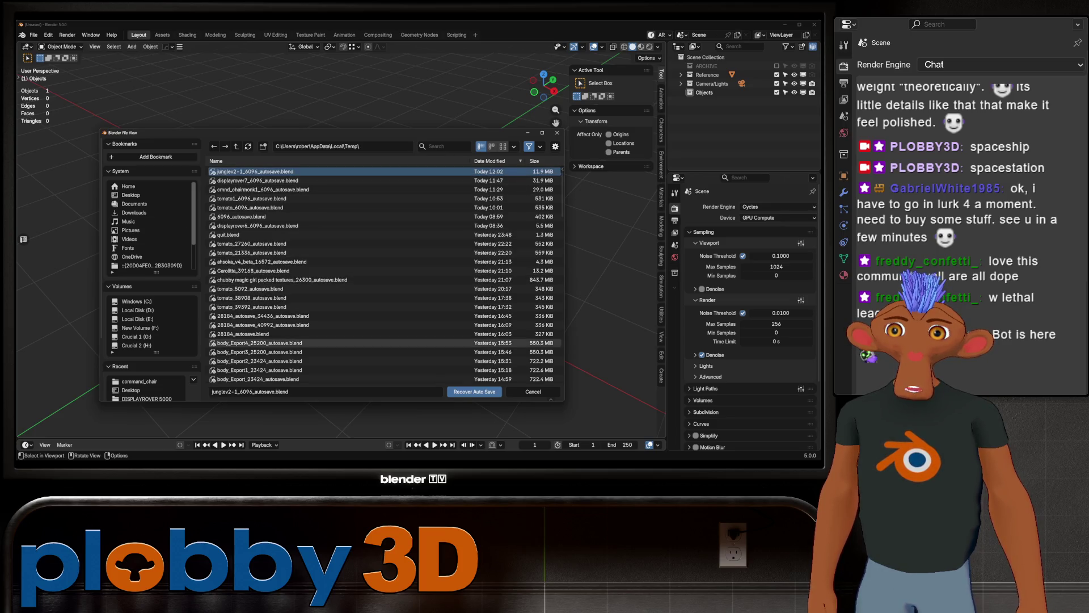
click(473, 392)
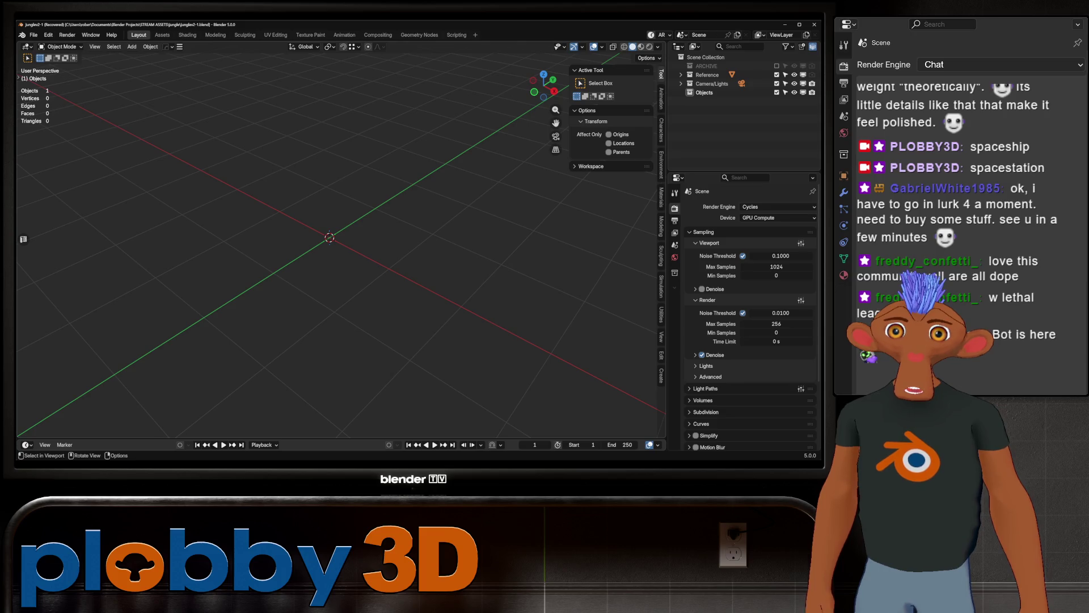